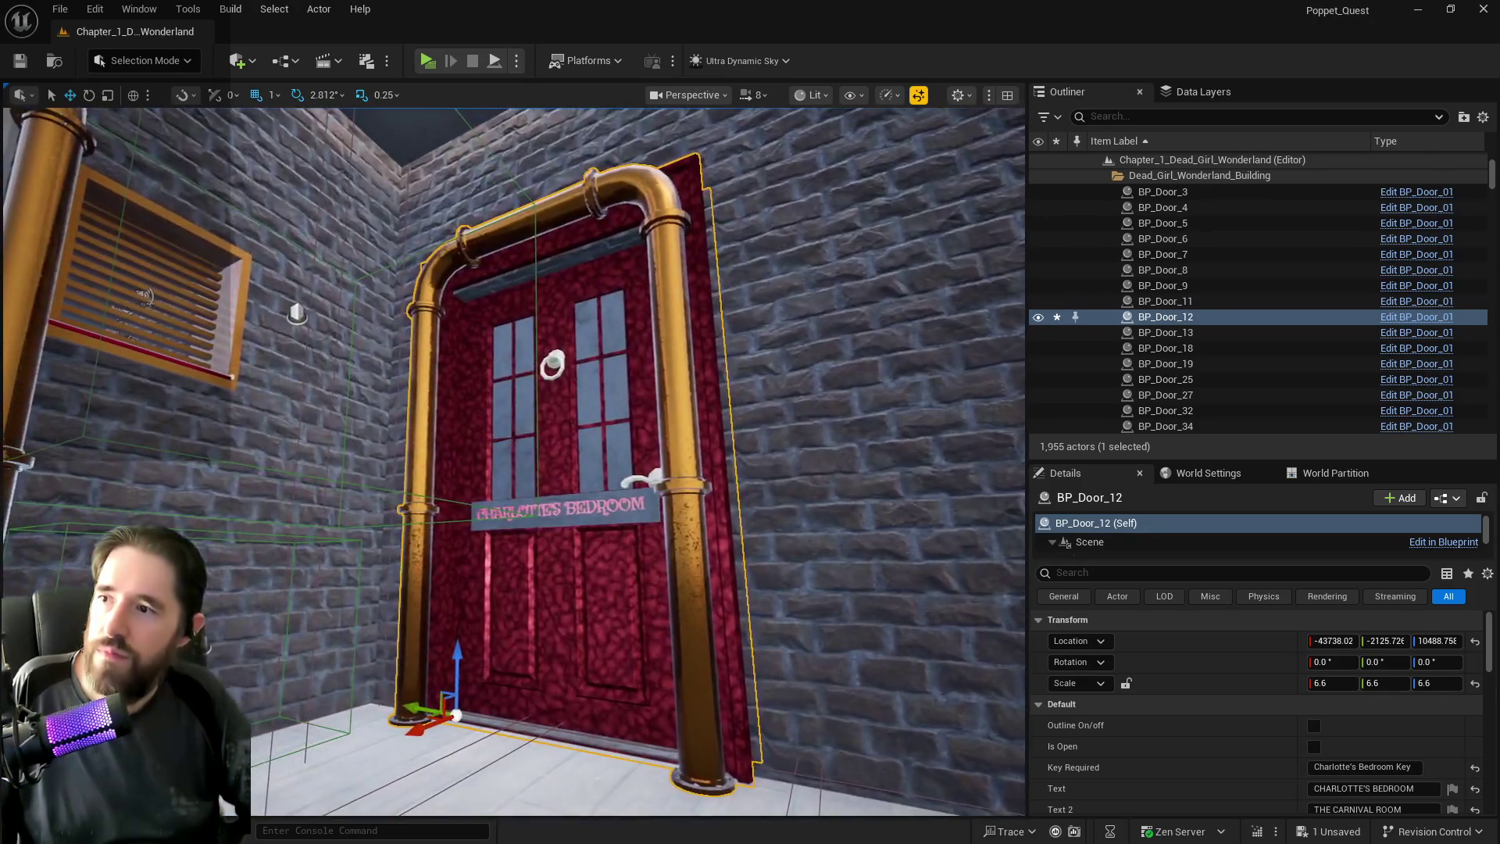
Lower the Charlotte's Bedroom door slightly, toggle Is Open on and off, and save the level.
{"action": "left_click_drag", "start_coordinate": [680, 600], "coordinate": [683, 608]}
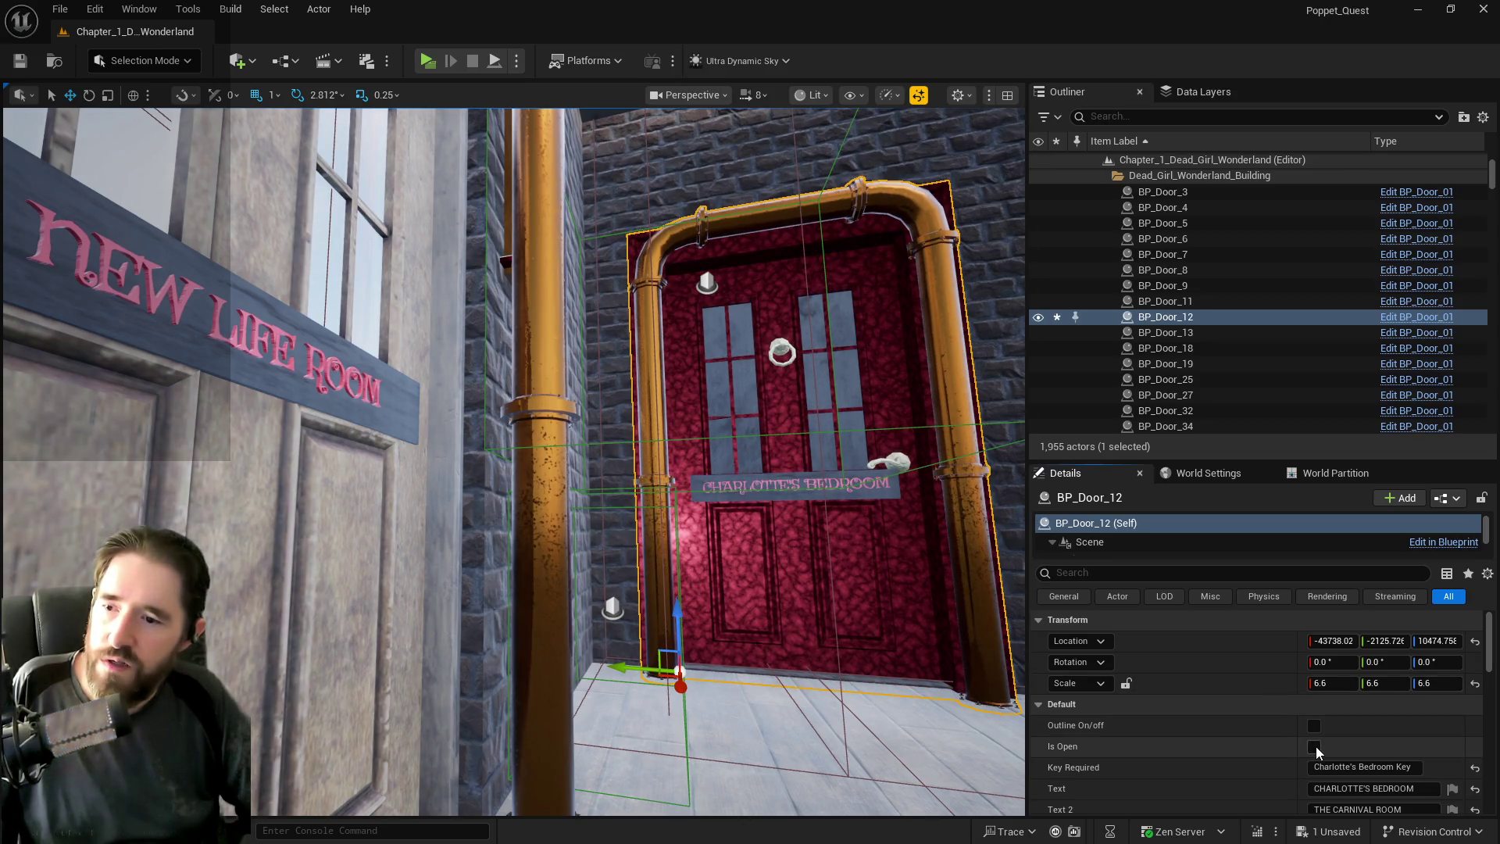
{"action": "left_click", "coordinate": [1315, 747]}
{"action": "left_click", "coordinate": [1315, 747]}
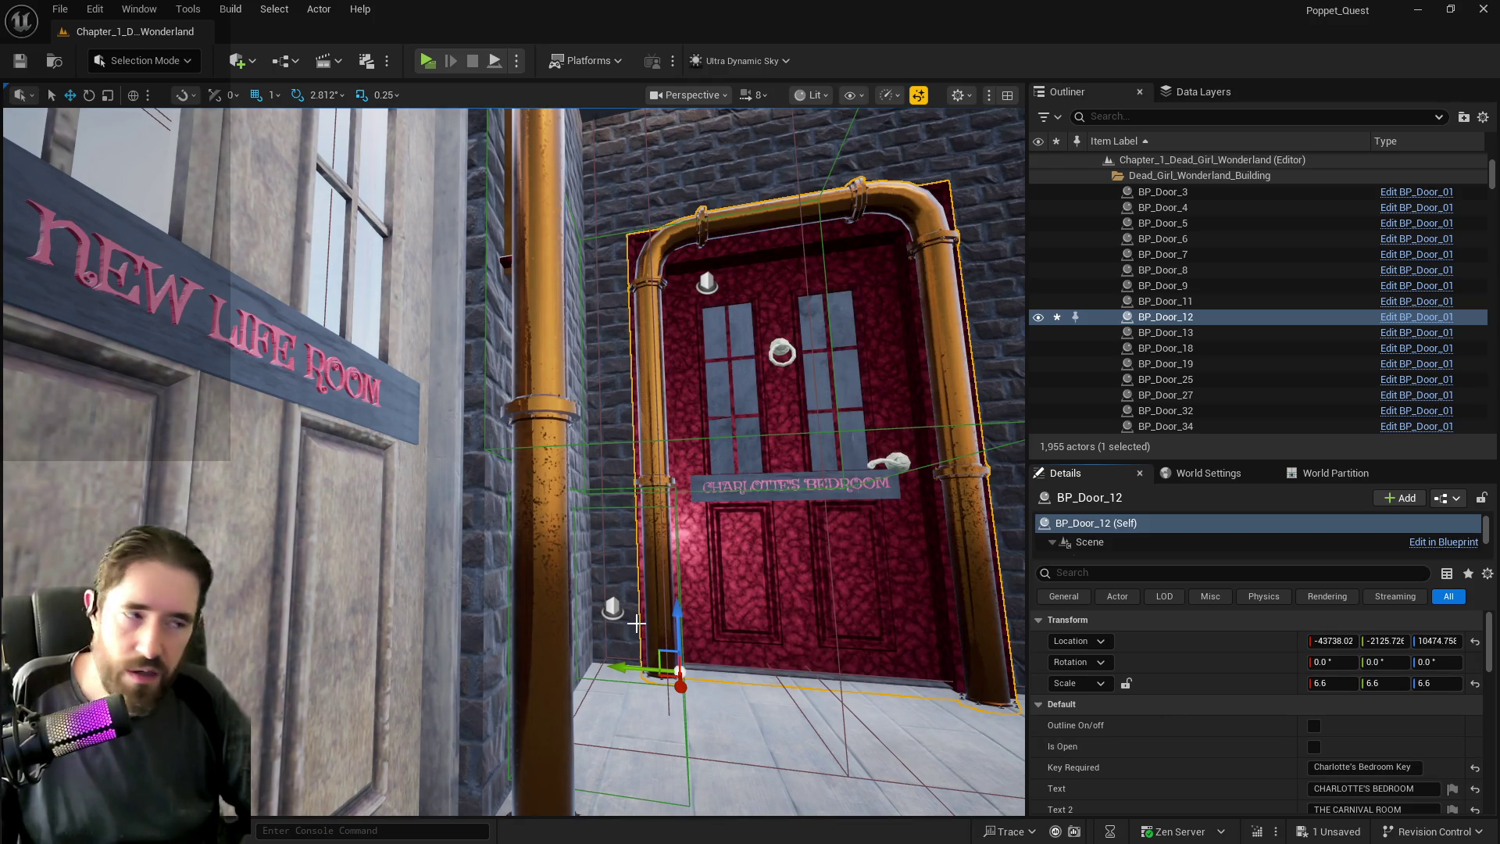
{"action": "key", "text": "ctrl+s"}
Select and frame the Magician Room door (BP_Door_25) and switch to scale mode.
{"action": "key", "text": "w"}
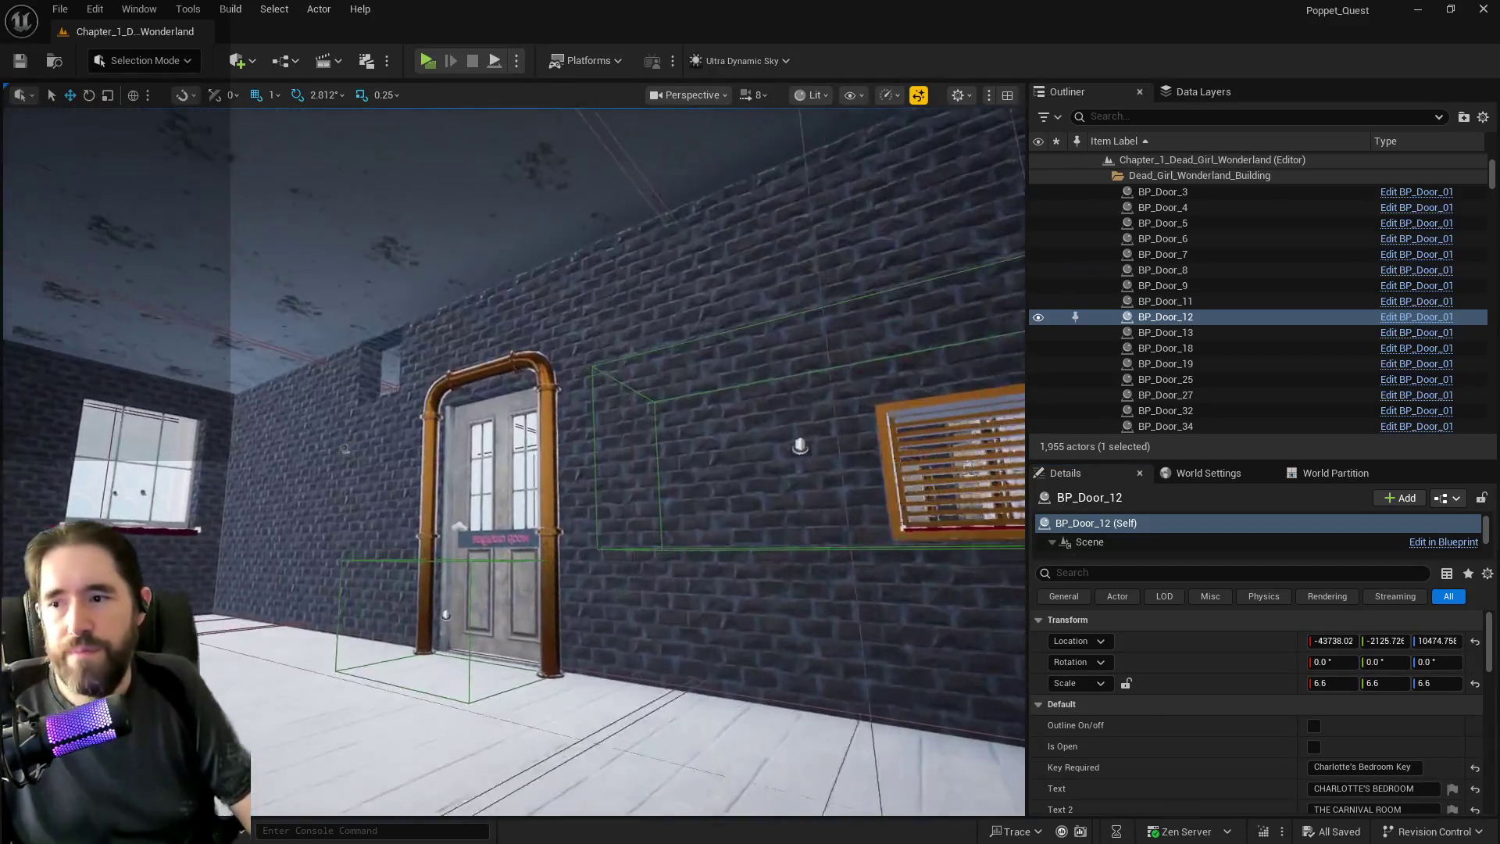
{"action": "key", "text": "w"}
{"action": "key", "text": "s"}
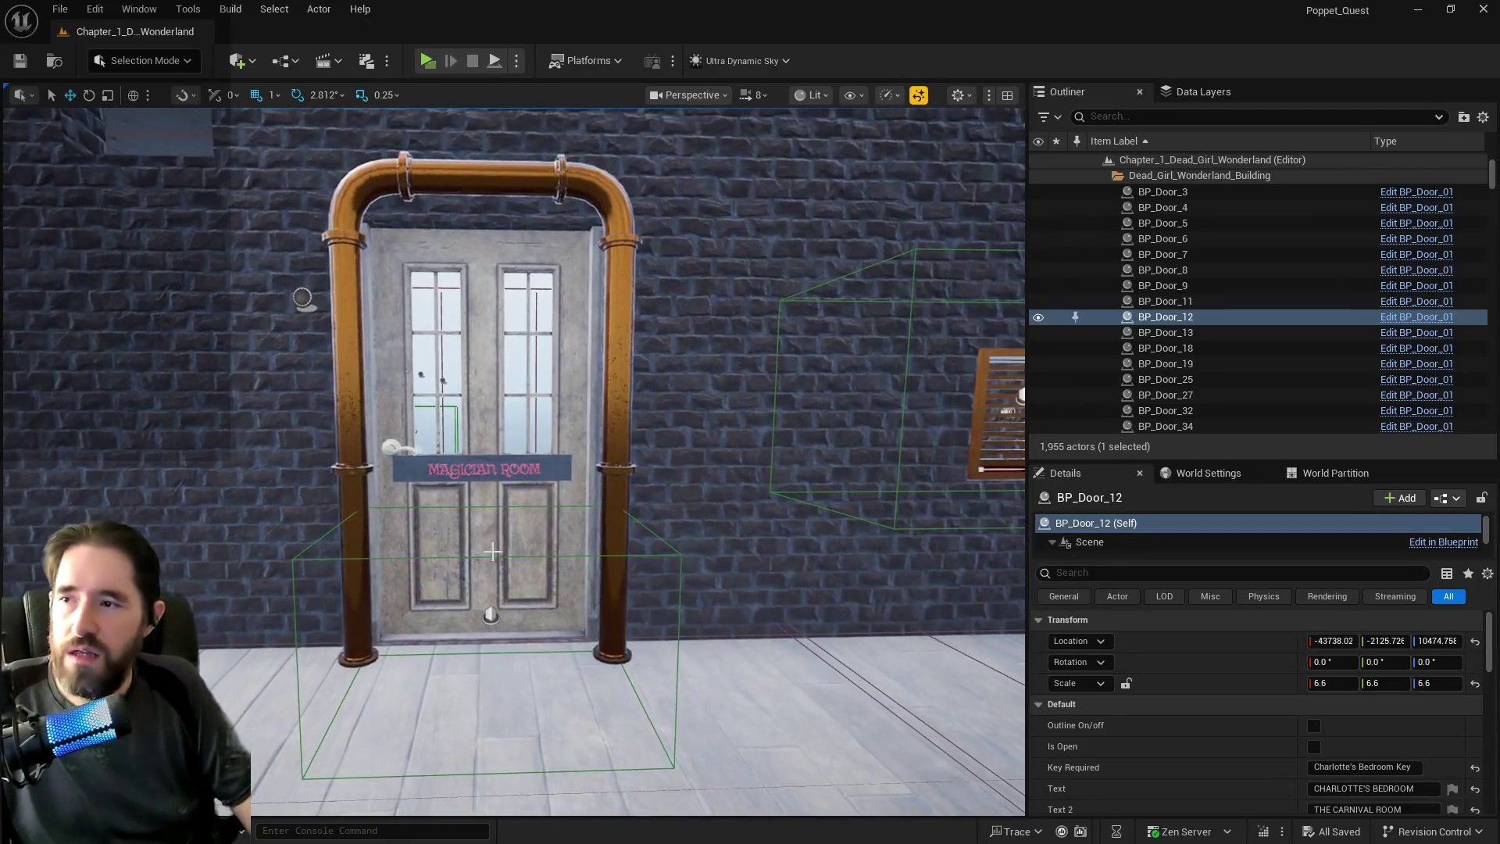
{"action": "left_click", "coordinate": [493, 551]}
{"action": "key", "text": "s"}
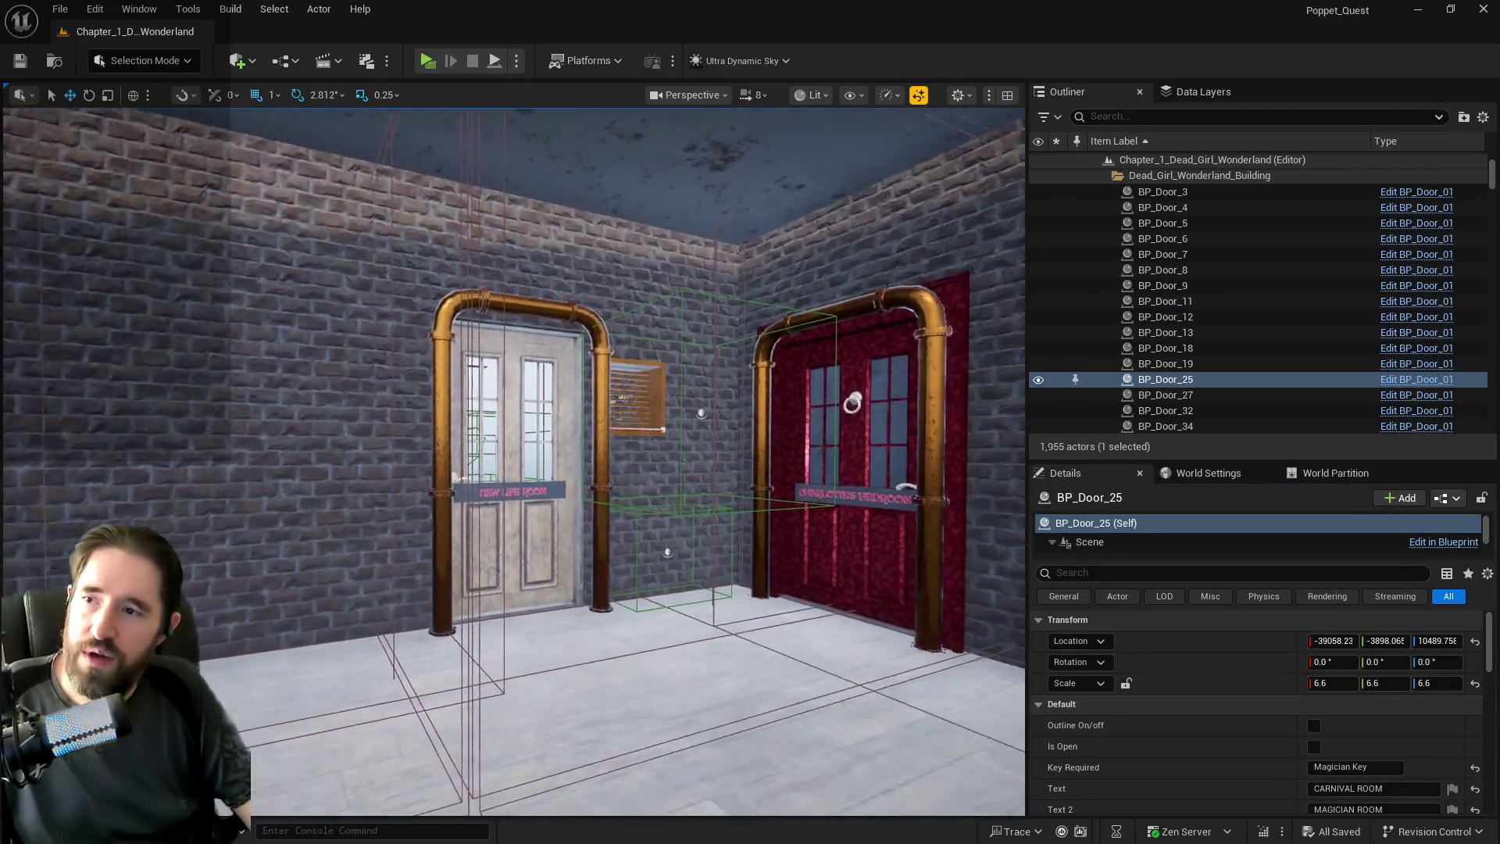
{"action": "key", "text": "w"}
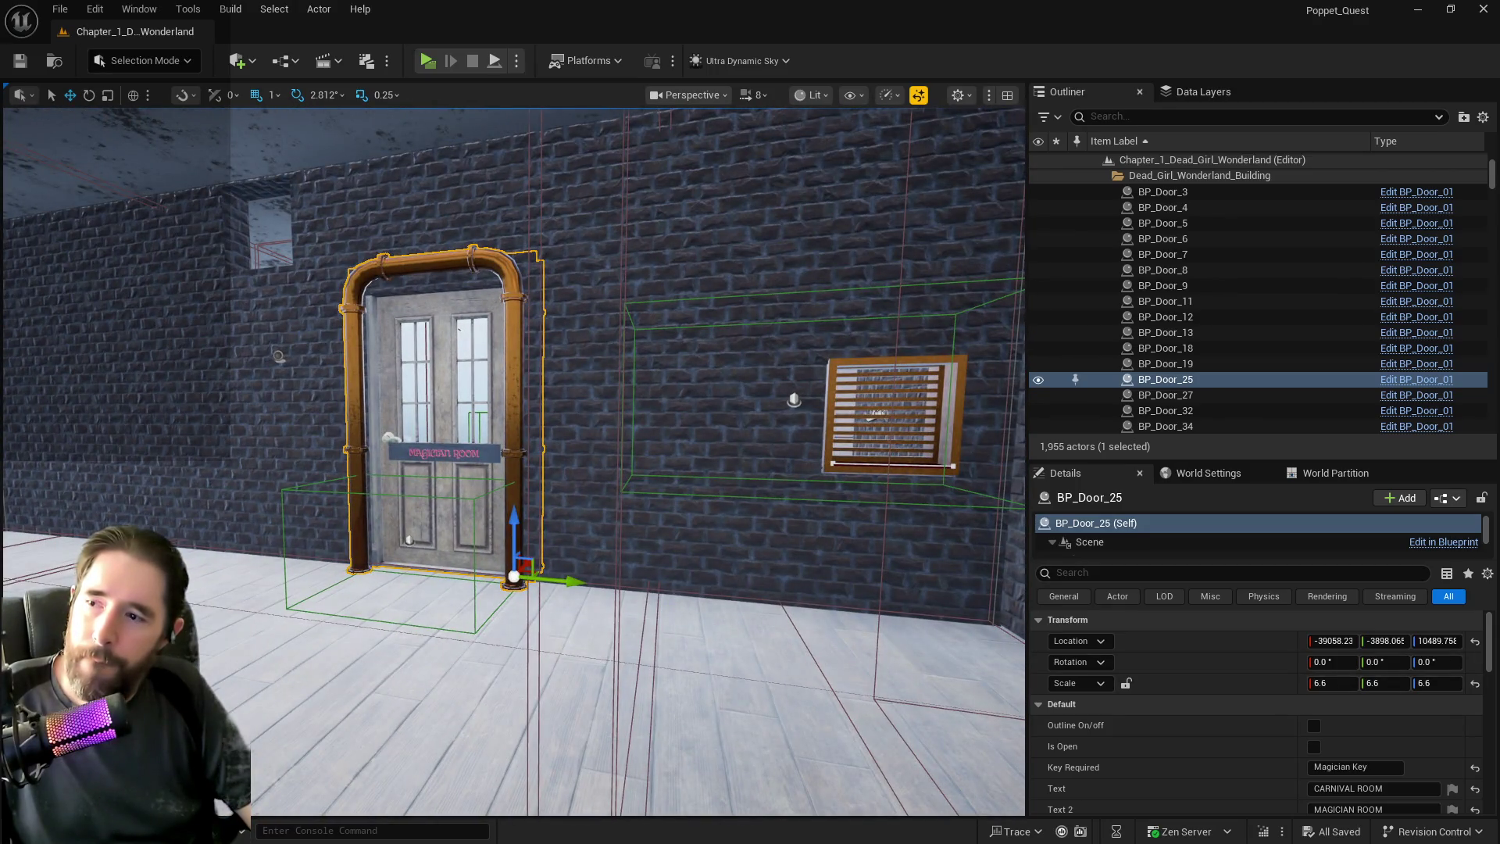
{"action": "key", "text": "f"}
{"action": "key", "text": "r"}
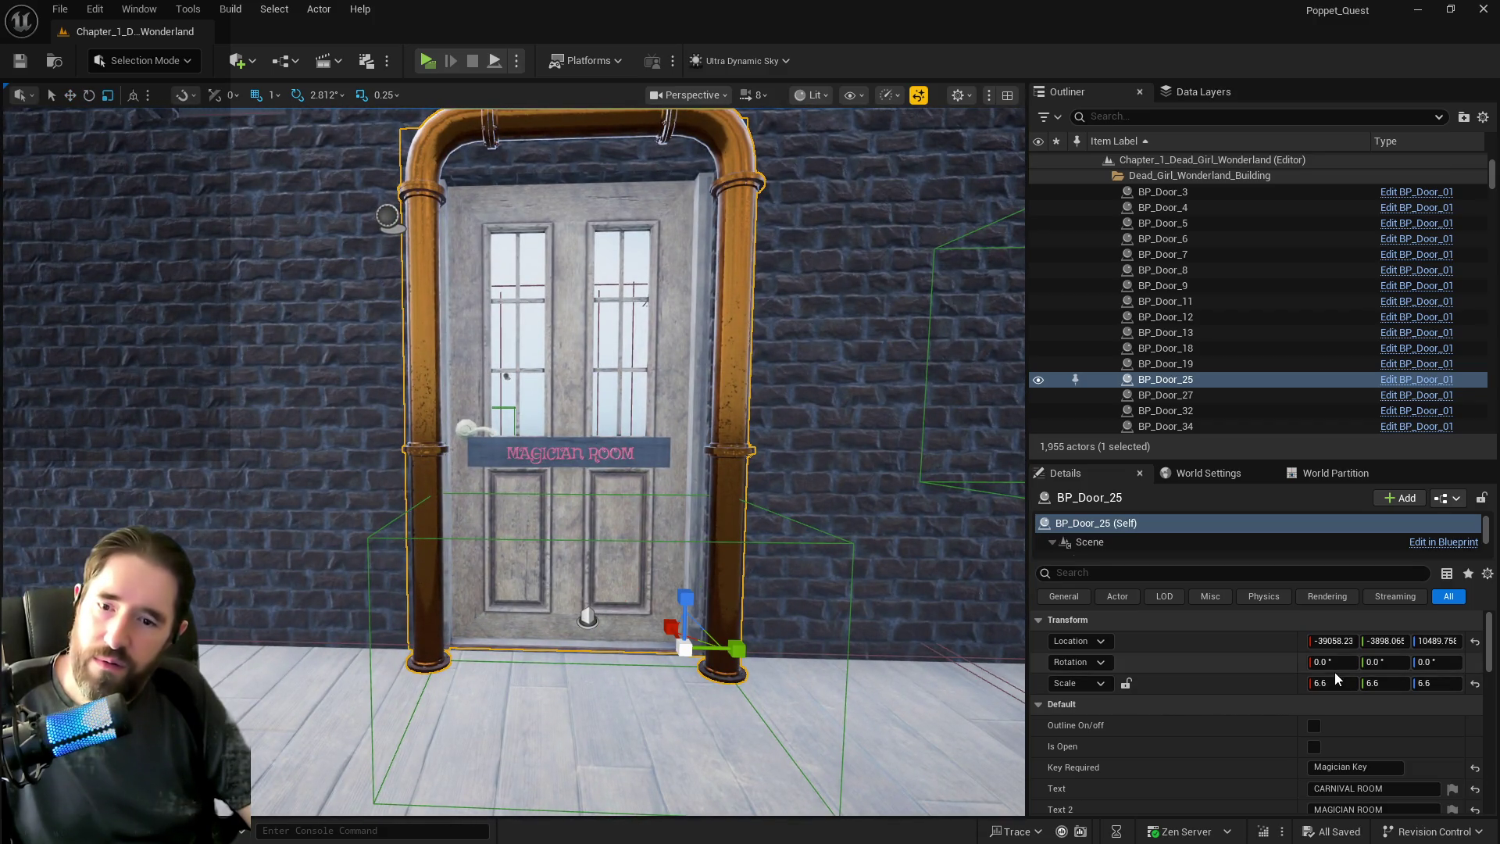
{"action": "left_click", "coordinate": [1328, 683]}
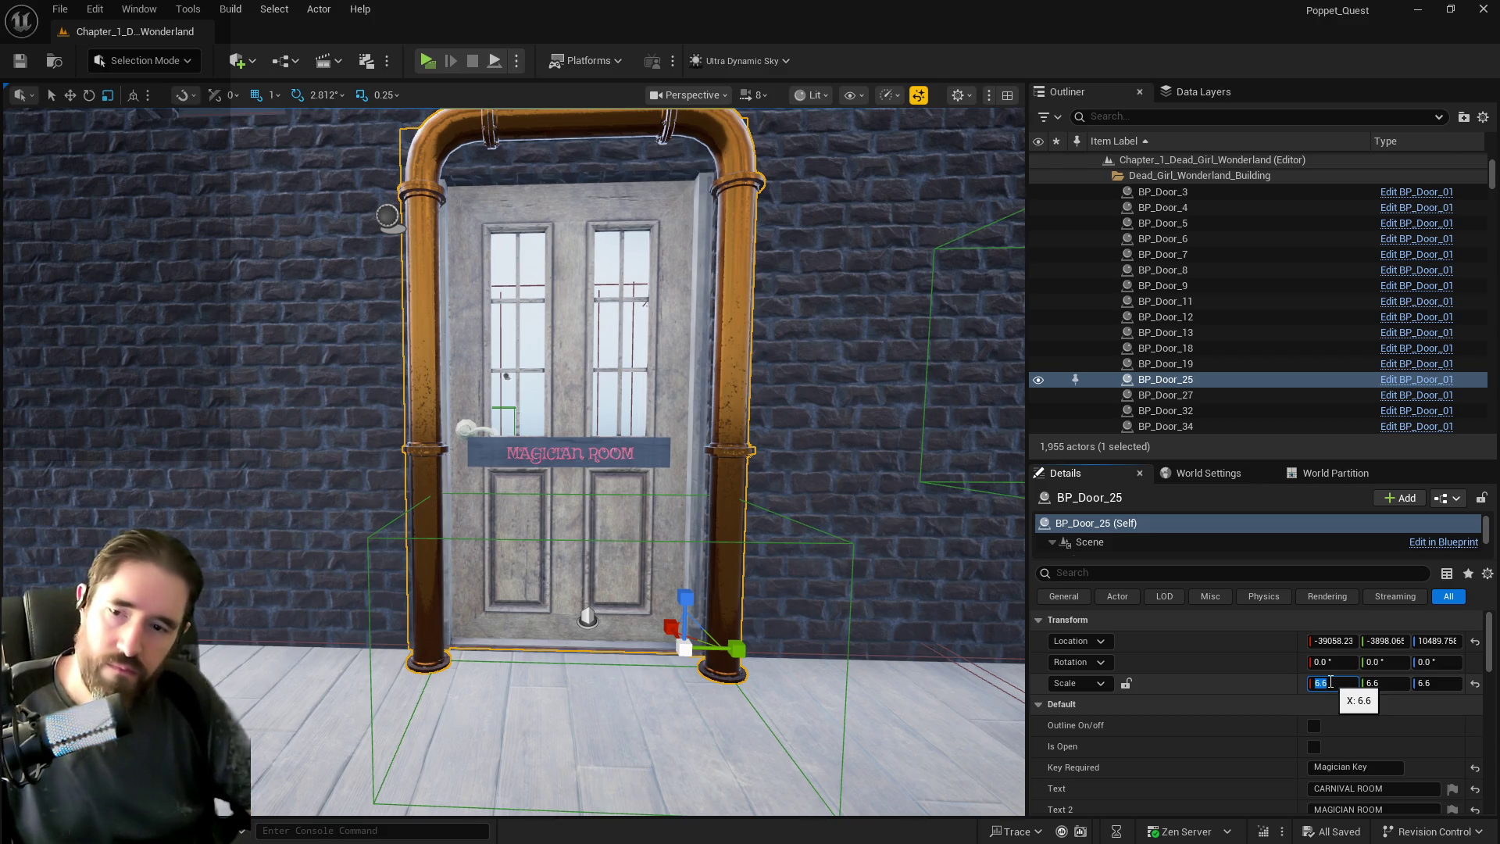
Lock the scale axes, set the Magician Room door to scale 6.0, and slide it along the wall.
{"action": "left_click", "coordinate": [1125, 684]}
{"action": "left_click", "coordinate": [1322, 682]}
{"action": "type", "text": "6"}
{"action": "key", "text": "Return"}
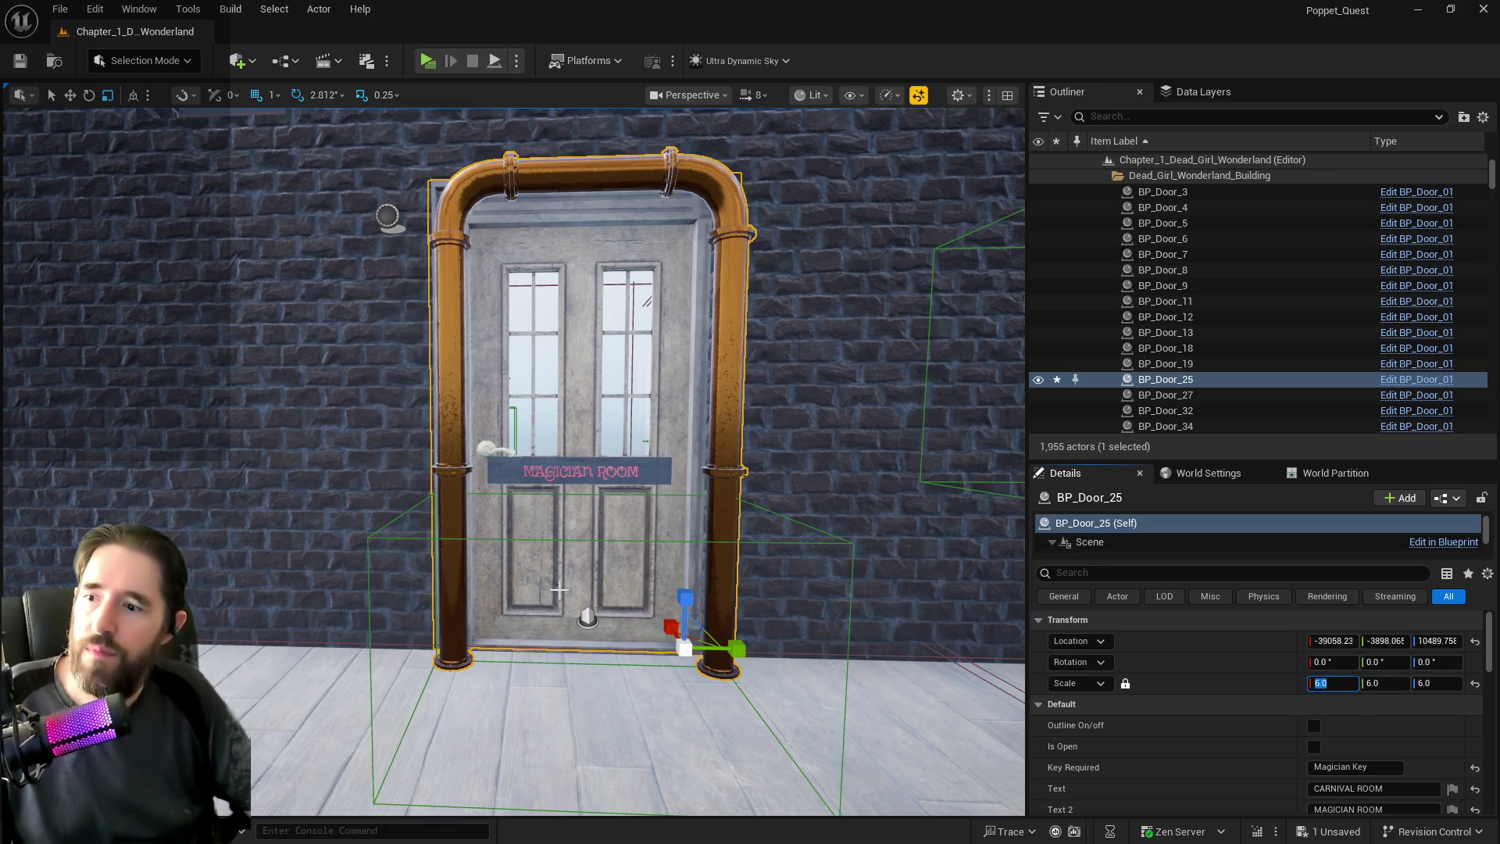
{"action": "left_click", "coordinate": [431, 281]}
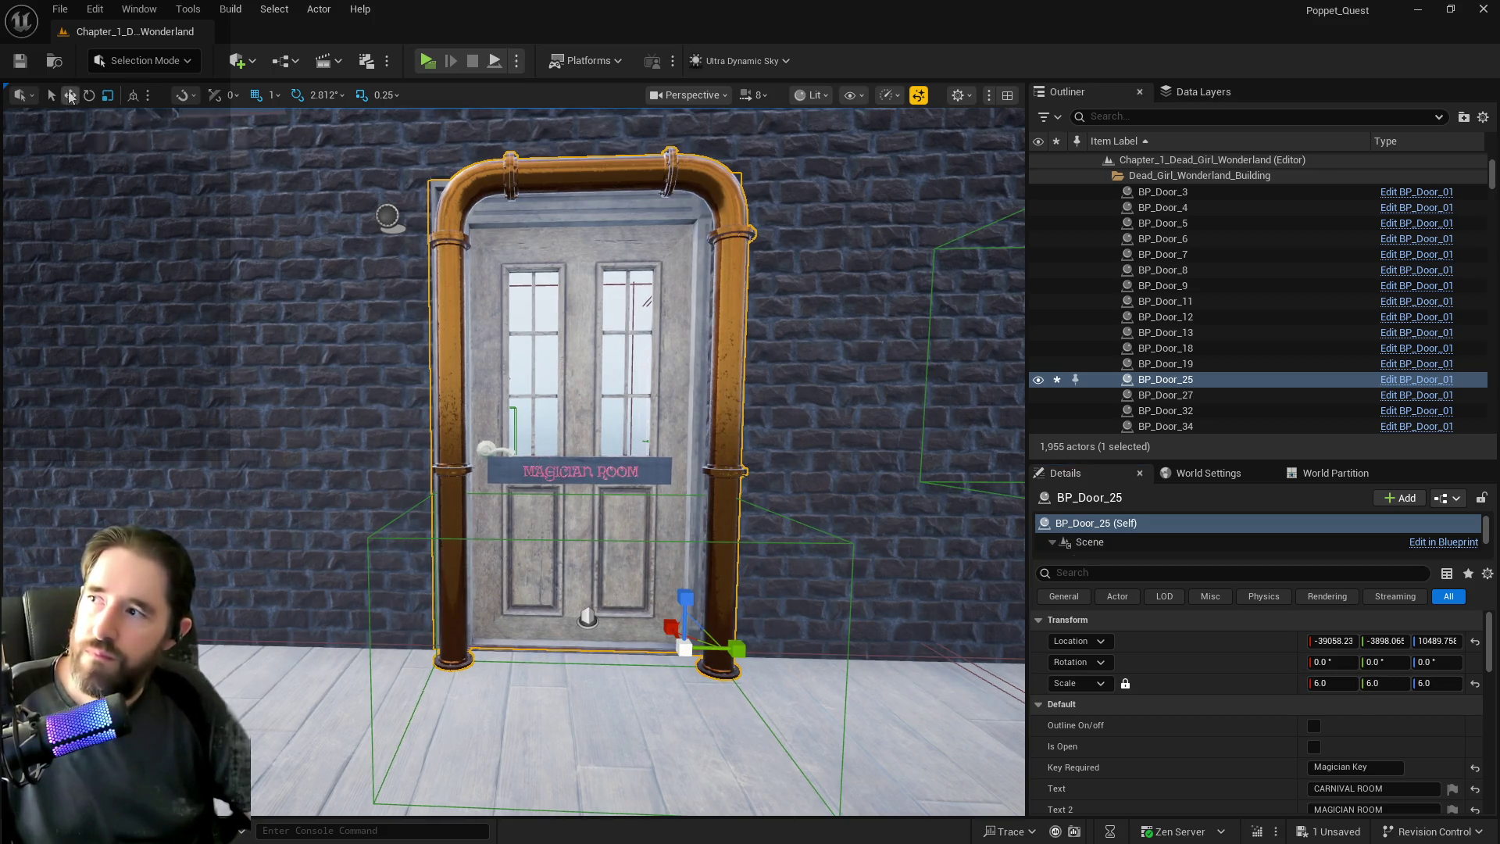
{"action": "key", "text": "w"}
{"action": "mouse_move", "coordinate": [722, 642]}
{"action": "left_mouse_down"}
{"action": "mouse_move", "coordinate": [648, 646]}
{"action": "mouse_move", "coordinate": [713, 659]}
{"action": "mouse_move", "coordinate": [547, 658]}
{"action": "left_mouse_up"}
Set the Charlotte's Bedroom and New Life Room doors to scale 6.0.
{"action": "scroll", "coordinate": [712, 659], "scroll_direction": "down", "scroll_amount": 2}
{"action": "scroll", "coordinate": [712, 659], "scroll_direction": "up", "scroll_amount": 8}
{"action": "scroll", "coordinate": [513, 461], "scroll_direction": "down", "scroll_amount": 10}
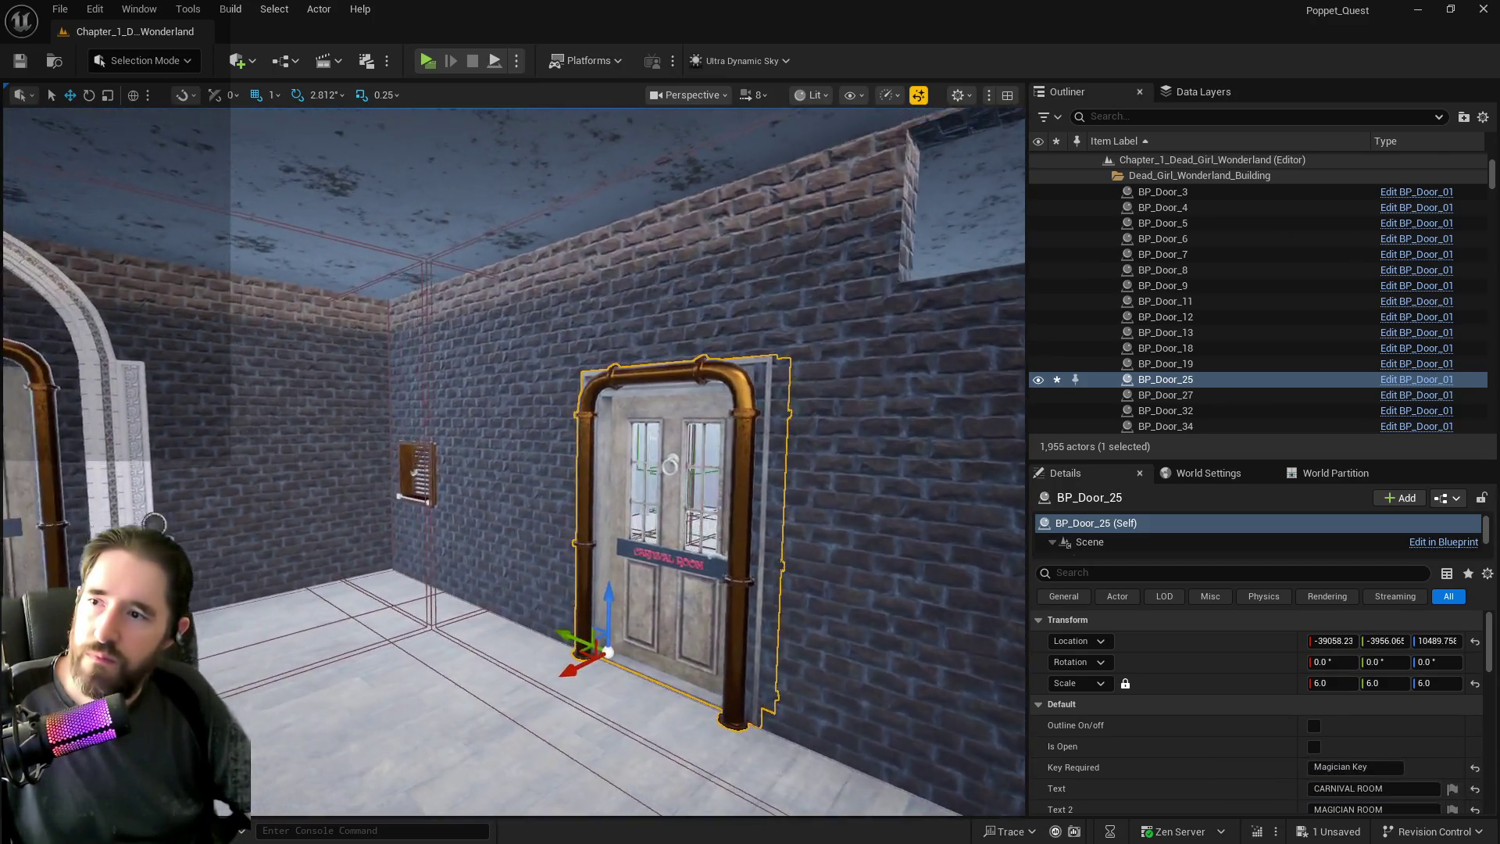
{"action": "mouse_move", "coordinate": [513, 461]}
{"action": "left_mouse_down"}
{"action": "mouse_move", "coordinate": [513, 485]}
{"action": "mouse_move", "coordinate": [492, 485]}
{"action": "mouse_move", "coordinate": [492, 437]}
{"action": "mouse_move", "coordinate": [438, 422]}
{"action": "left_mouse_up"}
{"action": "scroll", "coordinate": [565, 572], "scroll_direction": "up", "scroll_amount": 5}
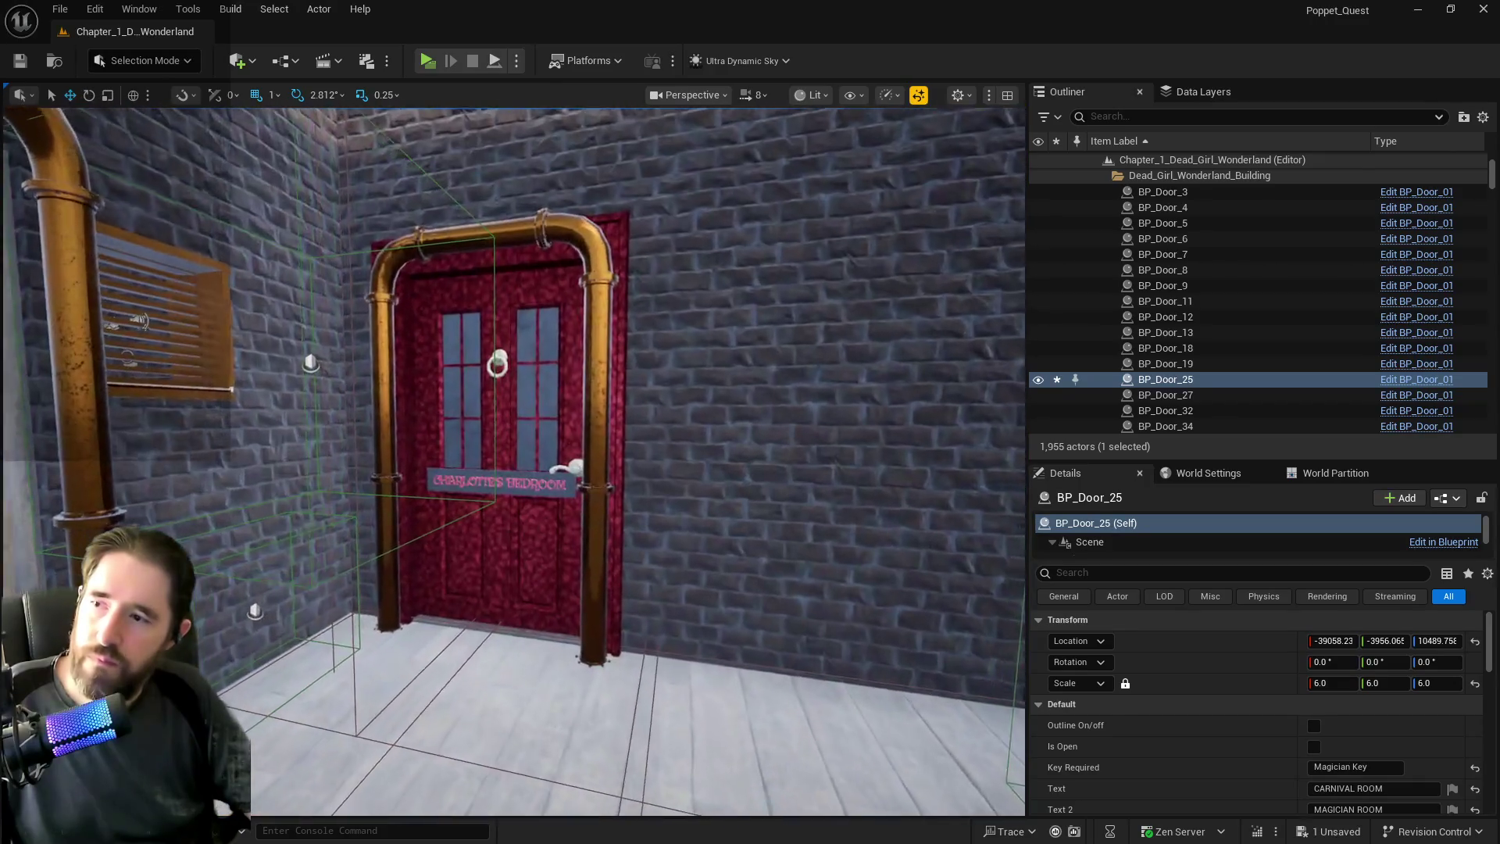
{"action": "left_click", "coordinate": [565, 572]}
{"action": "left_click", "coordinate": [1325, 685]}
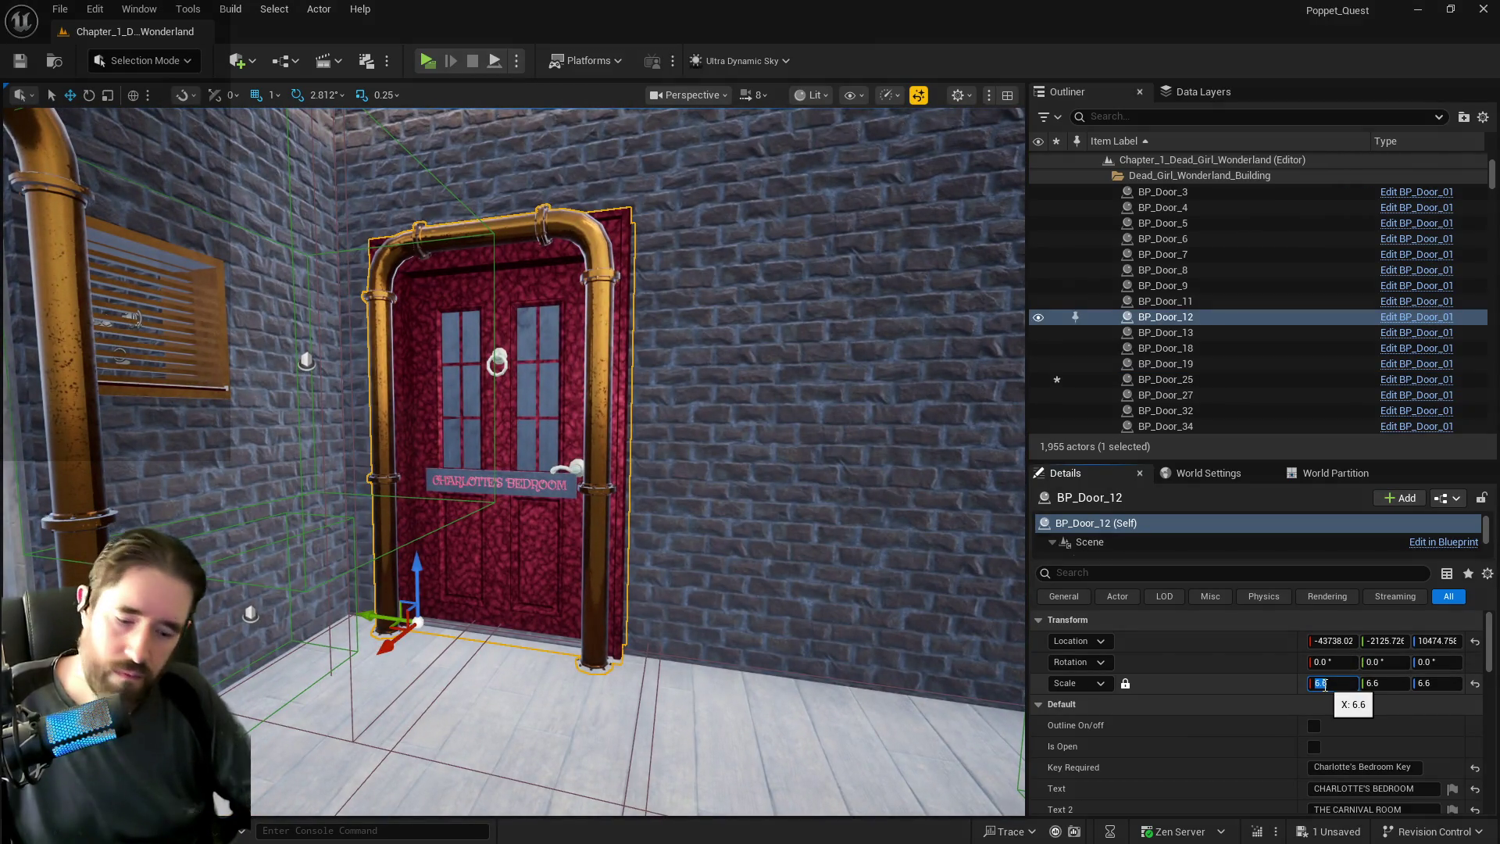
{"action": "type", "text": "6"}
{"action": "key", "text": "Return"}
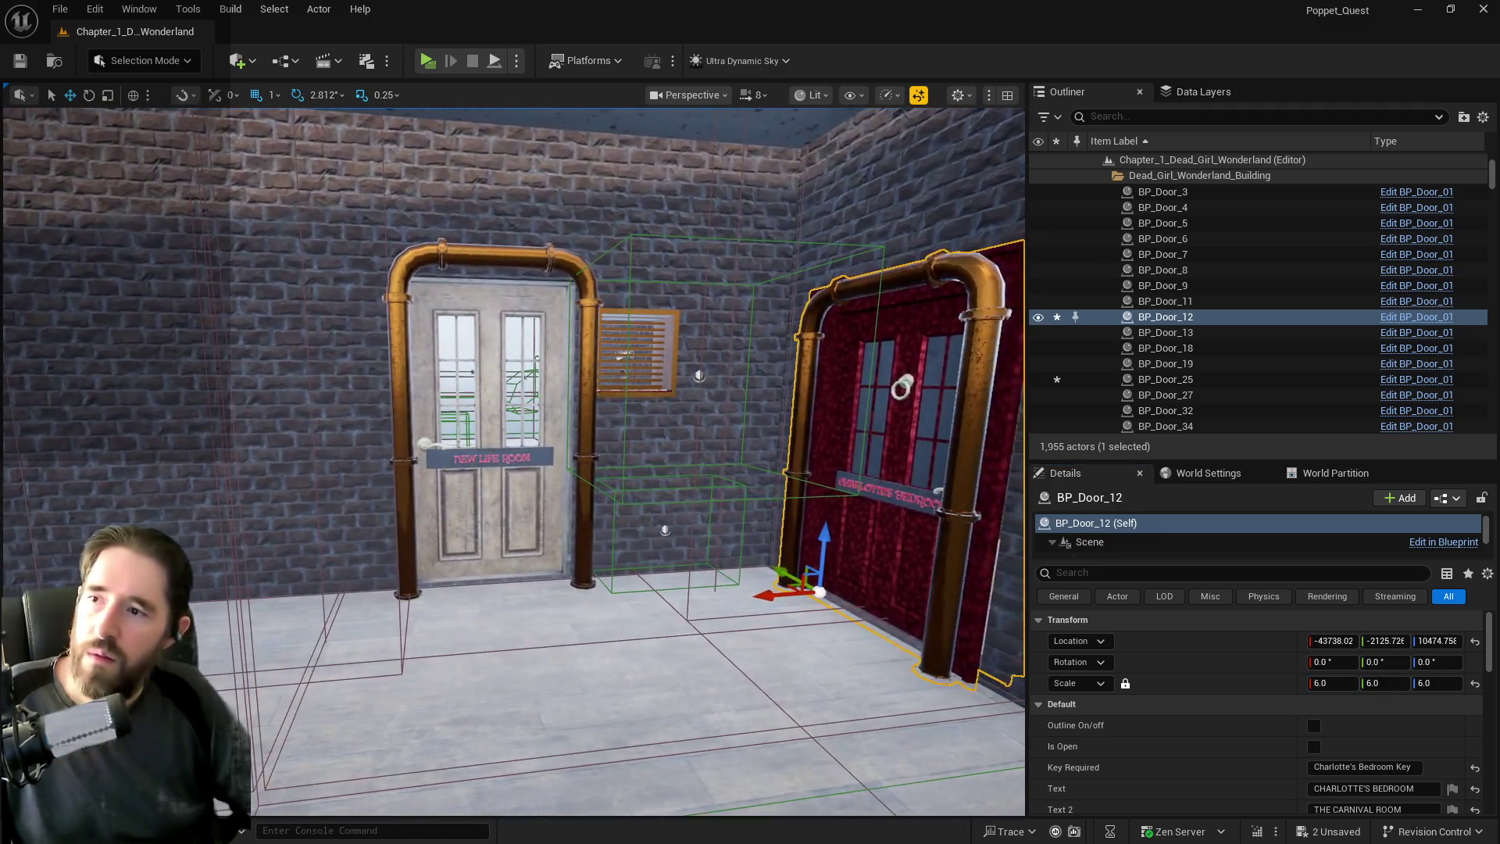
{"action": "left_click", "coordinate": [500, 516]}
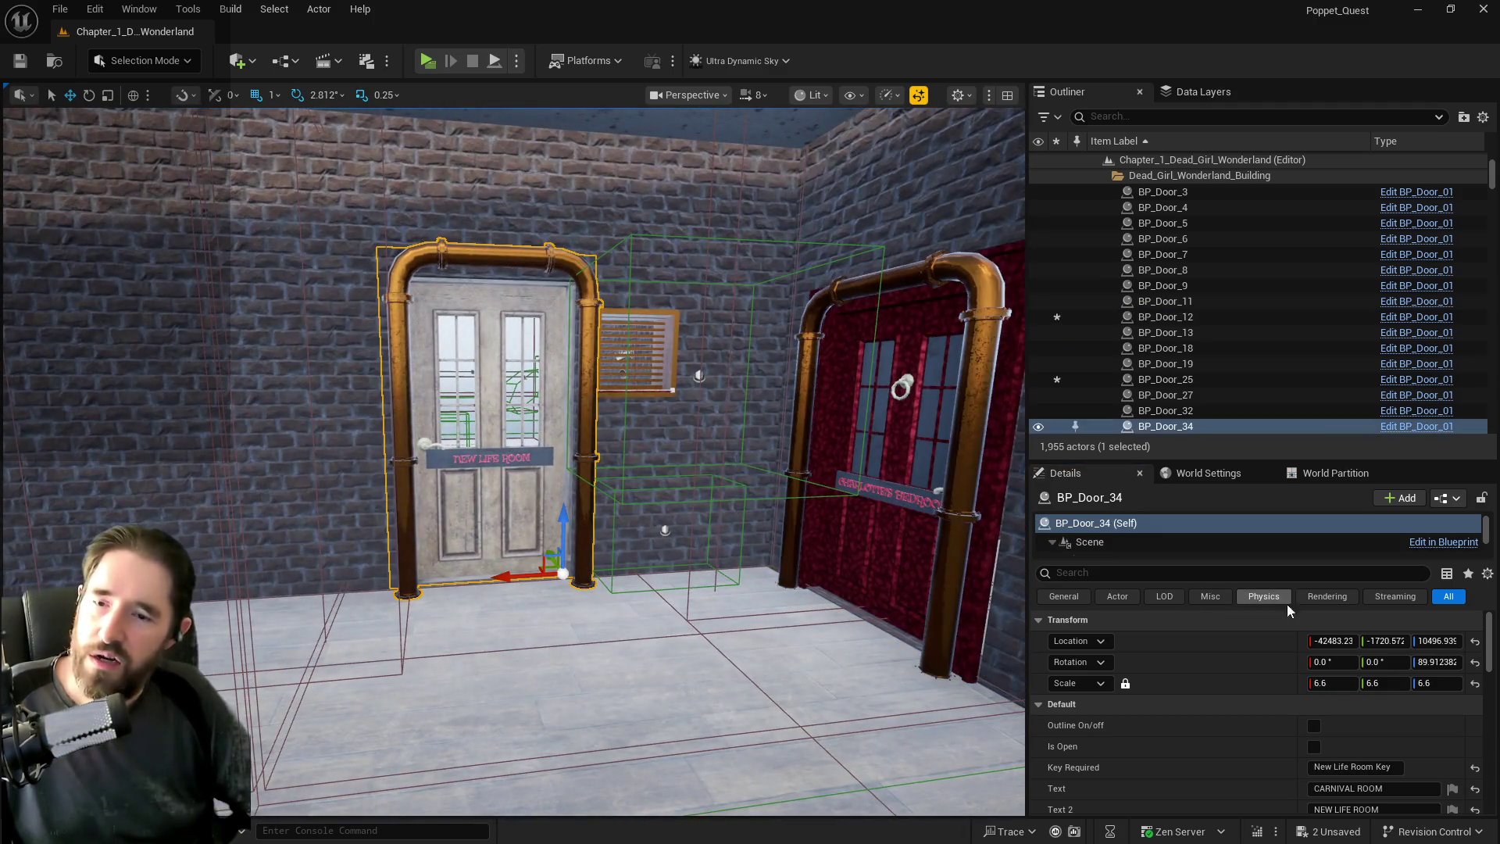
{"action": "left_click", "coordinate": [1349, 680]}
{"action": "key", "text": "Return"}
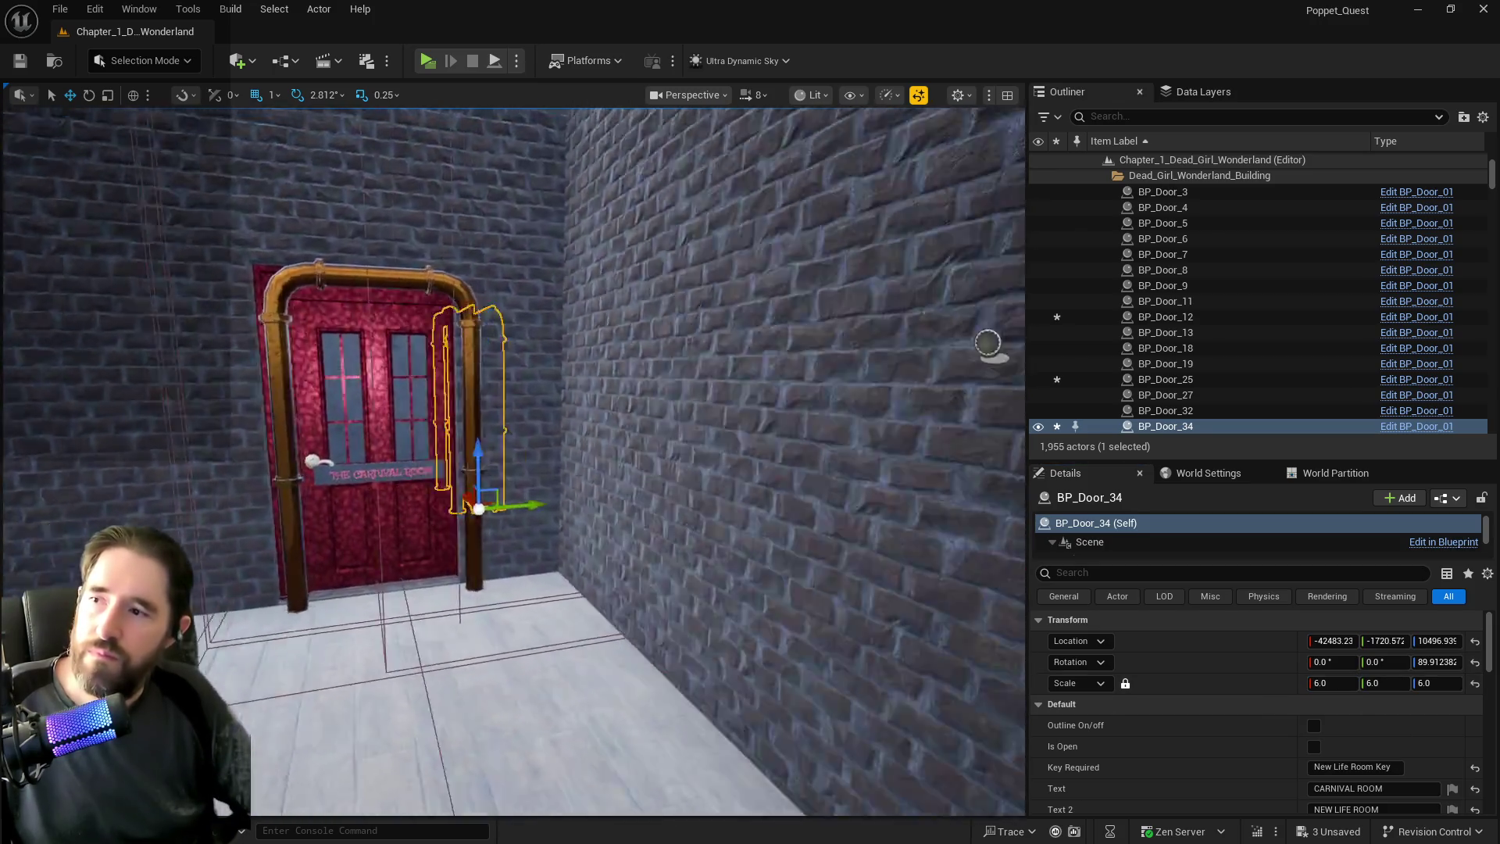
Set the Forbidden Toys Room door to scale 6.0.
{"action": "left_click_drag", "start_coordinate": [508, 673], "coordinate": [508, 673]}
{"action": "left_click", "coordinate": [507, 674]}
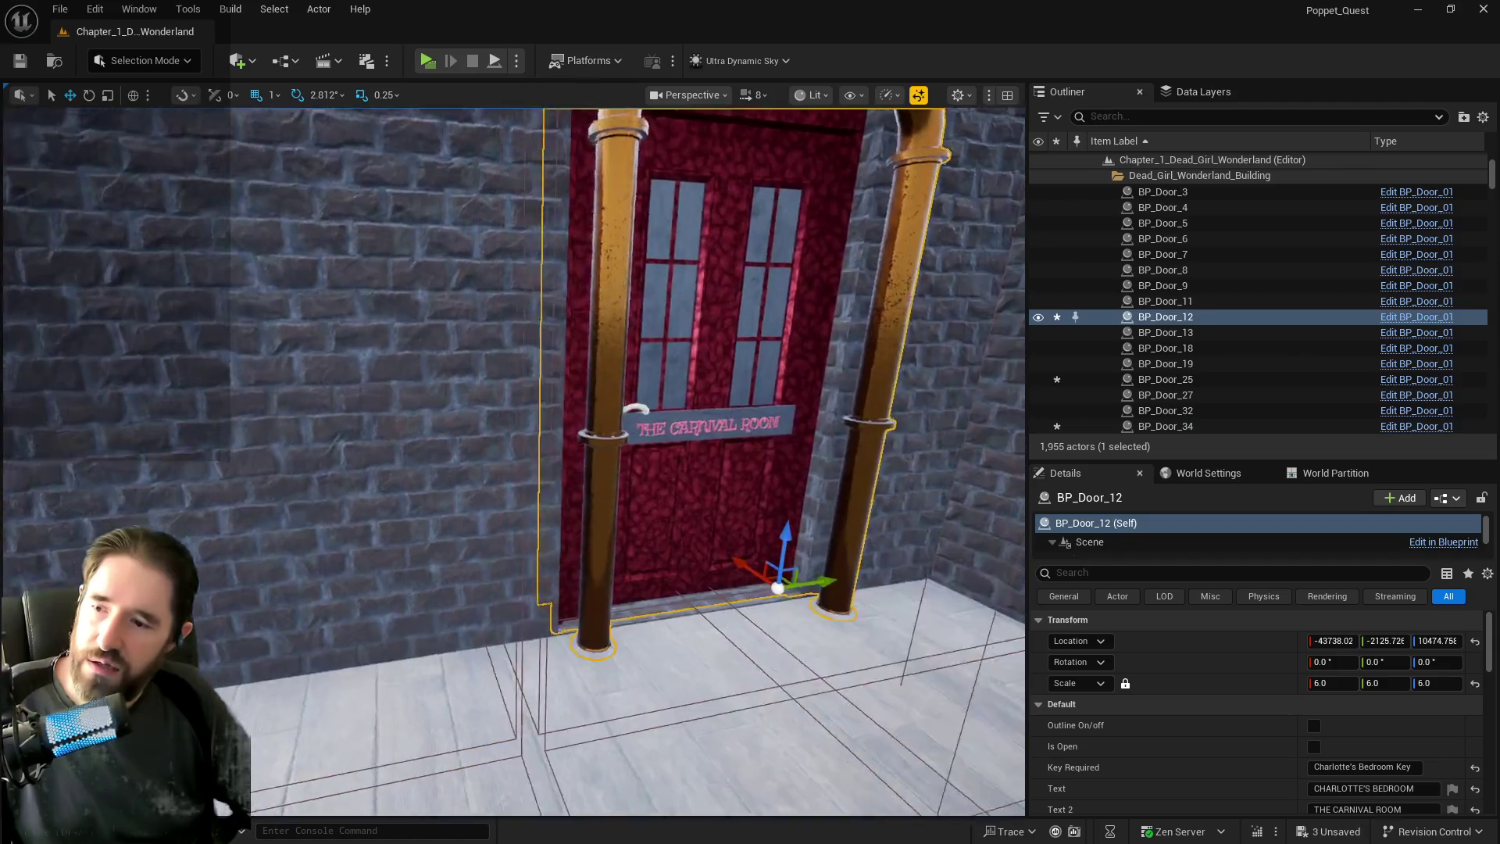
{"action": "left_click_drag", "start_coordinate": [683, 496], "coordinate": [640, 508]}
{"action": "left_click_drag", "start_coordinate": [539, 515], "coordinate": [548, 520]}
{"action": "left_click", "coordinate": [548, 520]}
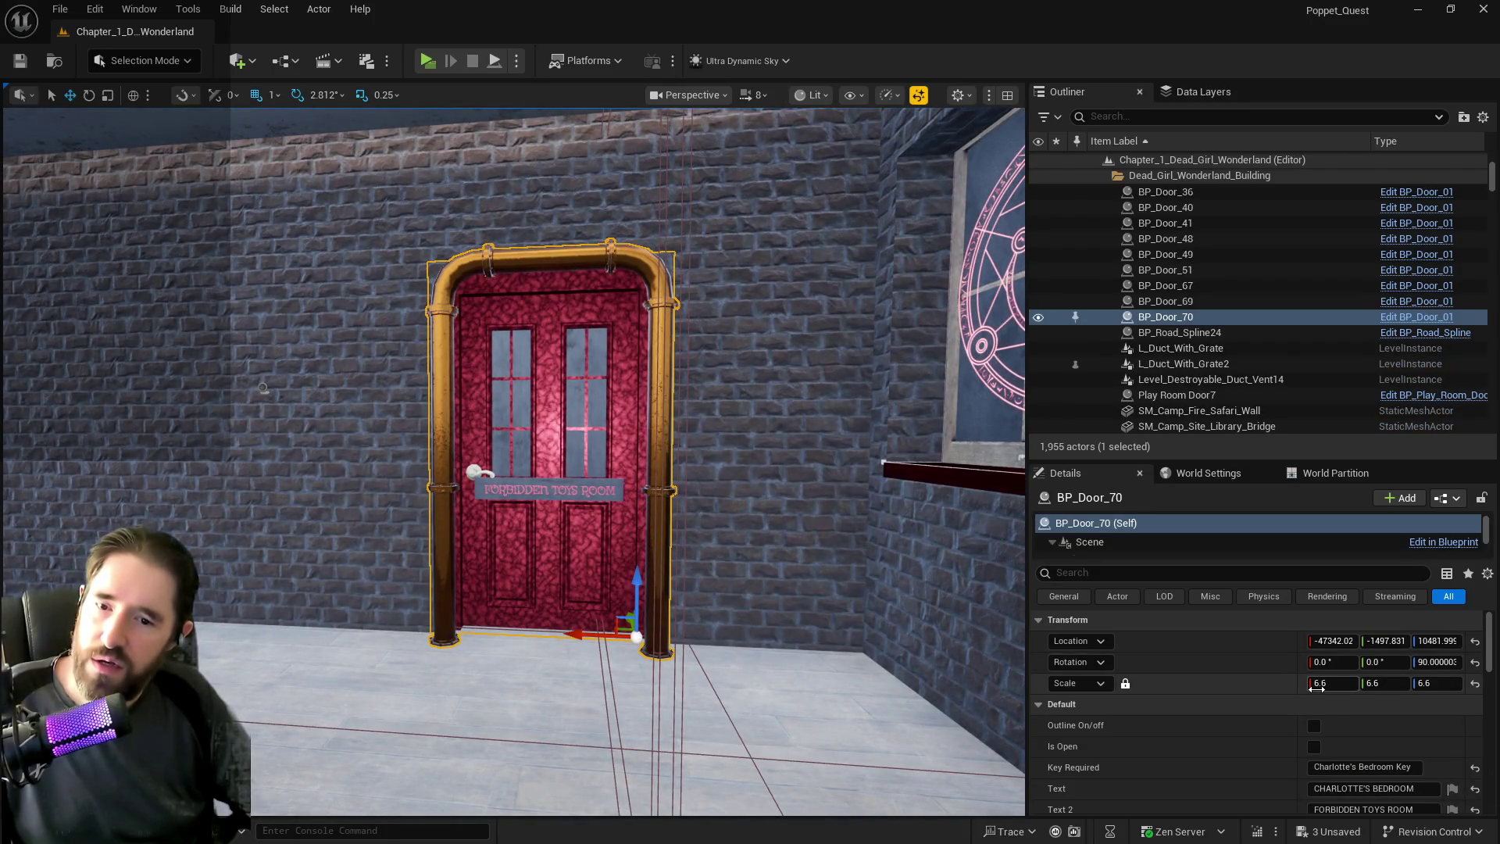
{"action": "left_click", "coordinate": [1324, 684]}
{"action": "type", "text": "6"}
{"action": "key", "text": "Return"}
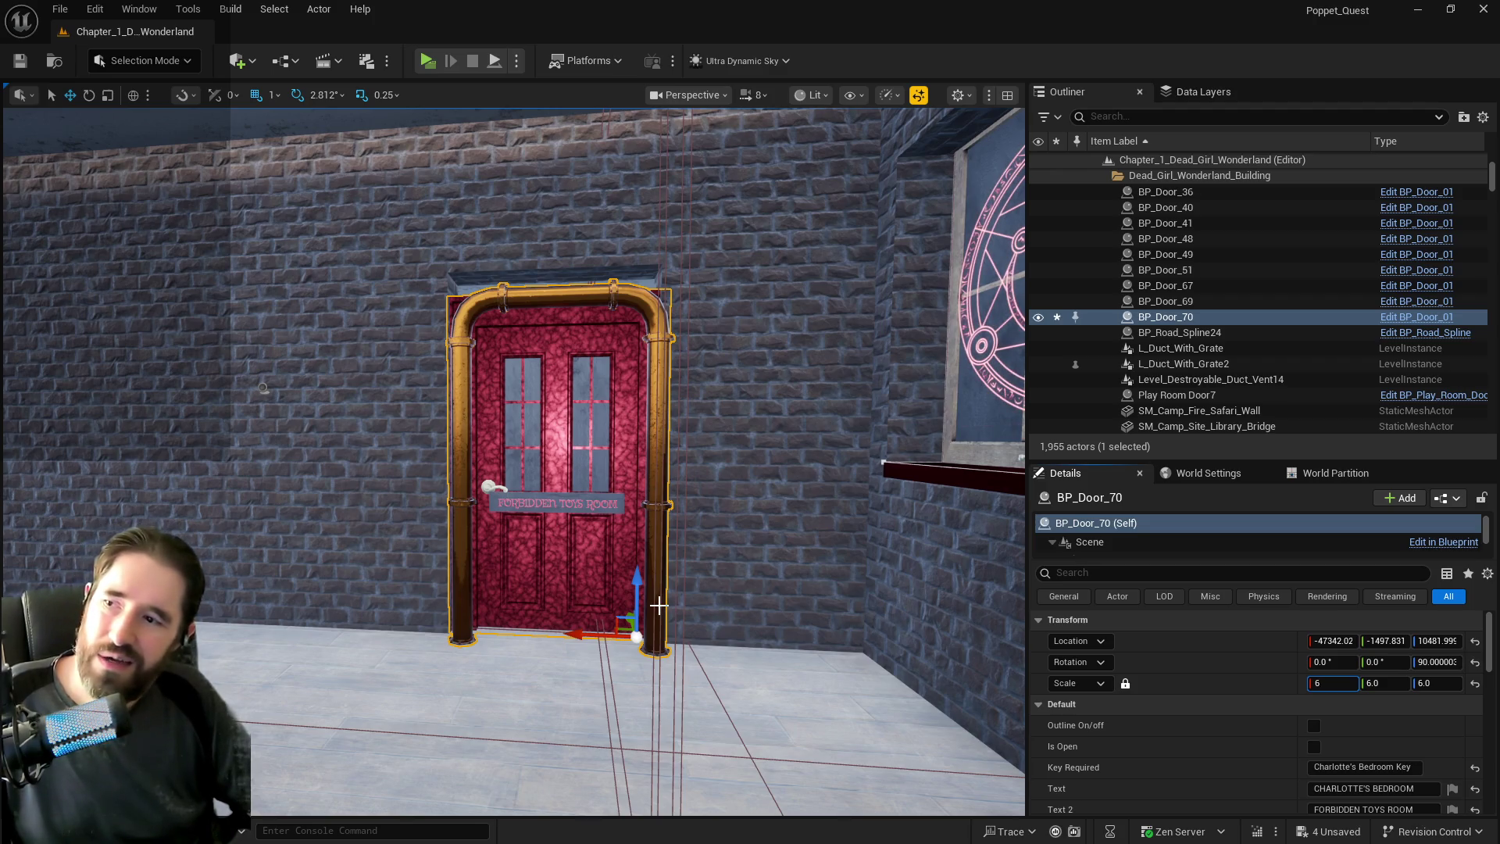
{"action": "left_click", "coordinate": [95, 9]}
Undo the Forbidden Toys Room scale change and earlier moves, redoing one step.
{"action": "left_click", "coordinate": [157, 68]}
{"action": "left_click", "coordinate": [95, 9]}
{"action": "left_click", "coordinate": [129, 70]}
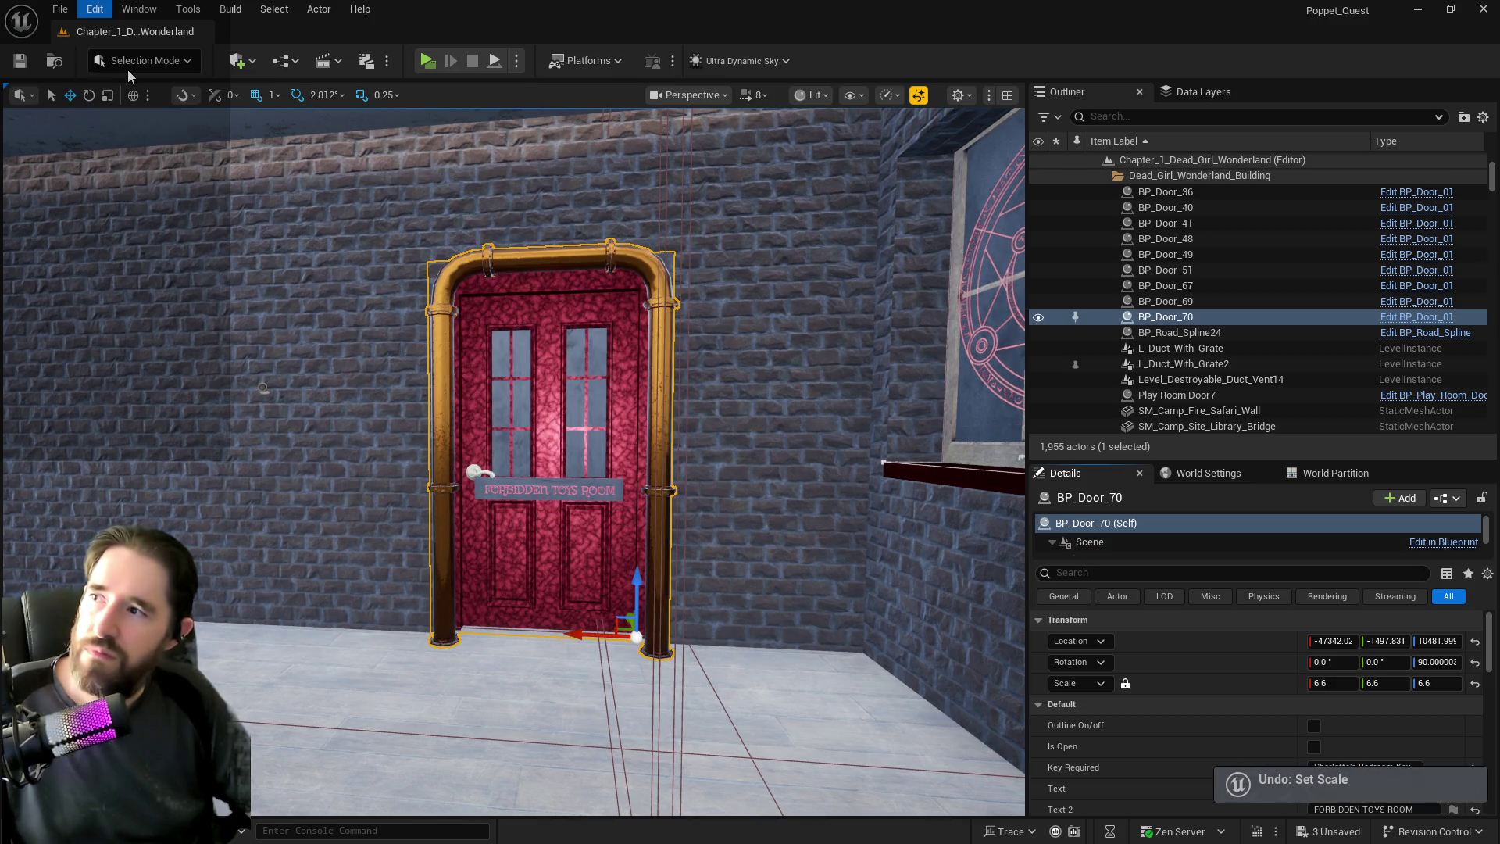
{"action": "left_click", "coordinate": [95, 8]}
{"action": "left_click", "coordinate": [141, 70]}
{"action": "key", "text": "f"}
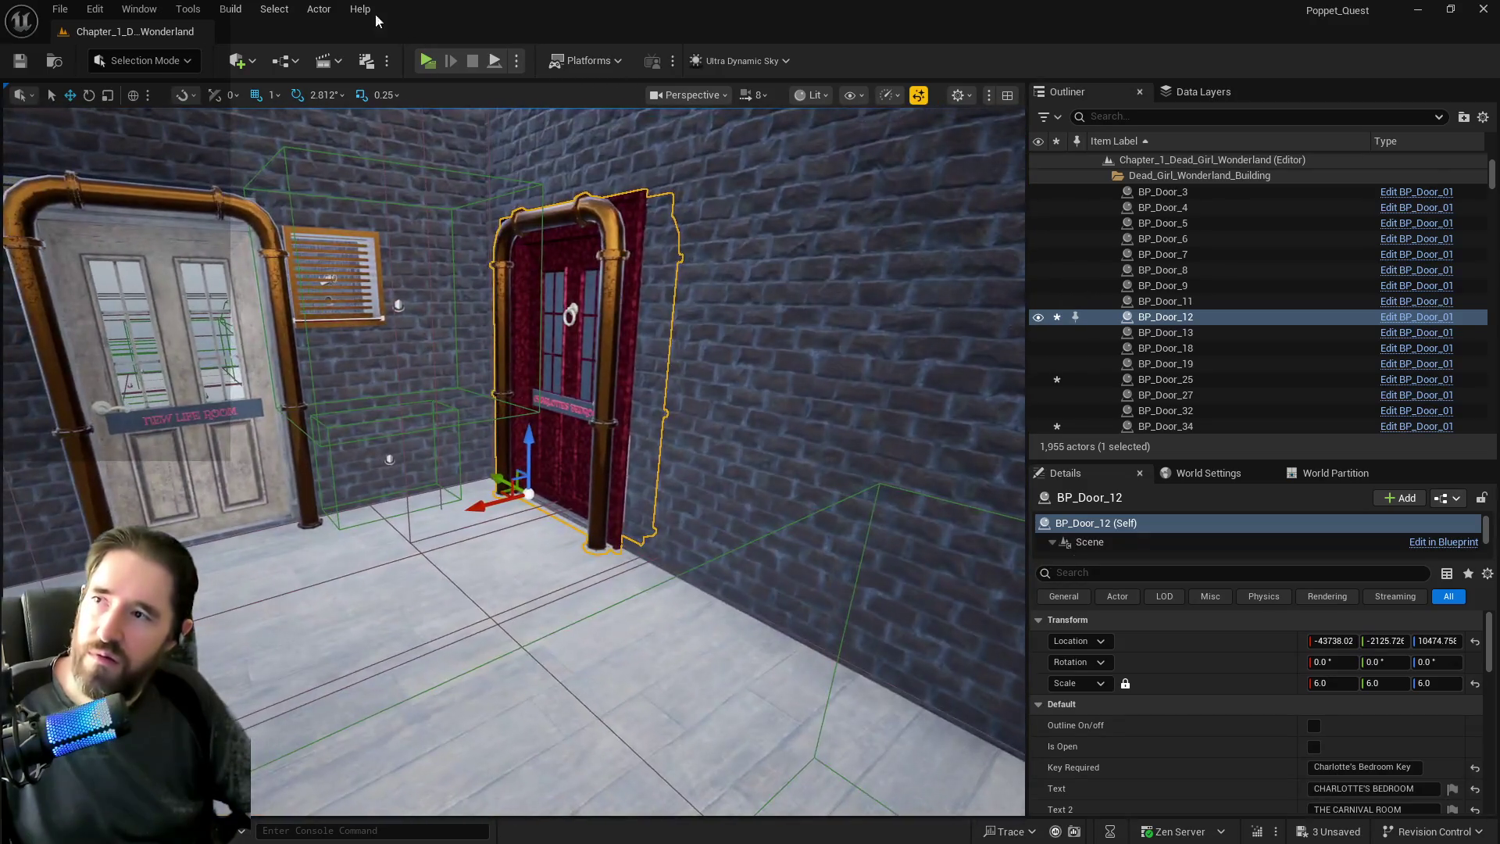
{"action": "left_click", "coordinate": [94, 8]}
{"action": "left_click", "coordinate": [130, 69]}
{"action": "left_click", "coordinate": [95, 8]}
{"action": "left_click", "coordinate": [125, 85]}
Keep undoing until the New Life Room and Charlotte's Bedroom doors return to 6.6 scale.
{"action": "left_click", "coordinate": [94, 9]}
{"action": "left_click", "coordinate": [122, 70]}
{"action": "left_click", "coordinate": [95, 9]}
{"action": "left_click", "coordinate": [125, 70]}
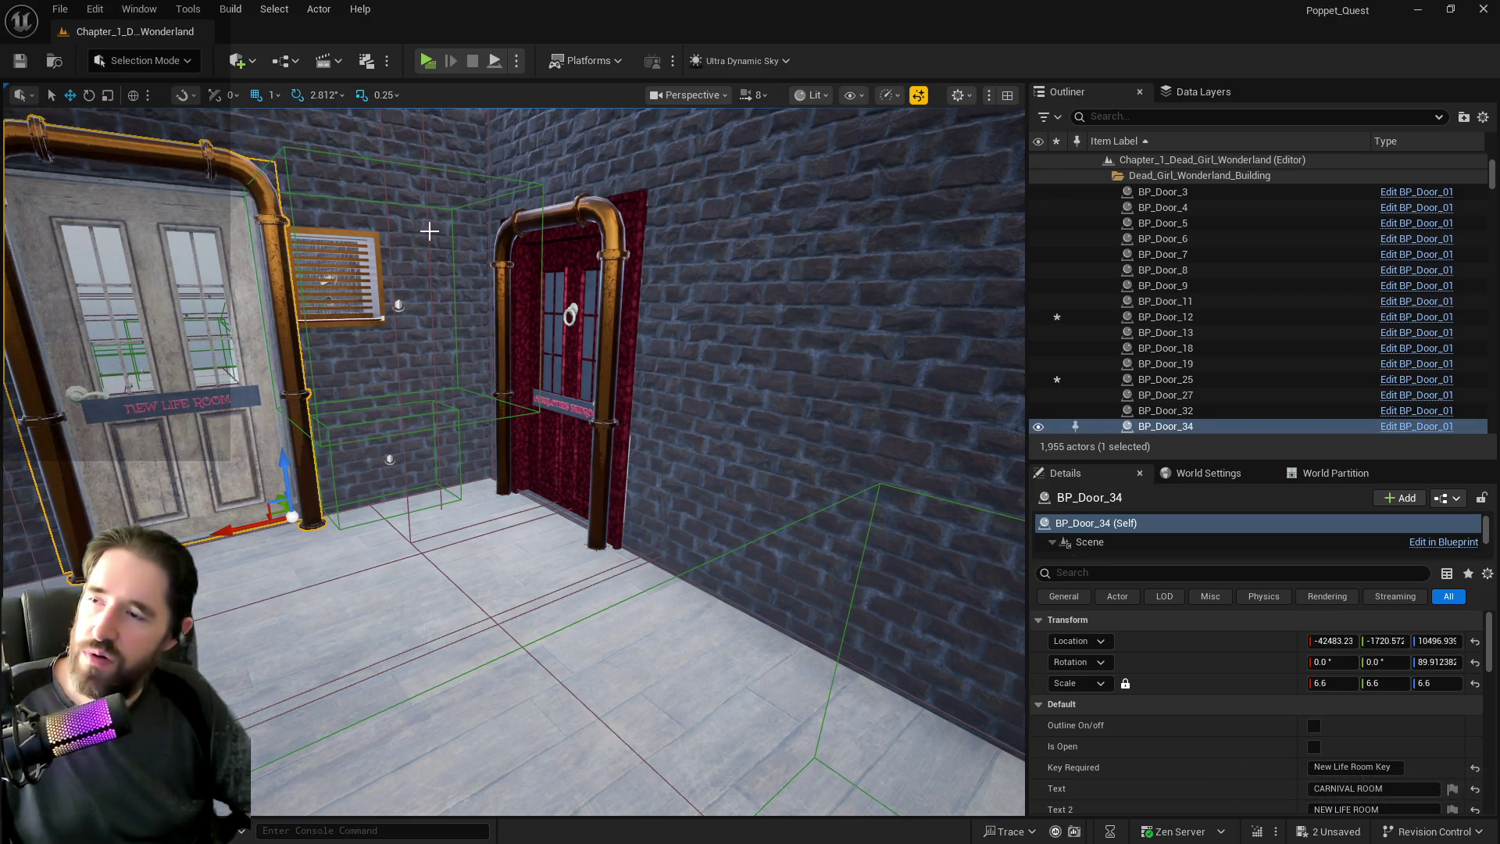
{"action": "left_click", "coordinate": [95, 9]}
{"action": "left_click", "coordinate": [125, 70]}
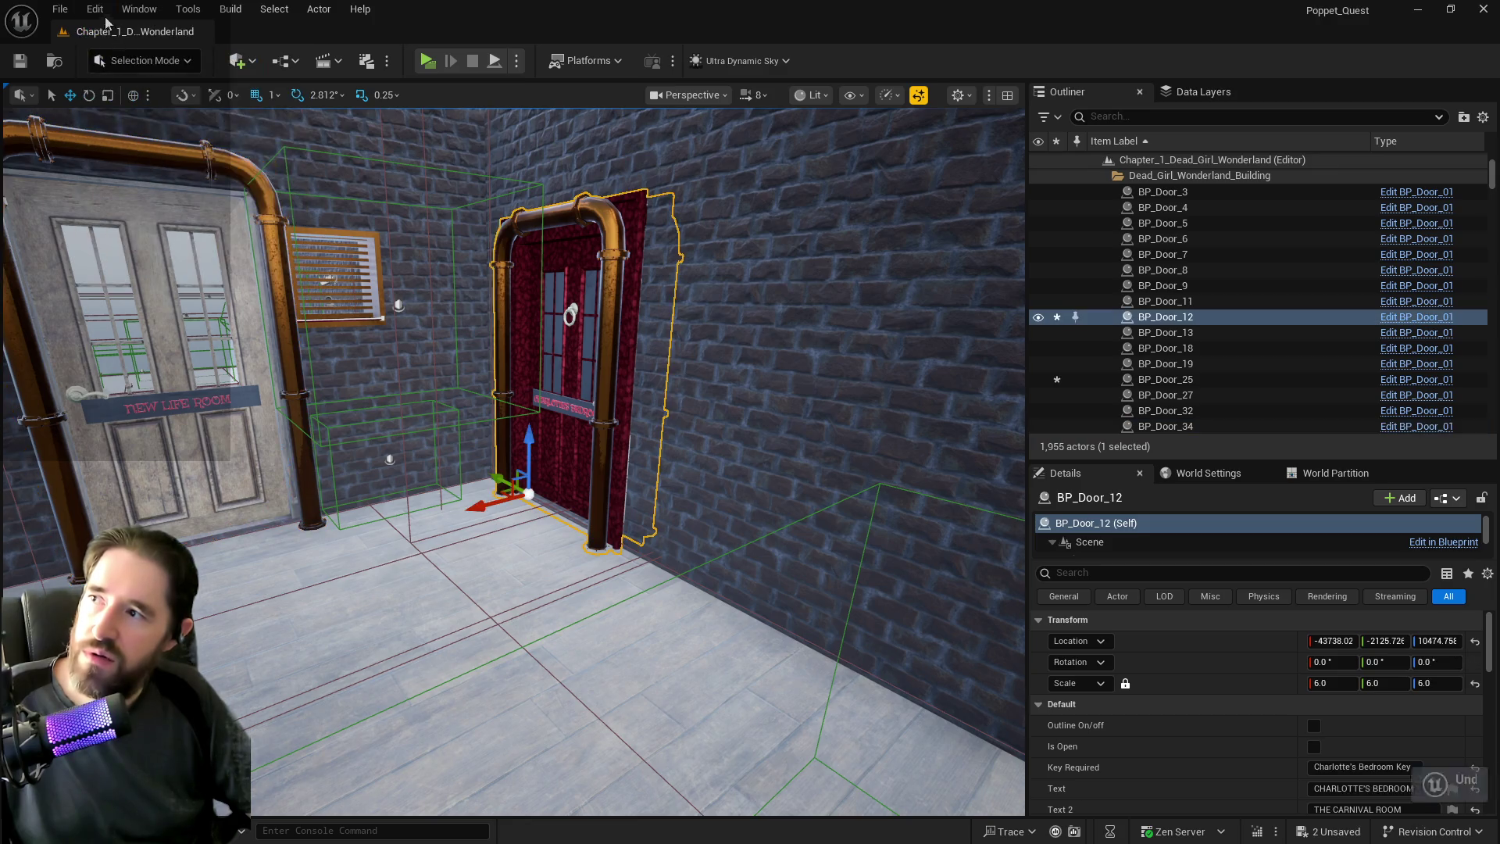
{"action": "left_click", "coordinate": [95, 9]}
{"action": "left_click", "coordinate": [125, 70]}
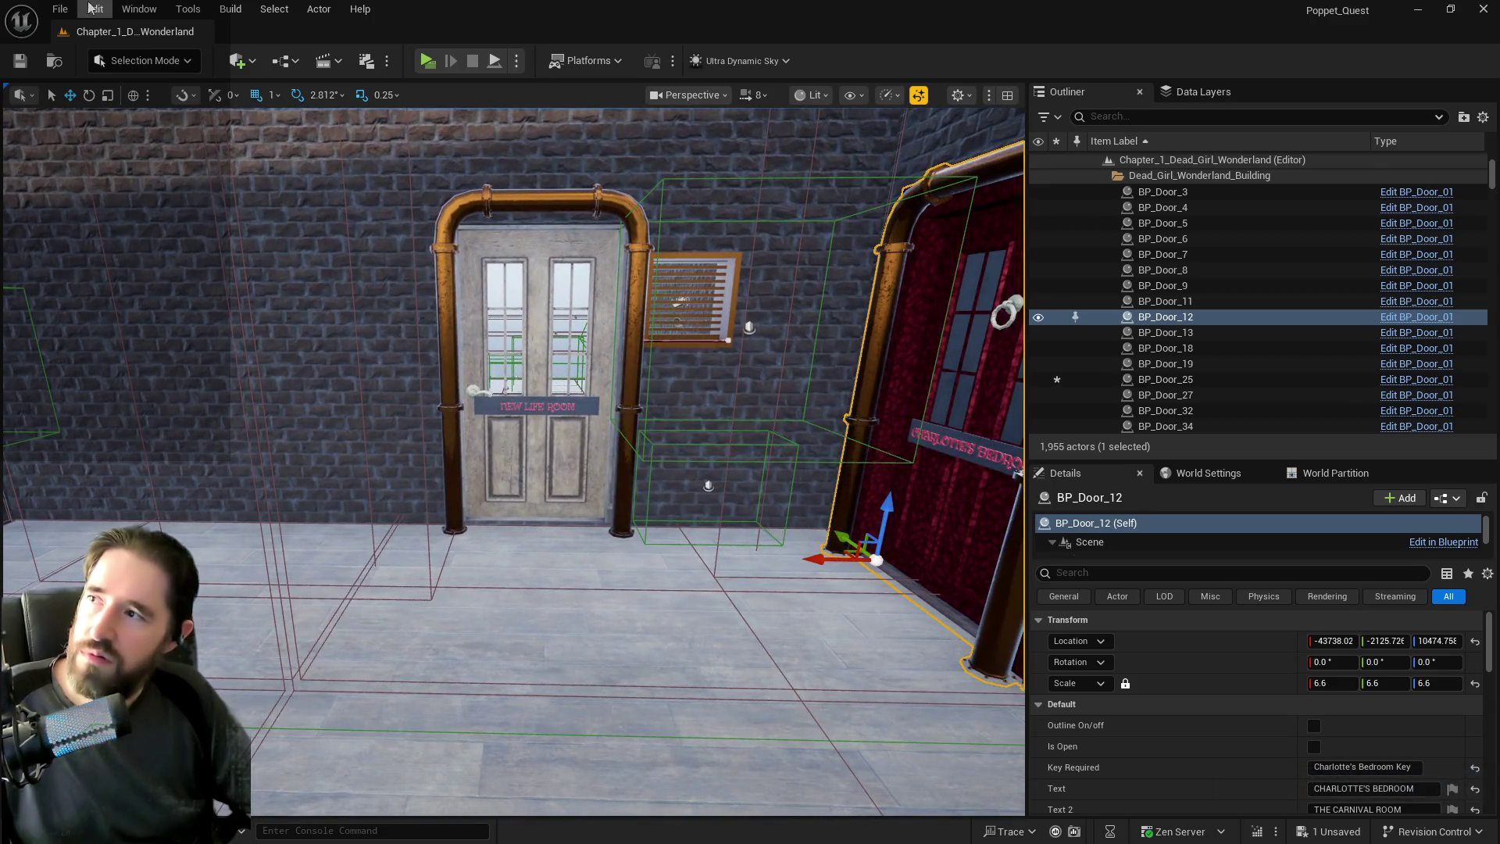
{"action": "left_click", "coordinate": [95, 9]}
{"action": "left_click", "coordinate": [148, 69]}
{"action": "left_click", "coordinate": [94, 9]}
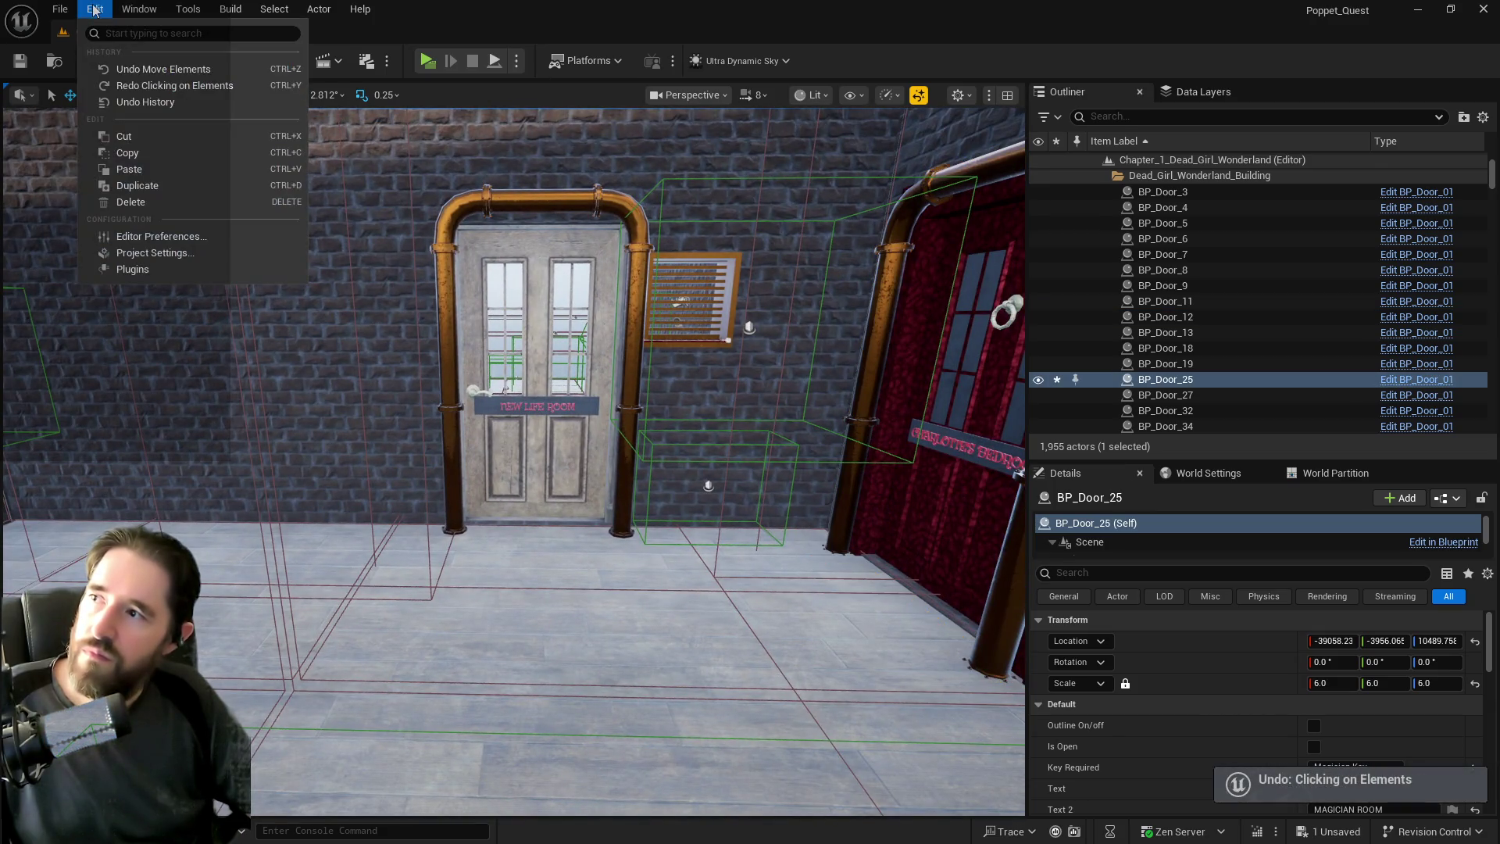
{"action": "mouse_move", "coordinate": [119, 24]}
Check the New Life Room and Charlotte's Bedroom doors, then deselect everything.
{"action": "left_click", "coordinate": [611, 125]}
{"action": "left_click", "coordinate": [475, 311]}
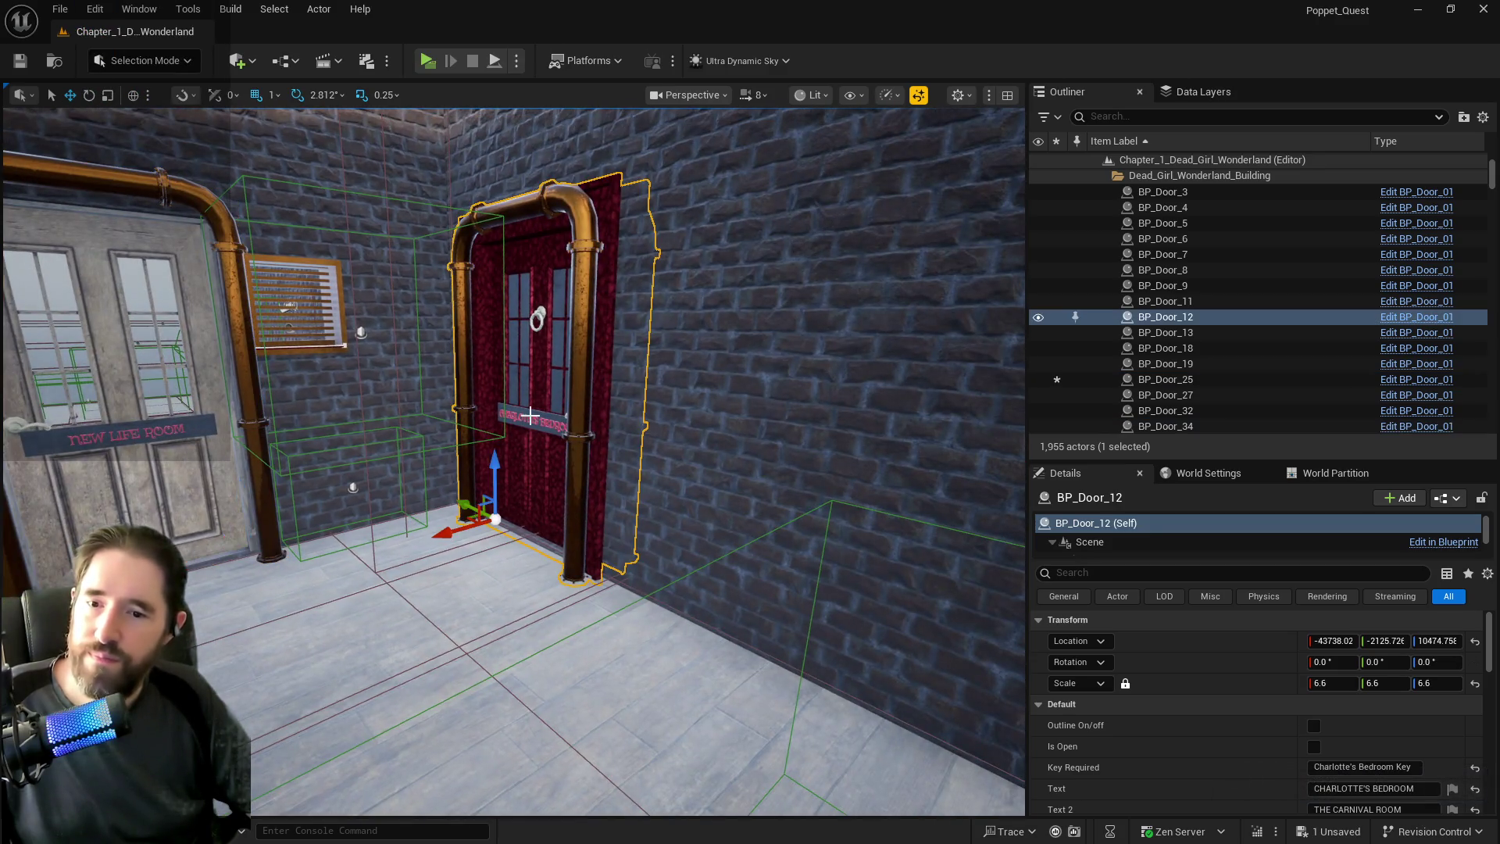
{"action": "left_click", "coordinate": [536, 367]}
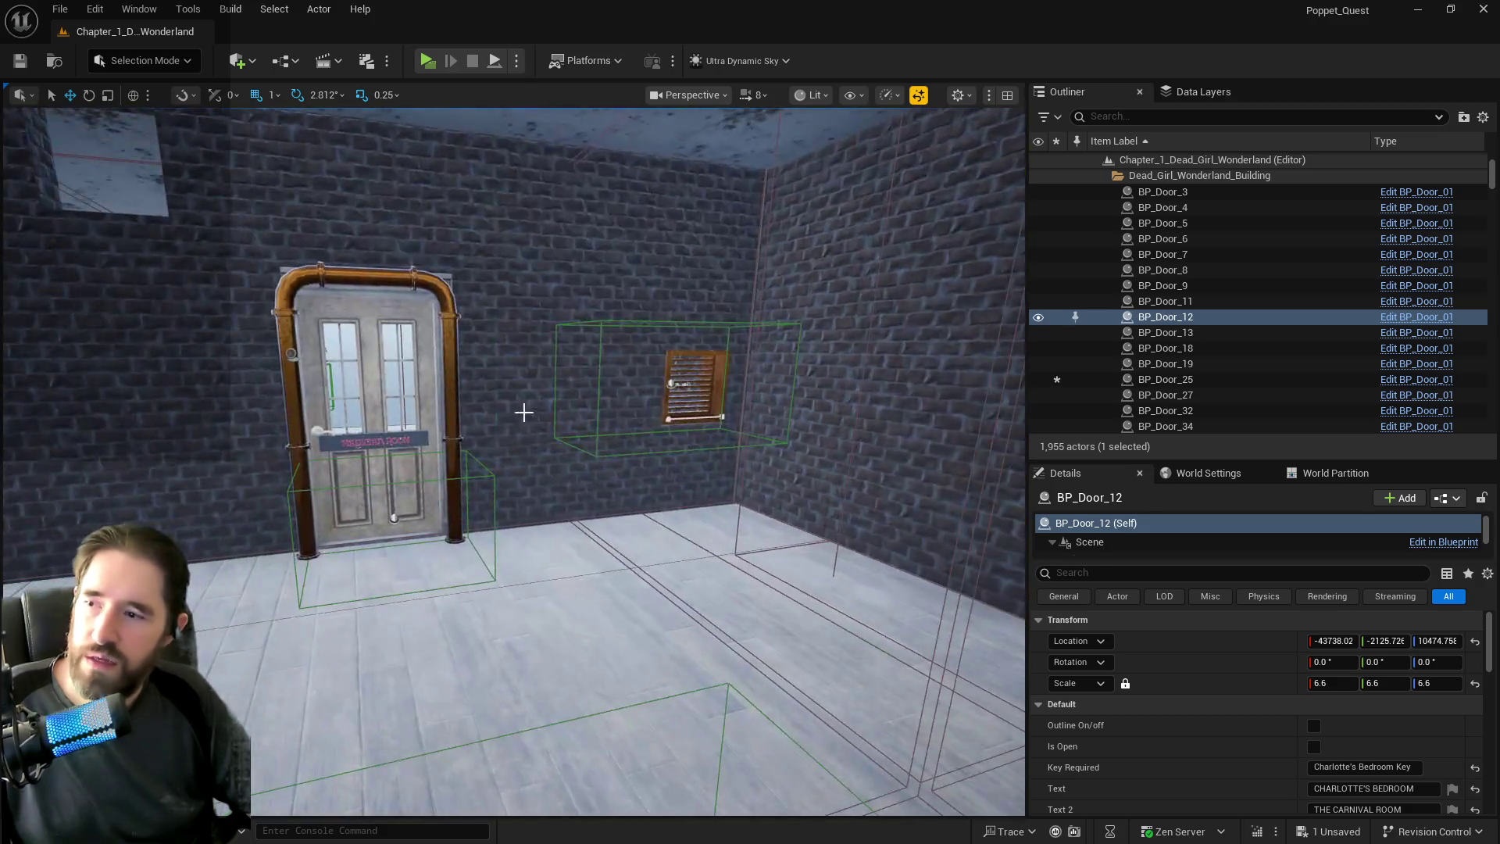
{"action": "left_click", "coordinate": [460, 431]}
{"action": "key", "text": "Escape"}
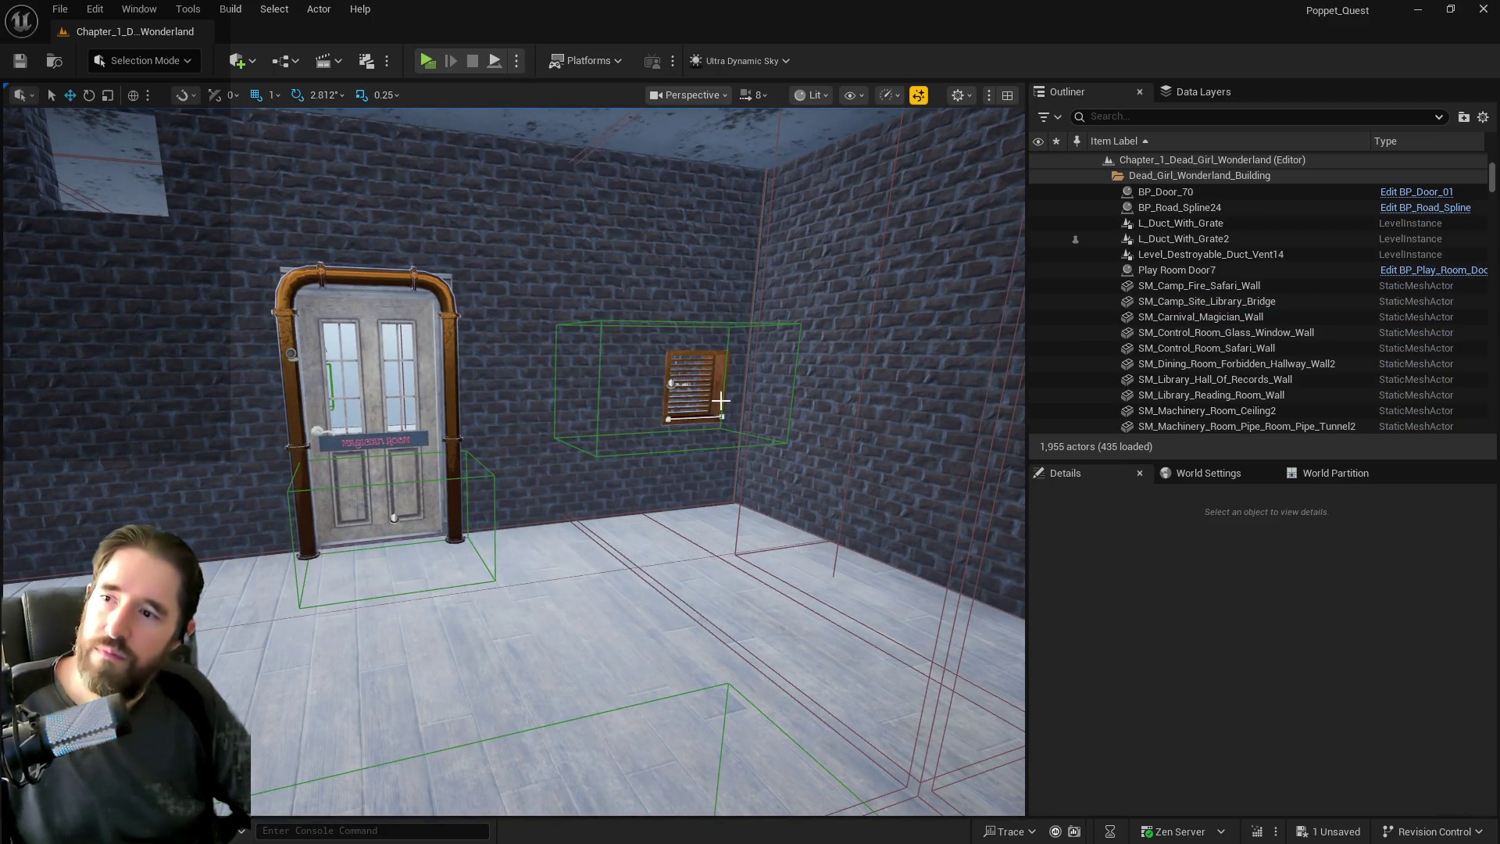
Alt-drag L_Duct_With_Grate to duplicate it, slide the copy along the wall and raise it.
{"action": "left_click", "coordinate": [715, 395]}
{"action": "left_click_drag", "start_coordinate": [724, 383], "coordinate": [131, 387], "text": "alt"}
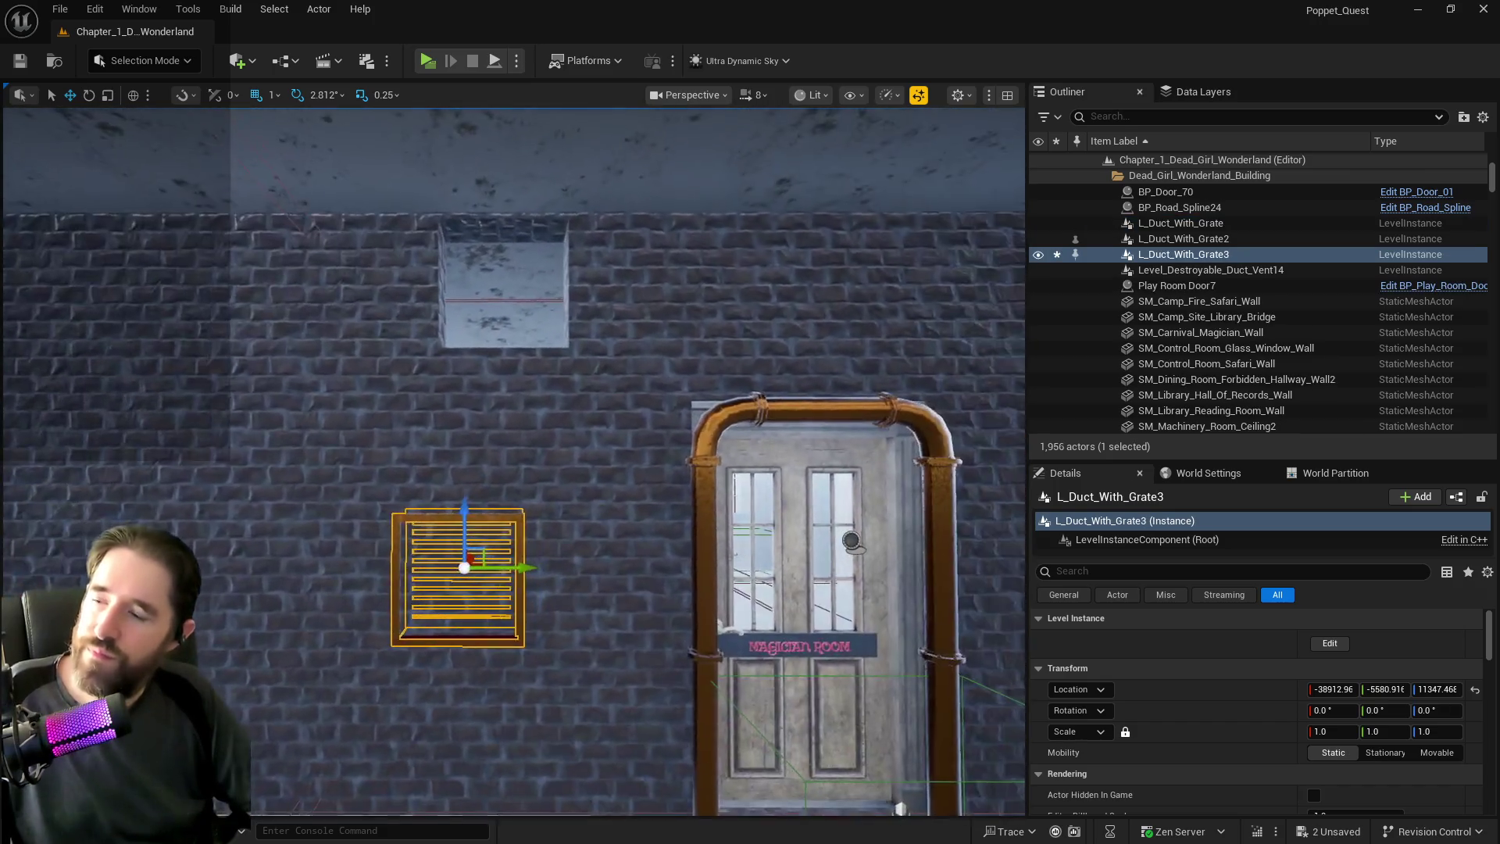
{"action": "mouse_move", "coordinate": [534, 567]}
{"action": "left_mouse_down"}
{"action": "mouse_move", "coordinate": [562, 566]}
{"action": "mouse_move", "coordinate": [507, 525]}
{"action": "mouse_move", "coordinate": [507, 279]}
{"action": "left_mouse_up"}
{"action": "key", "text": "f"}
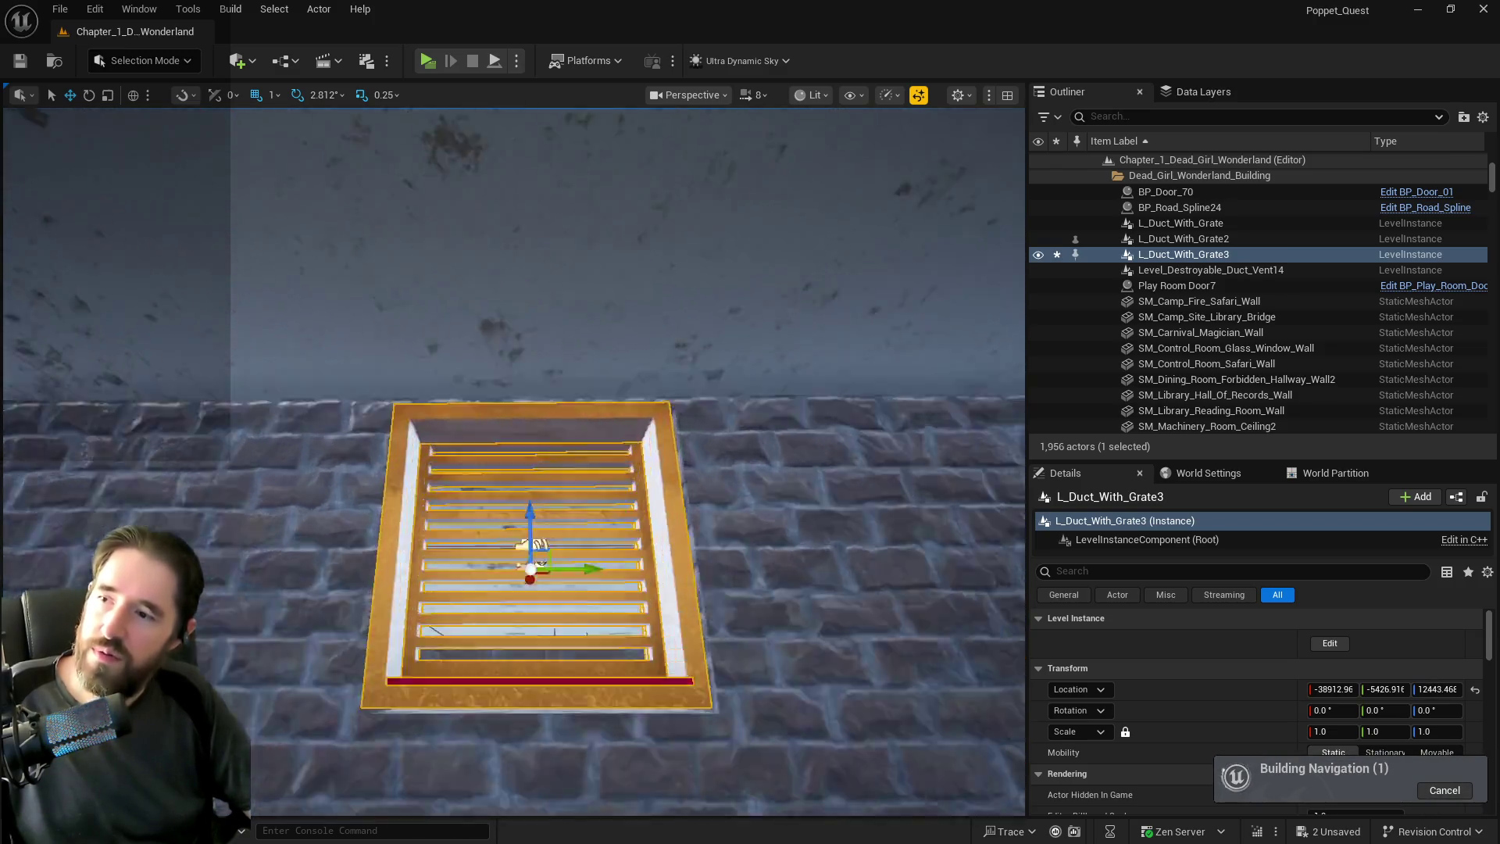
{"action": "mouse_move", "coordinate": [514, 461]}
{"action": "left_mouse_down"}
{"action": "mouse_move", "coordinate": [514, 523]}
{"action": "mouse_move", "coordinate": [514, 492]}
{"action": "mouse_move", "coordinate": [514, 515]}
{"action": "mouse_move", "coordinate": [517, 504]}
{"action": "left_mouse_up"}
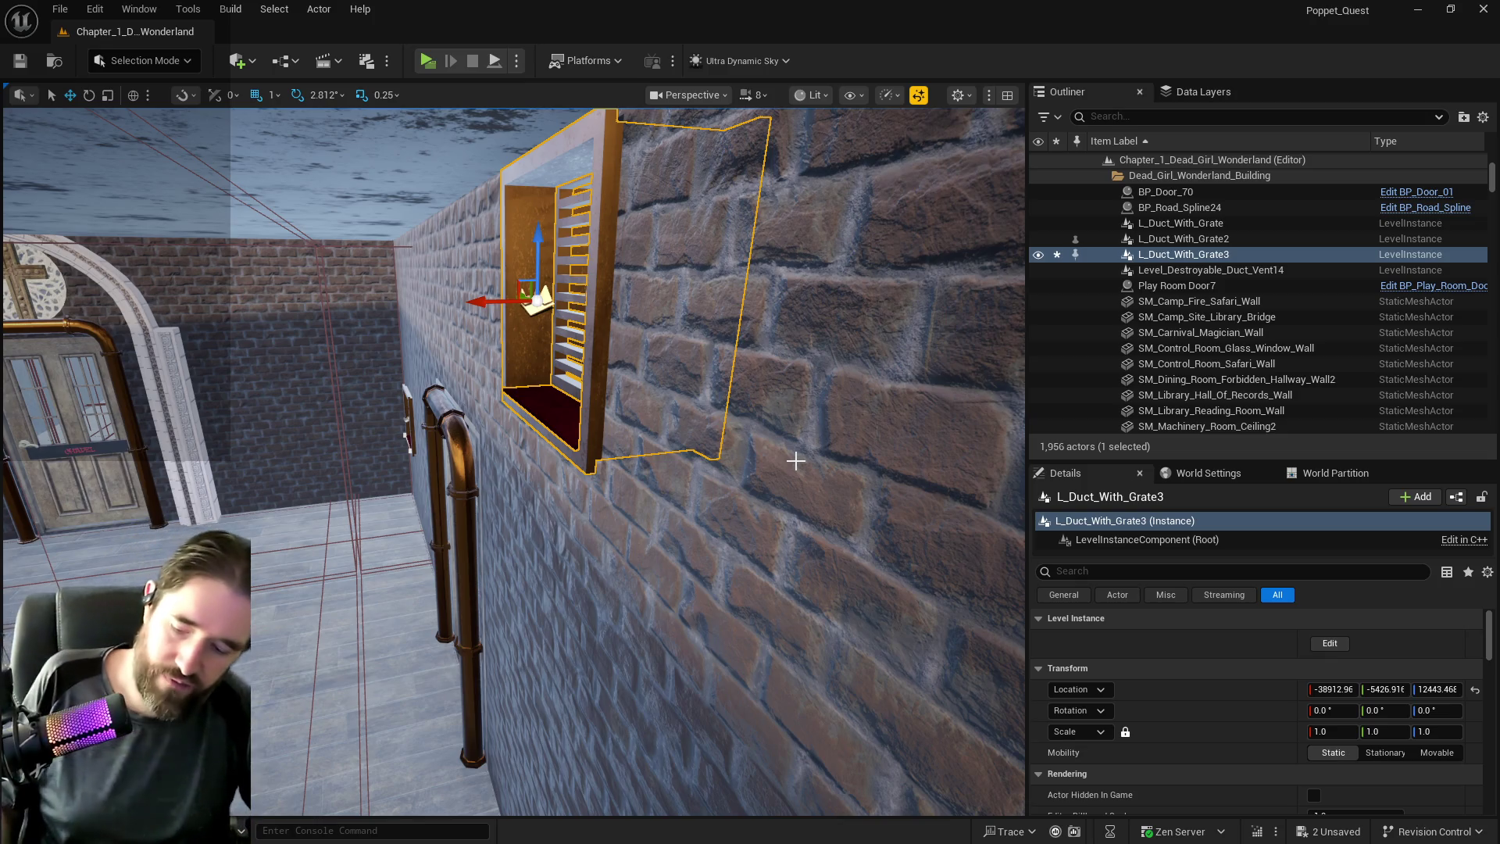
Save the level and fly the view to the Carnival Room door.
{"action": "key", "text": "ctrl+s"}
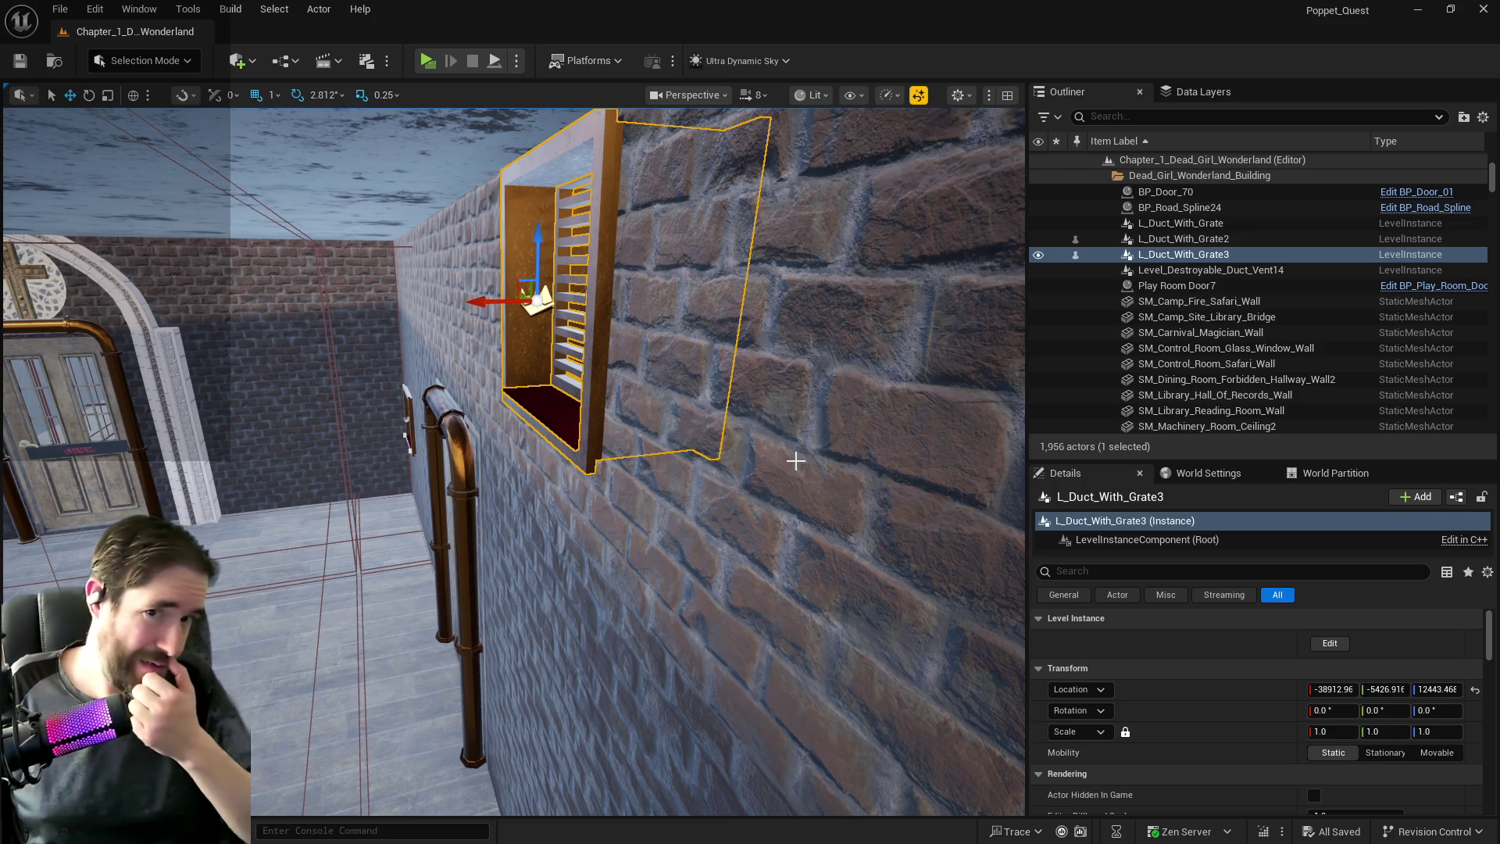
{"action": "left_click_drag", "start_coordinate": [399, 461], "coordinate": [281, 528]}
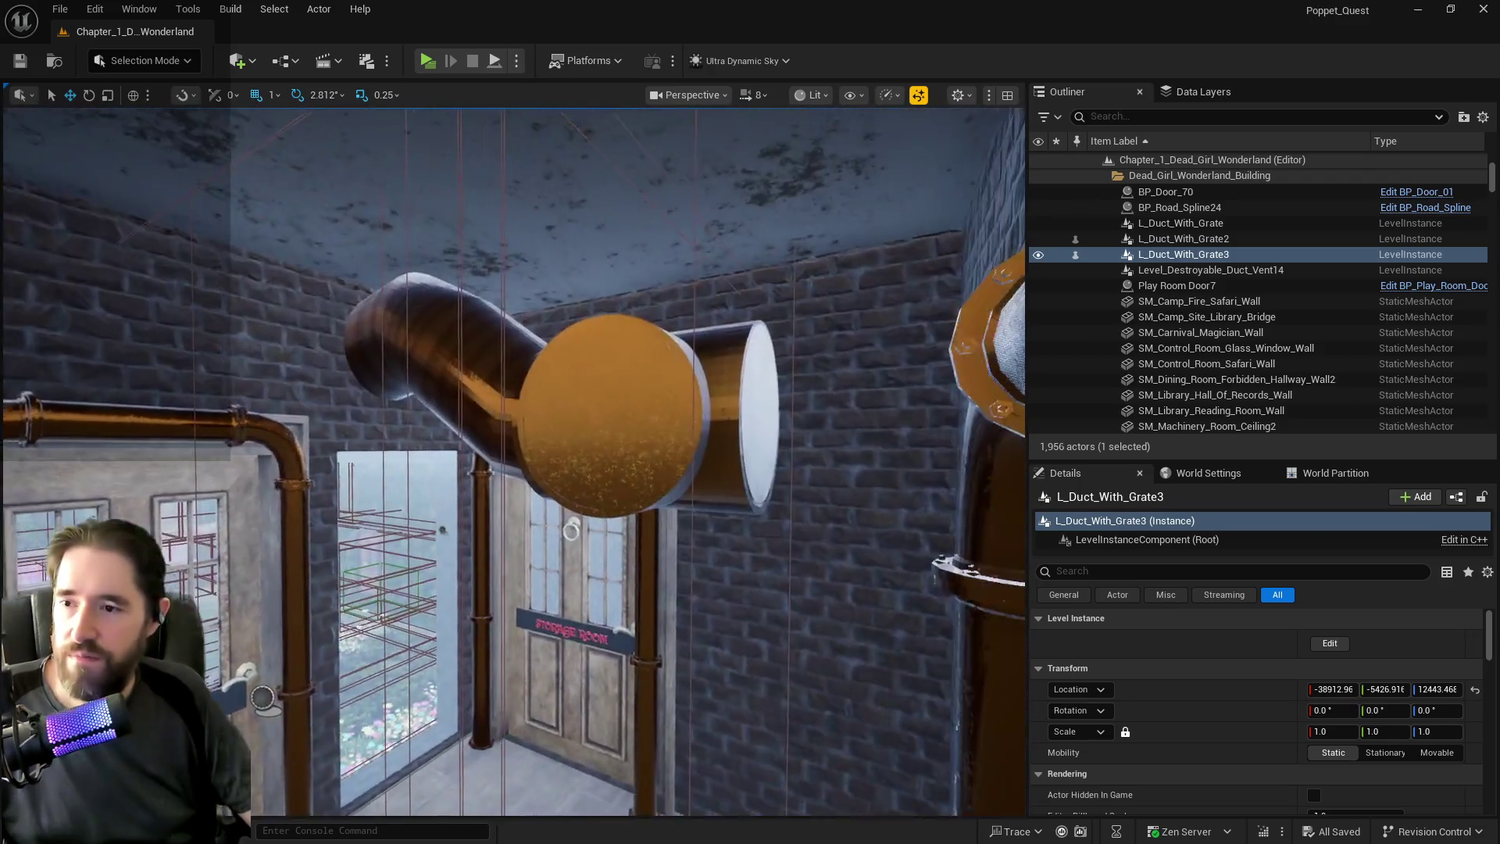
{"action": "mouse_move", "coordinate": [281, 527]}
{"action": "left_mouse_down"}
{"action": "mouse_move", "coordinate": [320, 500]}
{"action": "mouse_move", "coordinate": [336, 516]}
{"action": "mouse_move", "coordinate": [312, 469]}
{"action": "mouse_move", "coordinate": [336, 508]}
{"action": "left_mouse_up"}
{"action": "mouse_move", "coordinate": [635, 479]}
{"action": "left_mouse_down"}
{"action": "mouse_move", "coordinate": [609, 480]}
{"action": "mouse_move", "coordinate": [636, 480]}
{"action": "left_mouse_up"}
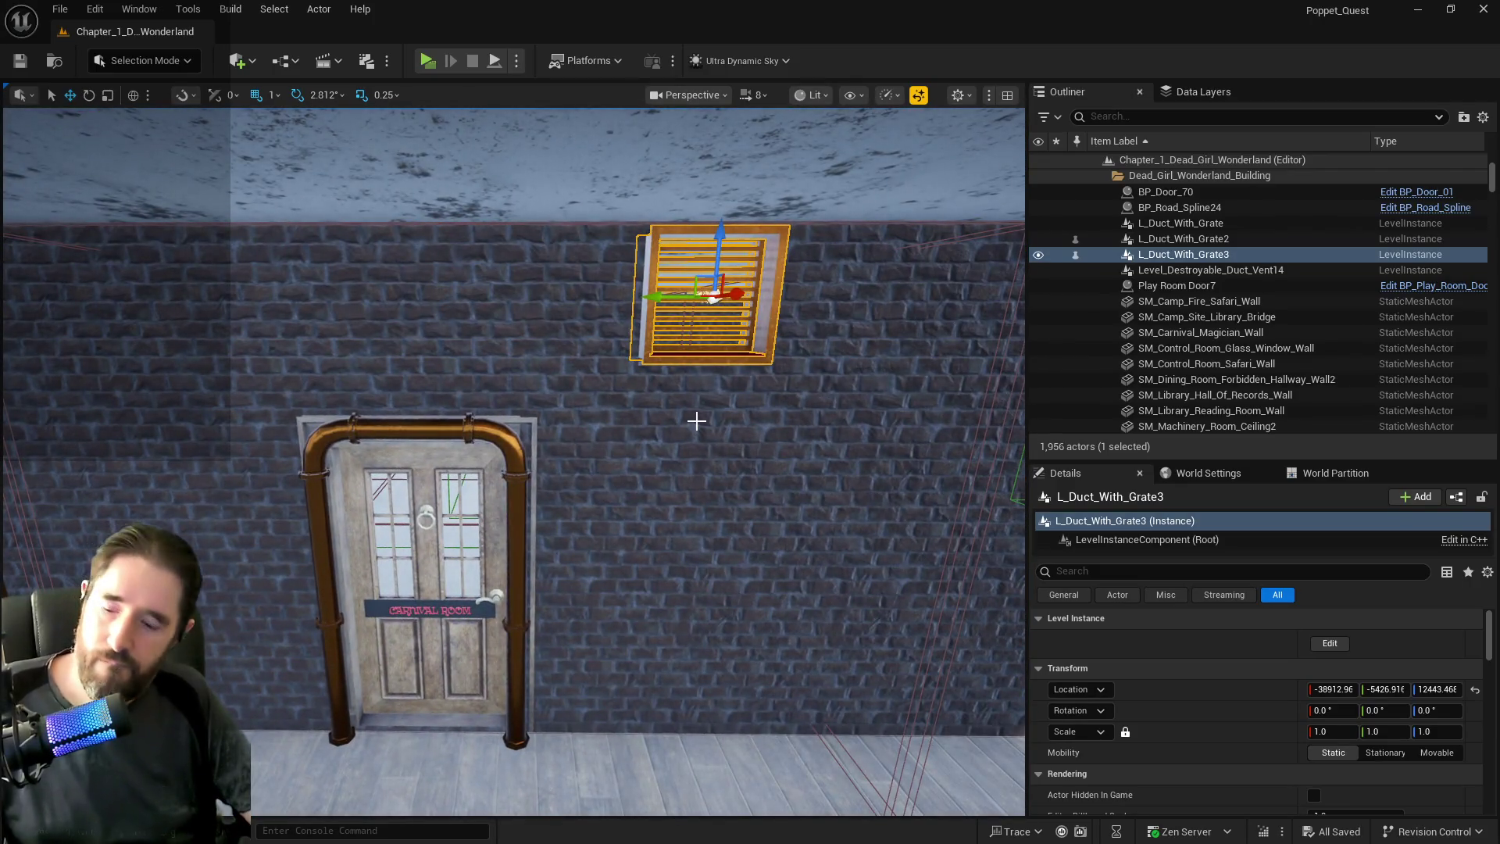
Slide the L_Duct_With_Grate3 grate above the Carnival Room door sideways off its opening.
{"action": "left_click_drag", "start_coordinate": [597, 419], "coordinate": [635, 354]}
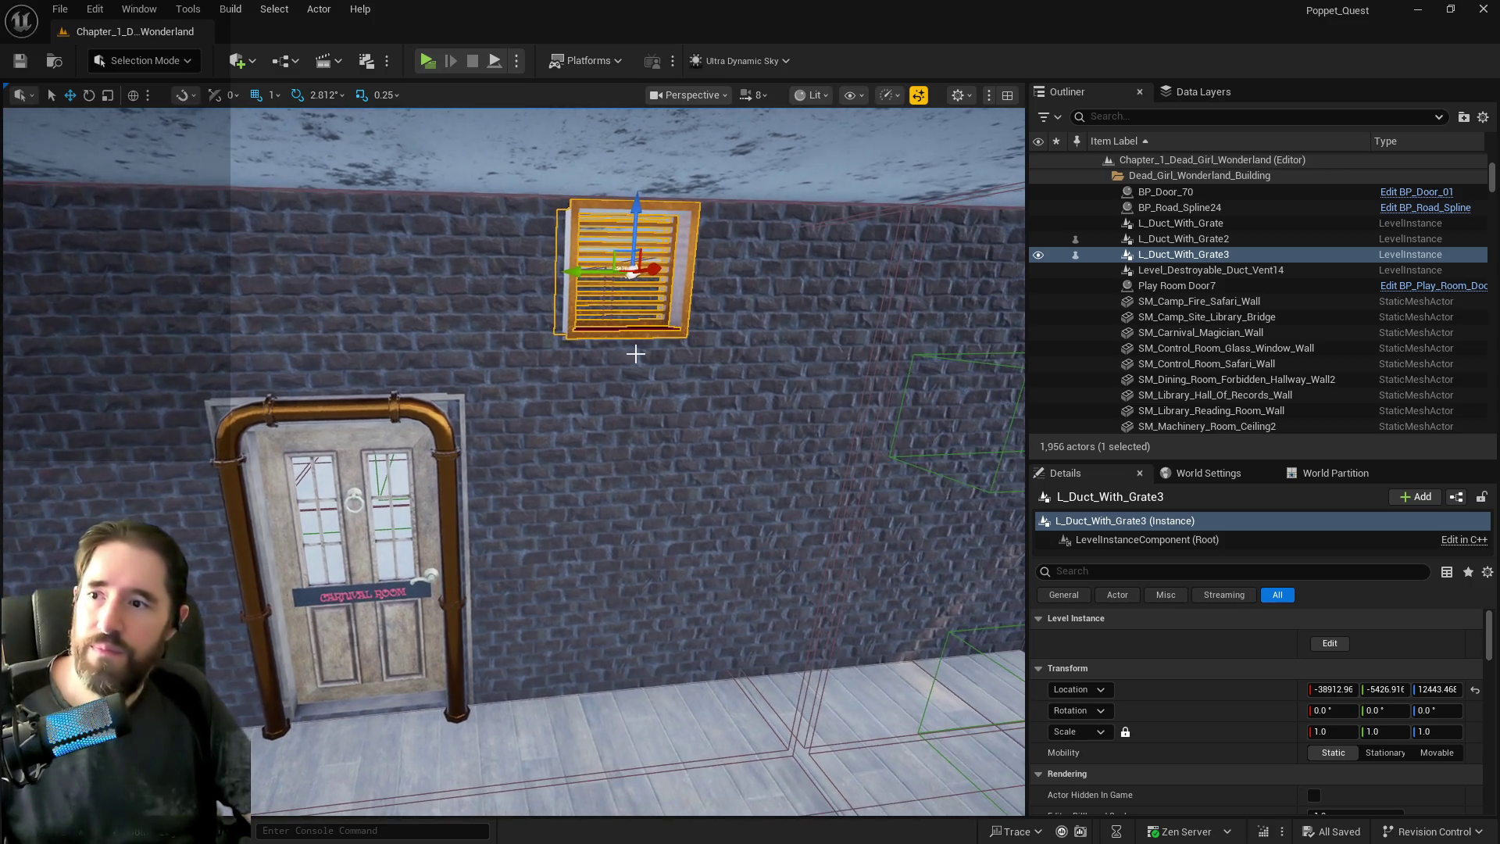
{"action": "left_click_drag", "start_coordinate": [533, 282], "coordinate": [395, 281]}
{"action": "left_click", "coordinate": [1200, 91]}
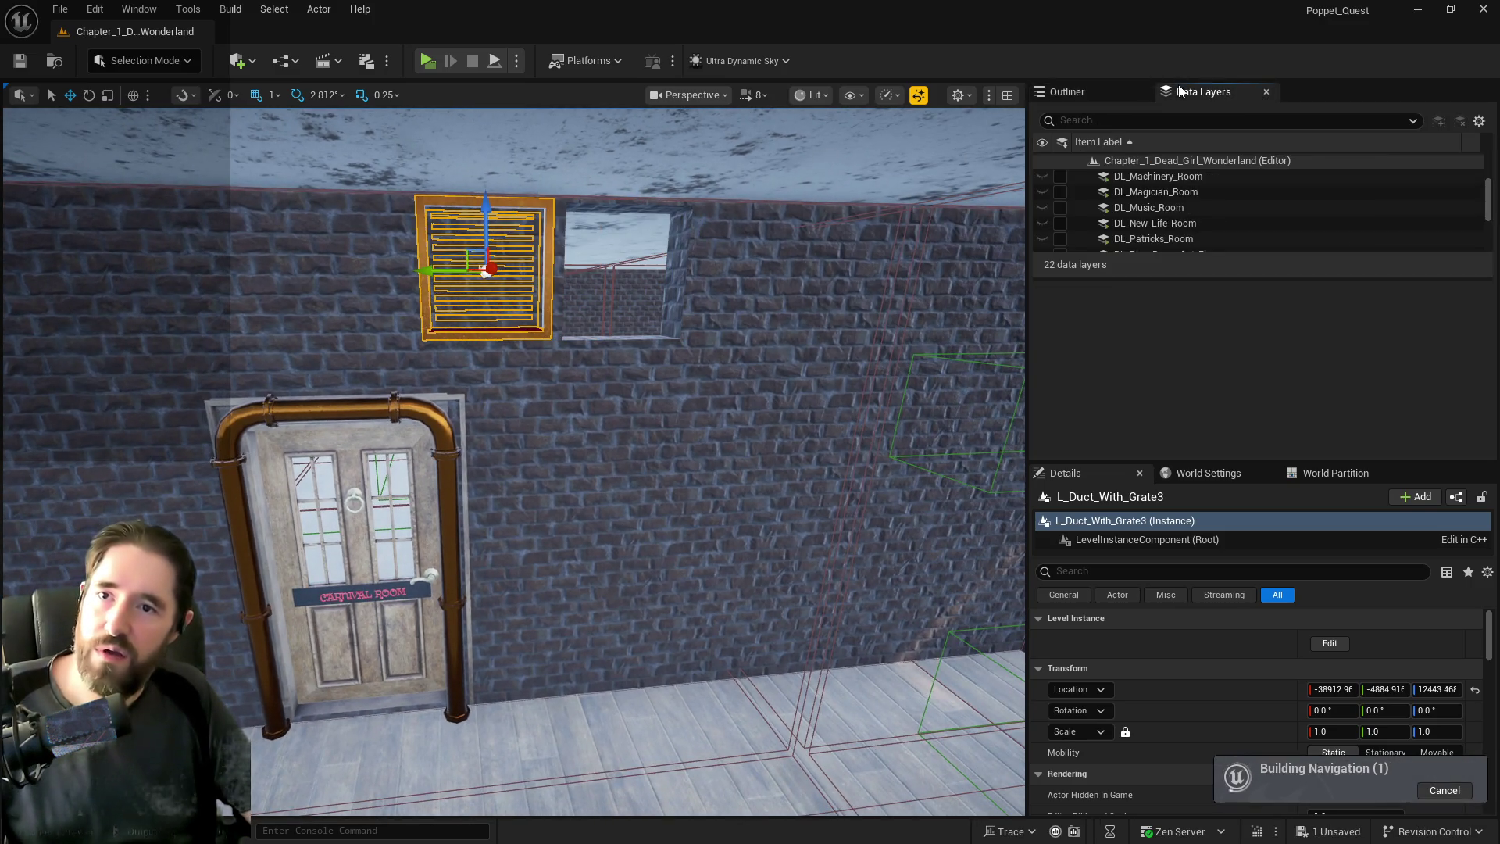
Load and unload the Magician Room data layer, then load the Carnival Room layer to inspect its vent.
{"action": "left_click", "coordinate": [1064, 191]}
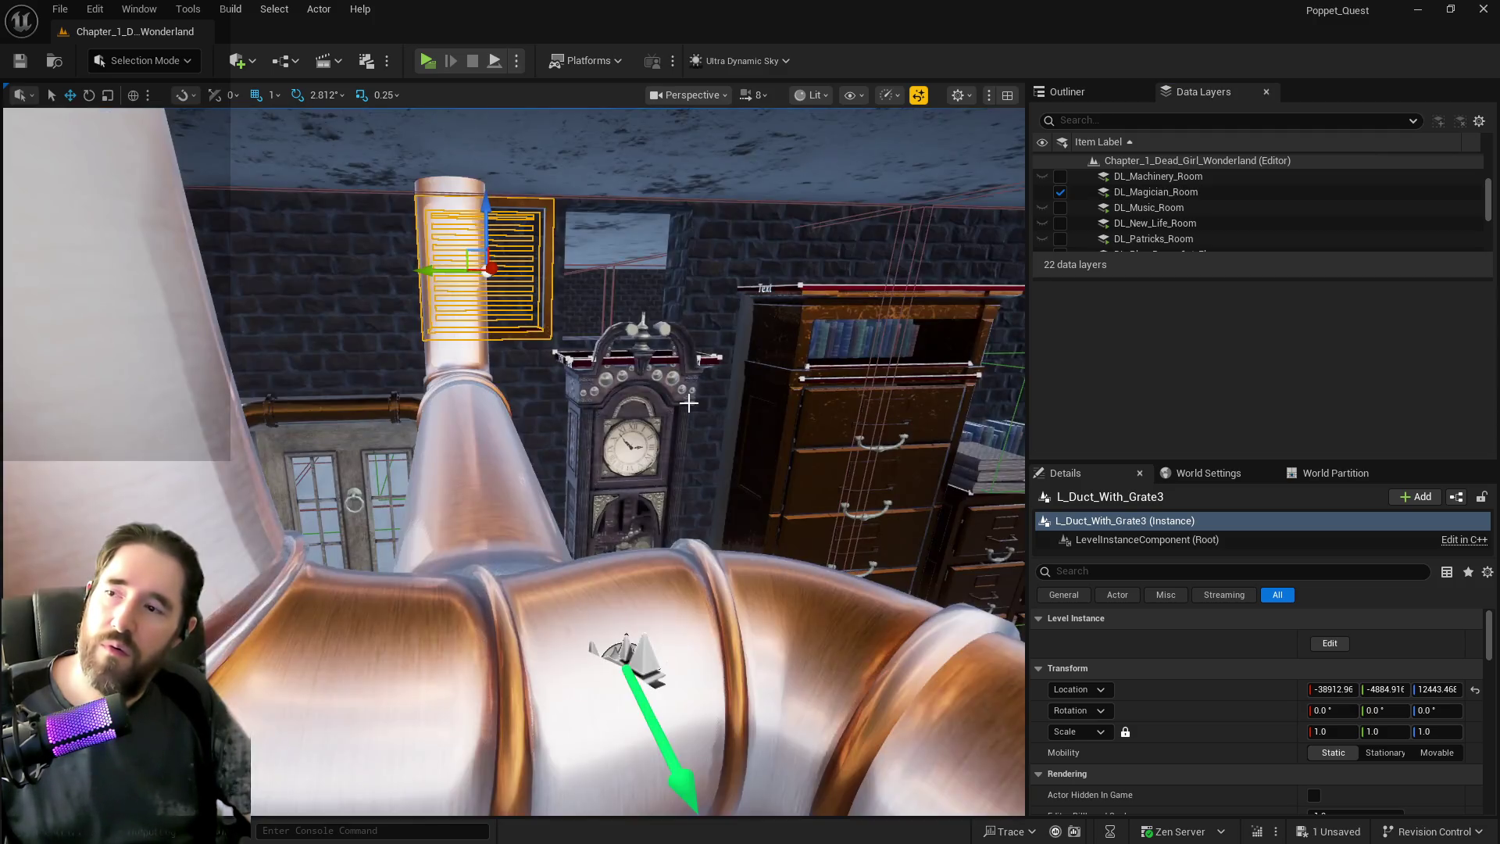
{"action": "left_click_drag", "start_coordinate": [689, 403], "coordinate": [696, 328]}
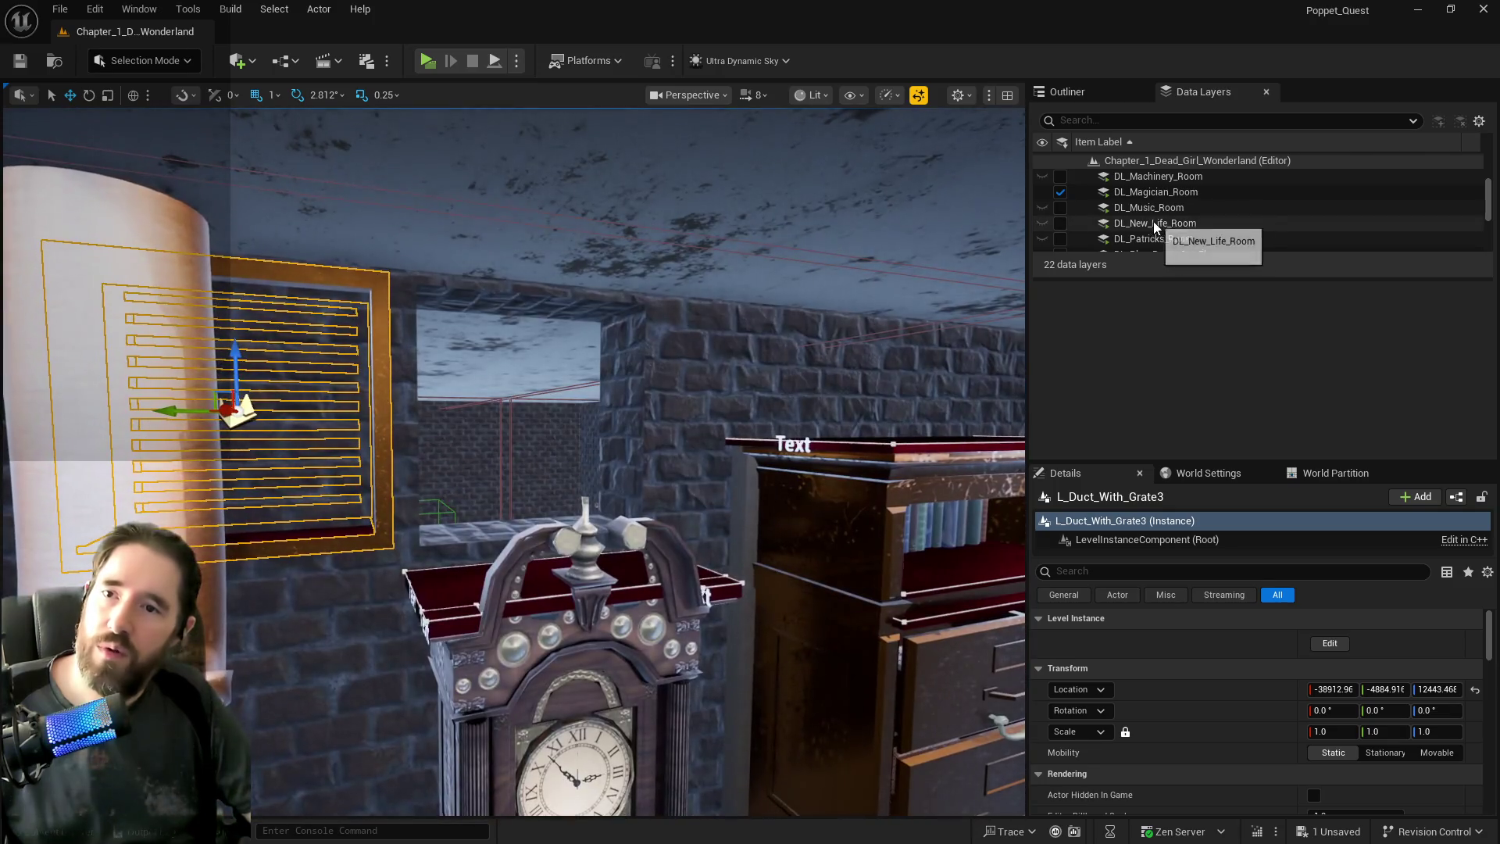
{"action": "scroll", "coordinate": [1127, 218], "scroll_direction": "up", "scroll_amount": 2}
{"action": "left_click", "coordinate": [1060, 241]}
{"action": "scroll", "coordinate": [1072, 211], "scroll_direction": "up", "scroll_amount": 2}
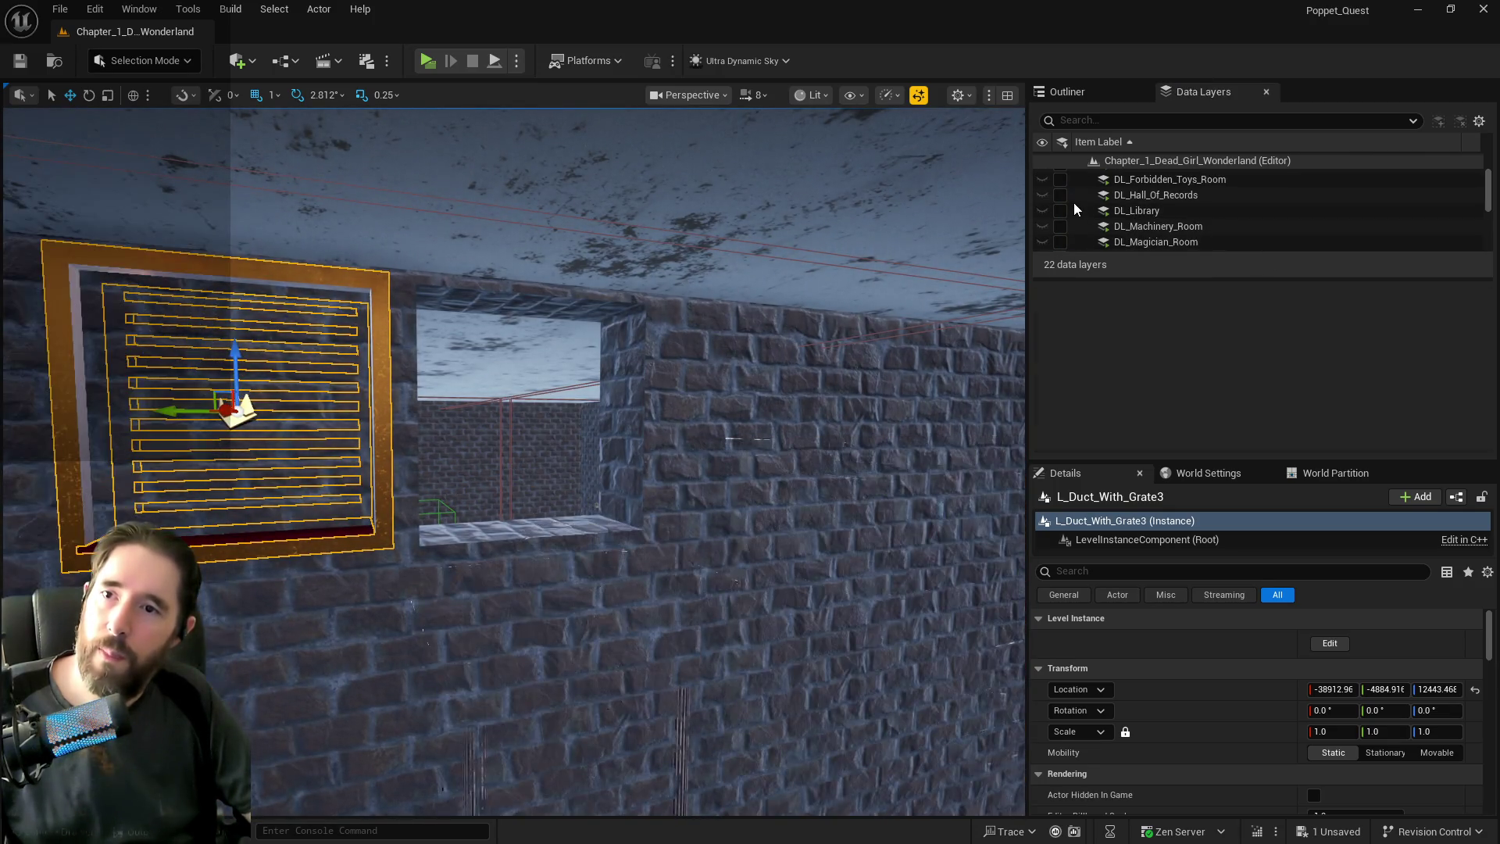
{"action": "left_click", "coordinate": [1060, 177]}
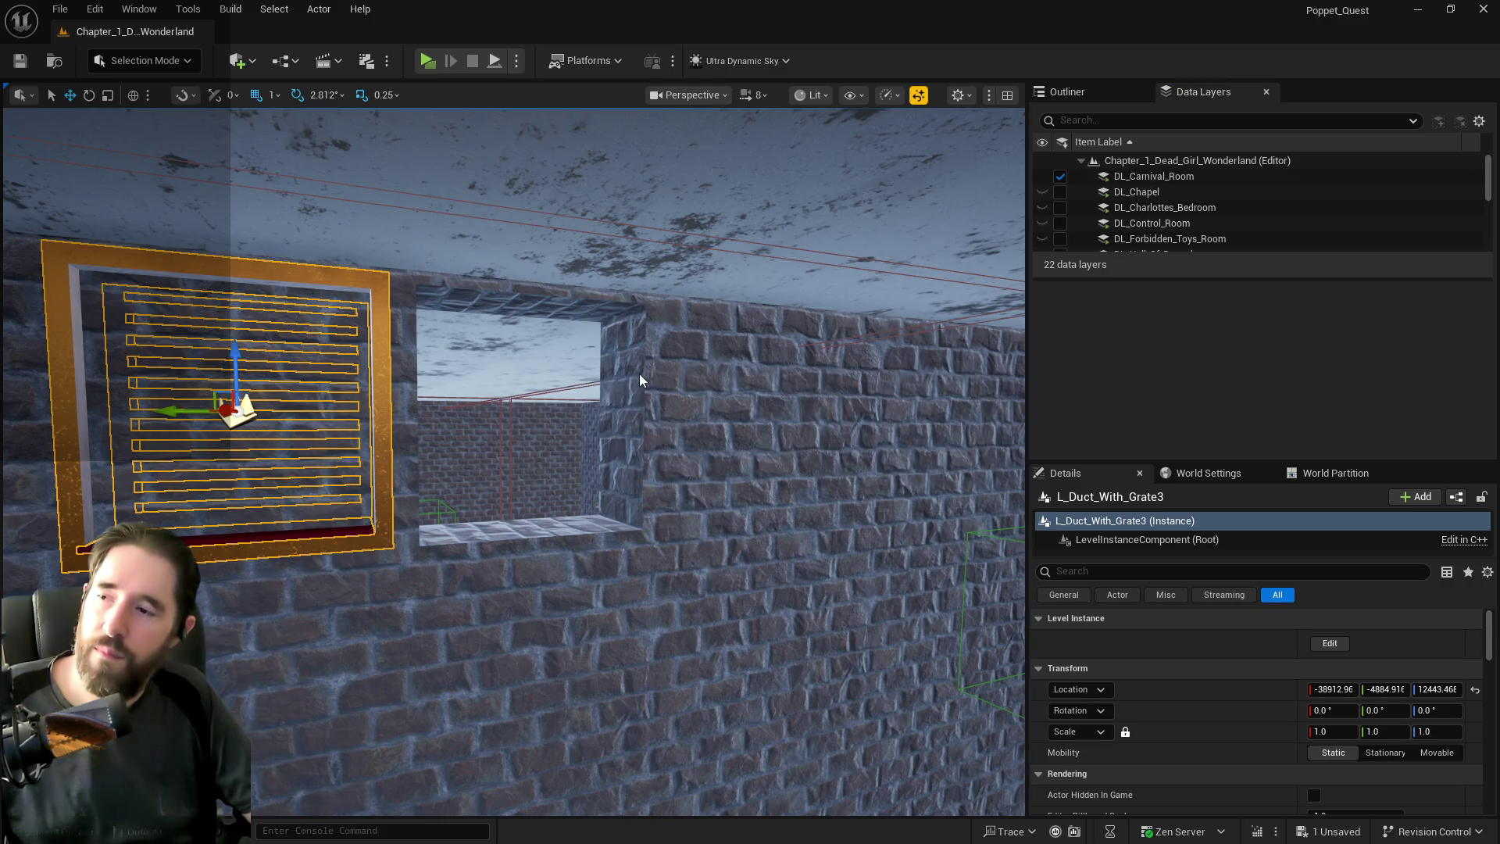
{"action": "left_click_drag", "start_coordinate": [615, 388], "coordinate": [625, 265]}
{"action": "left_click", "coordinate": [473, 467]}
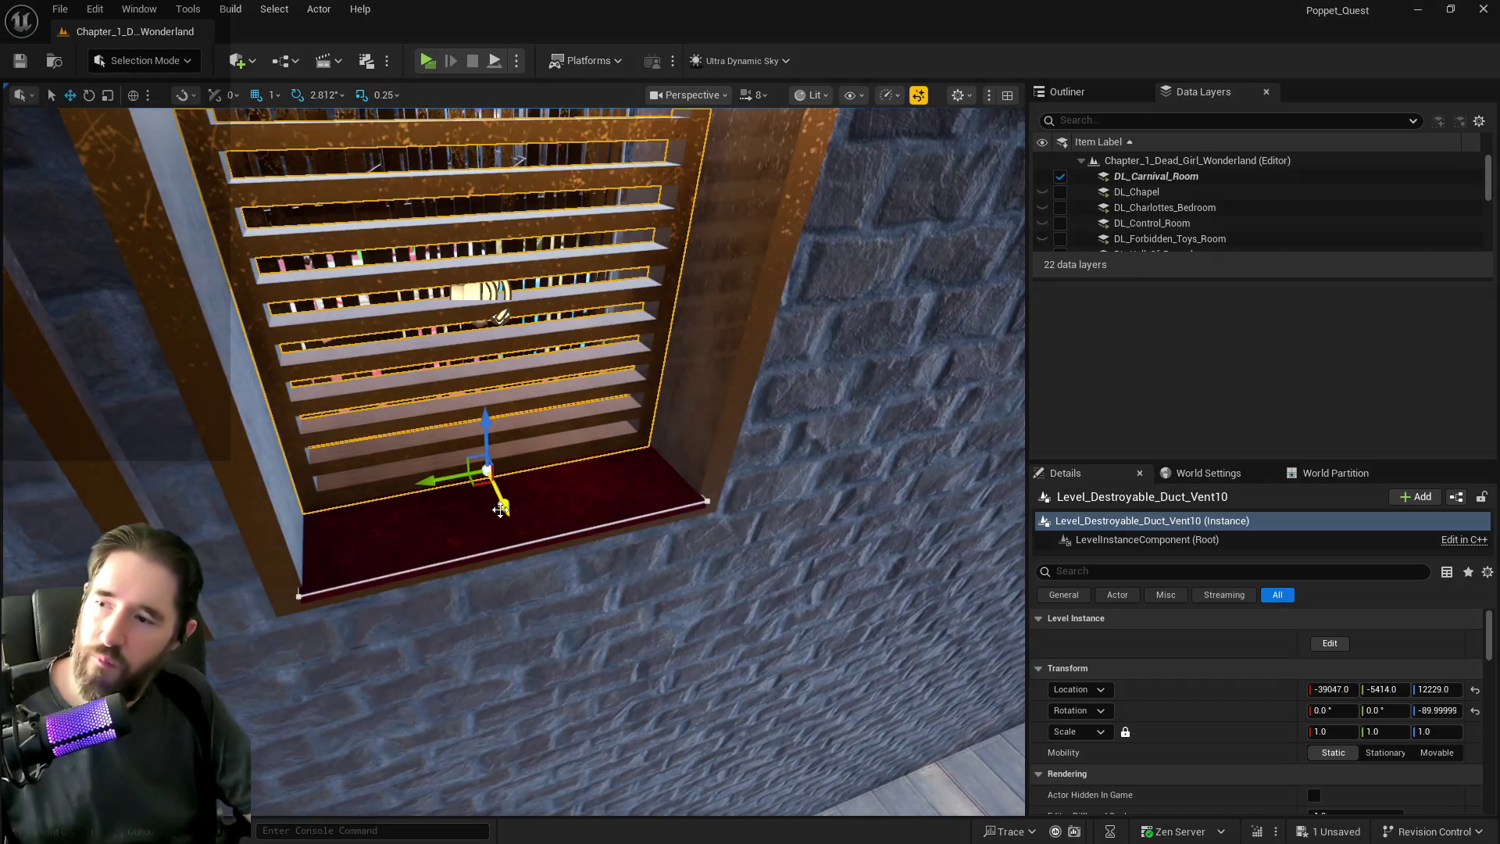
{"action": "left_click", "coordinate": [455, 523], "text": "ctrl"}
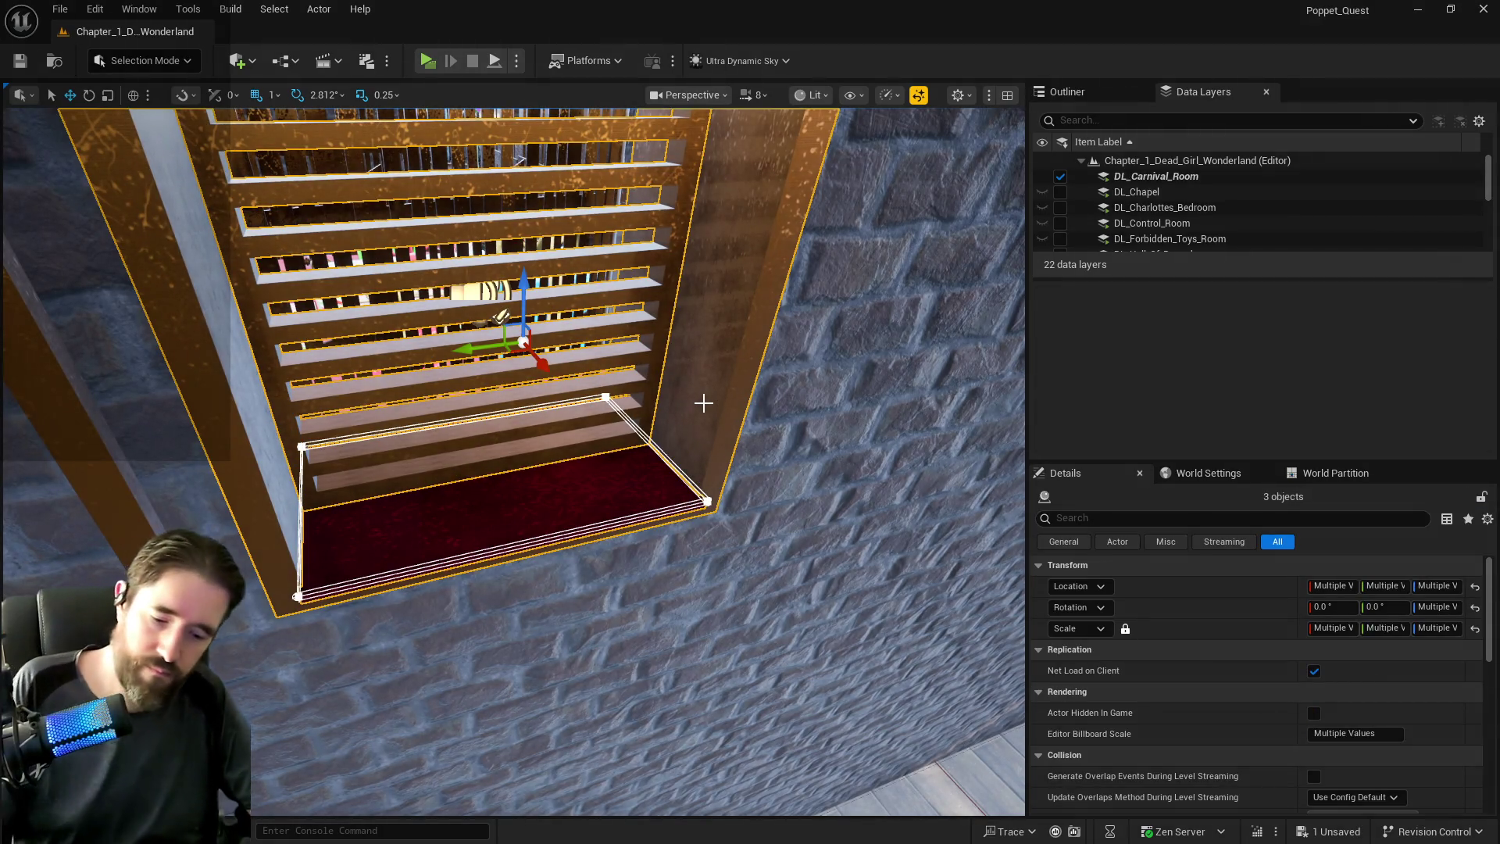
{"action": "key", "text": "Escape"}
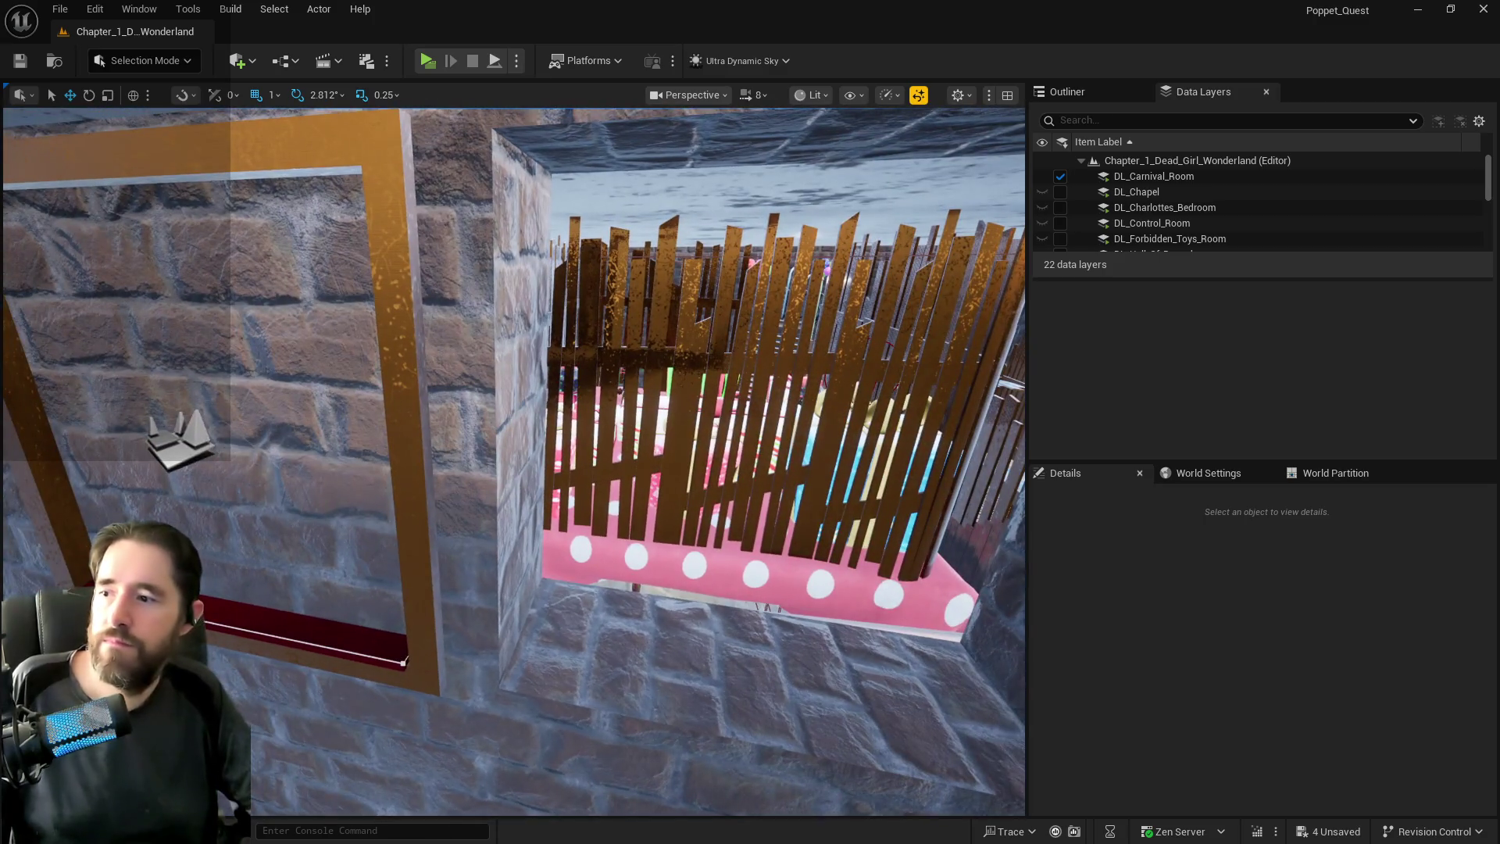
Slide L_Duct_With_Grate3 back over its opening and nudge L_Duct_With_Grate flush with the wall.
{"action": "left_click", "coordinate": [411, 629]}
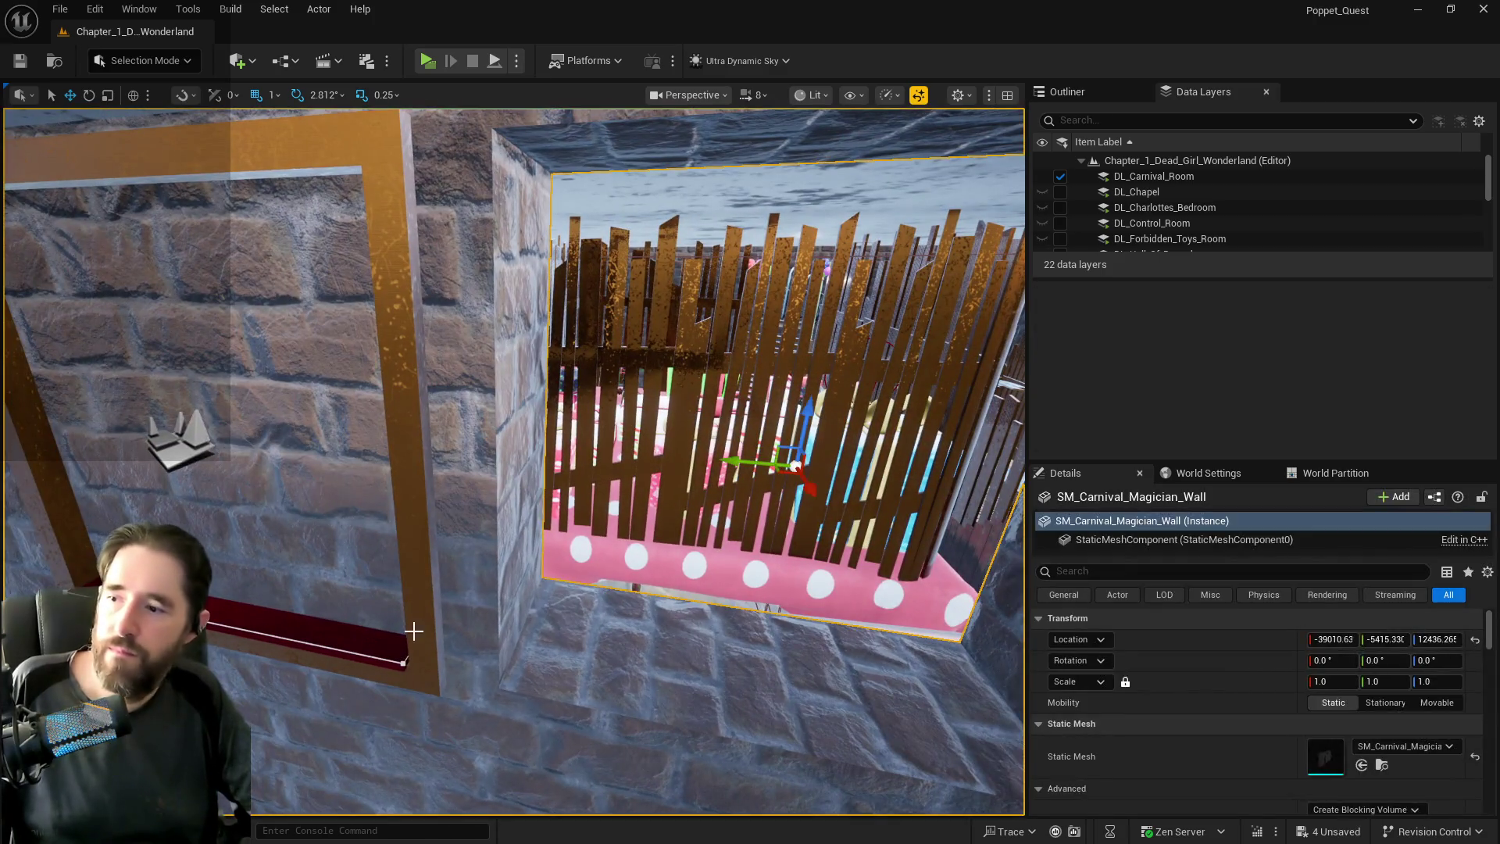
{"action": "mouse_move", "coordinate": [127, 429]}
{"action": "left_mouse_down"}
{"action": "mouse_move", "coordinate": [725, 611]}
{"action": "mouse_move", "coordinate": [546, 586]}
{"action": "mouse_move", "coordinate": [195, 575]}
{"action": "mouse_move", "coordinate": [787, 491]}
{"action": "left_mouse_up"}
{"action": "key", "text": "f"}
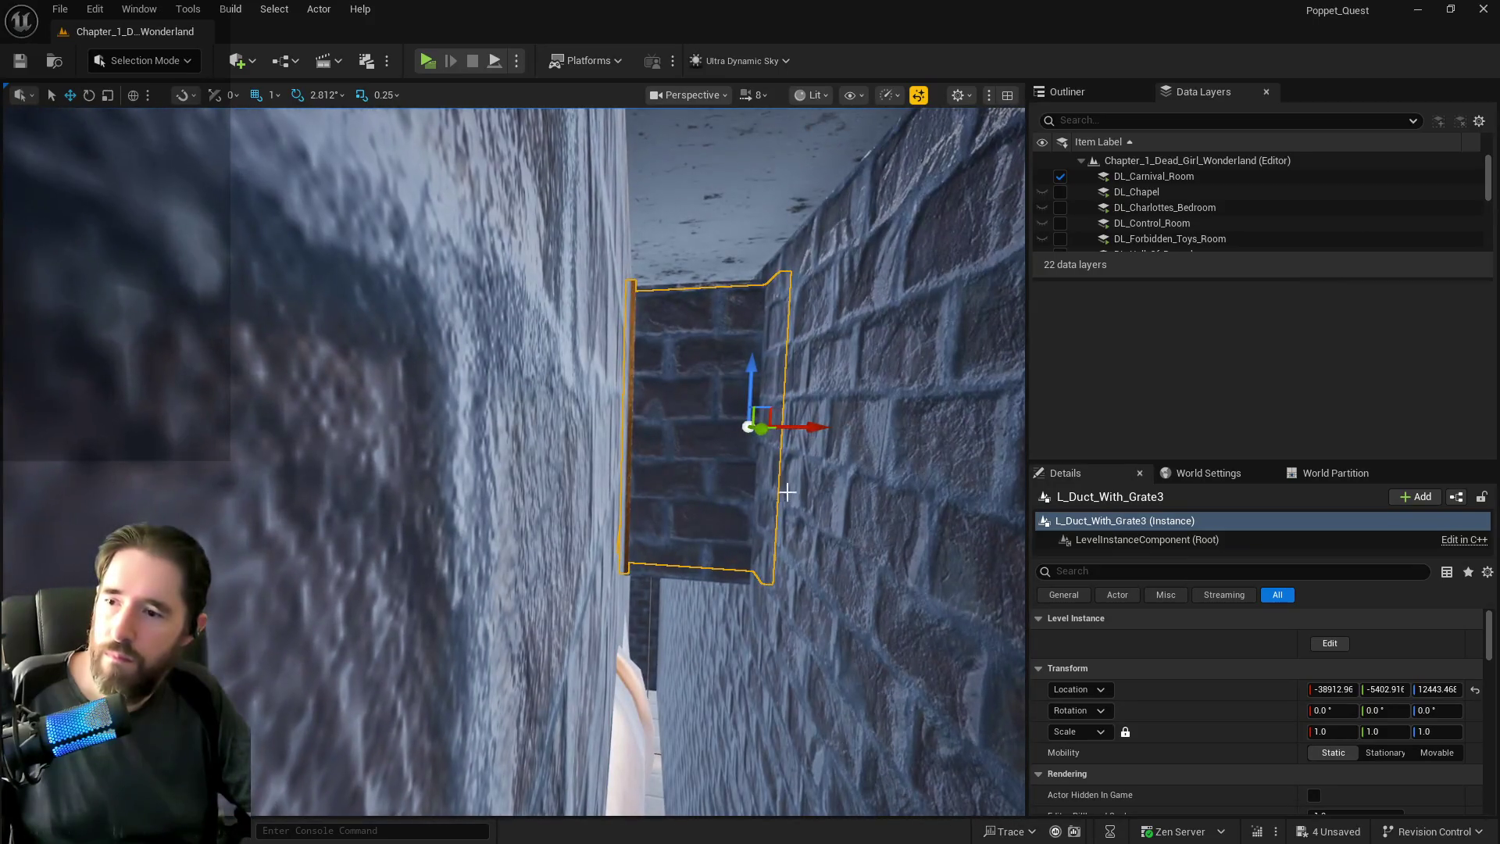
{"action": "left_click_drag", "start_coordinate": [805, 427], "coordinate": [562, 316]}
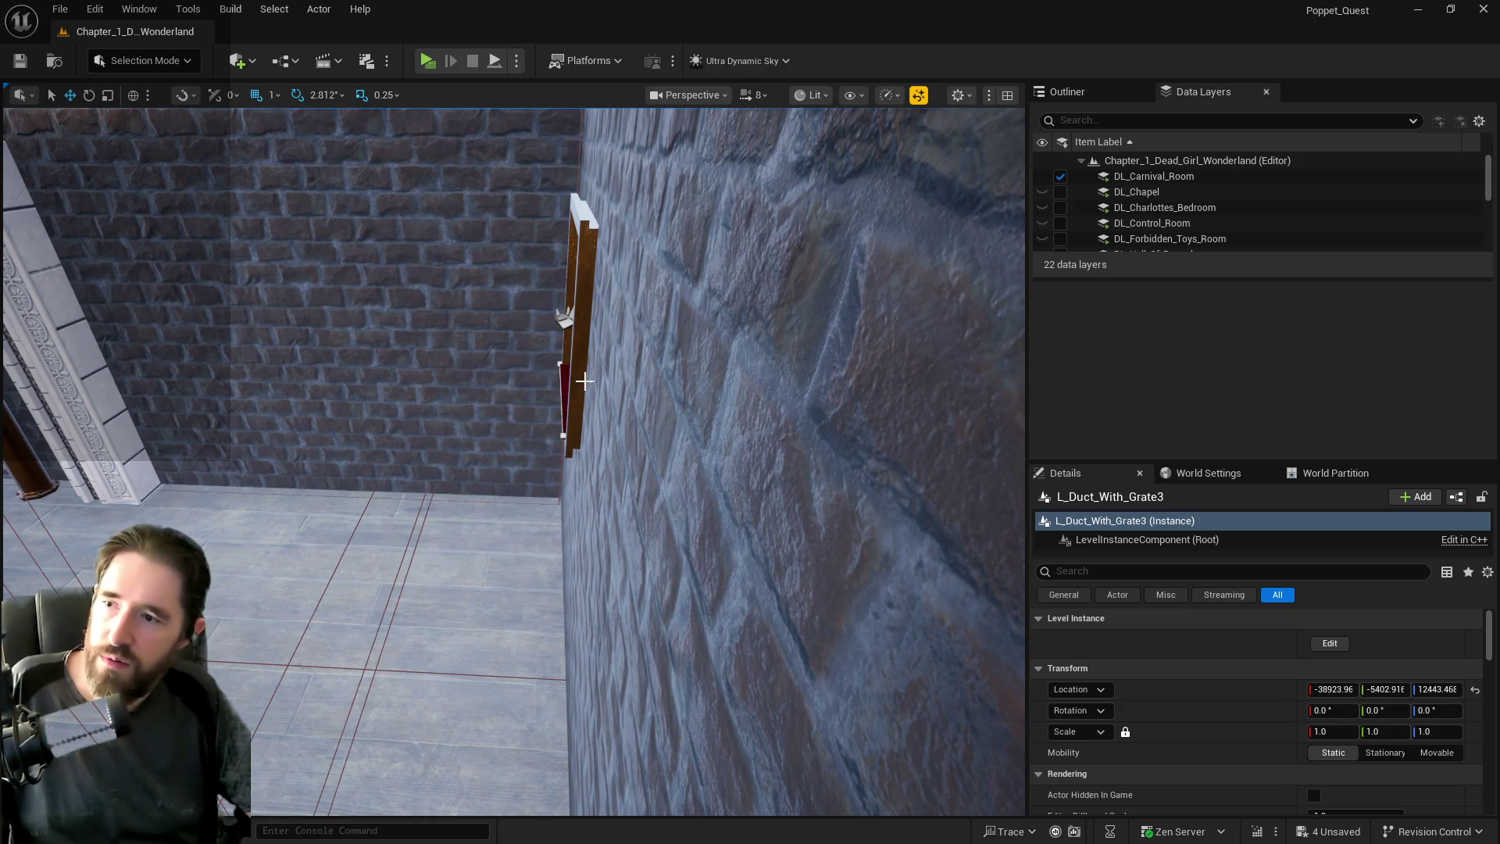
{"action": "left_click", "coordinate": [567, 324]}
{"action": "mouse_move", "coordinate": [537, 326]}
{"action": "left_mouse_down"}
{"action": "mouse_move", "coordinate": [660, 341]}
{"action": "mouse_move", "coordinate": [874, 235]}
{"action": "left_mouse_up"}
{"action": "right_click", "coordinate": [542, 326]}
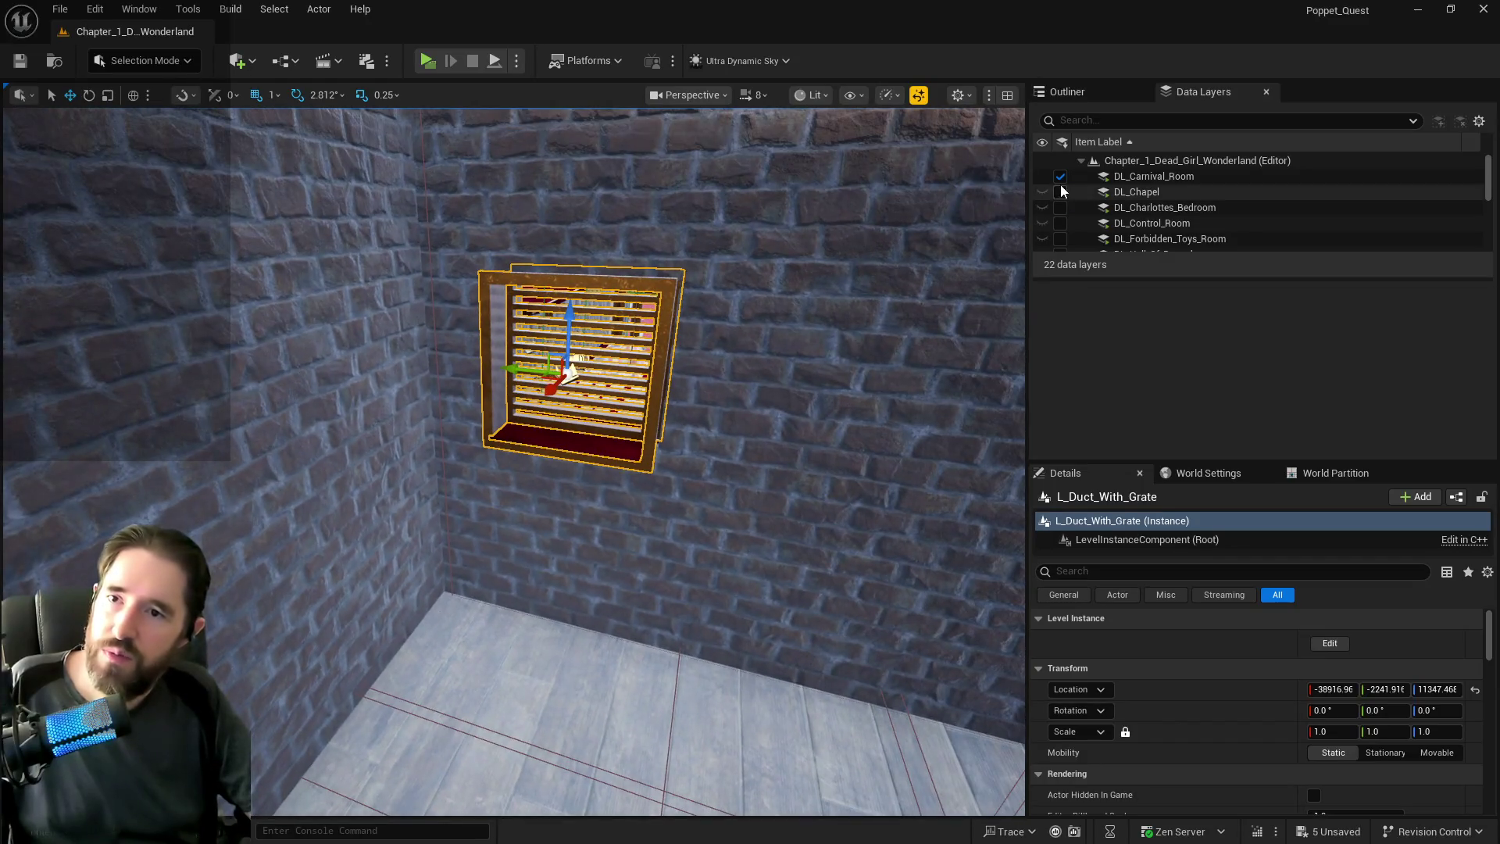
Unload the Carnival Room data layer and open L_Duct_With_Grate for in-place editing.
{"action": "left_click", "coordinate": [1057, 176]}
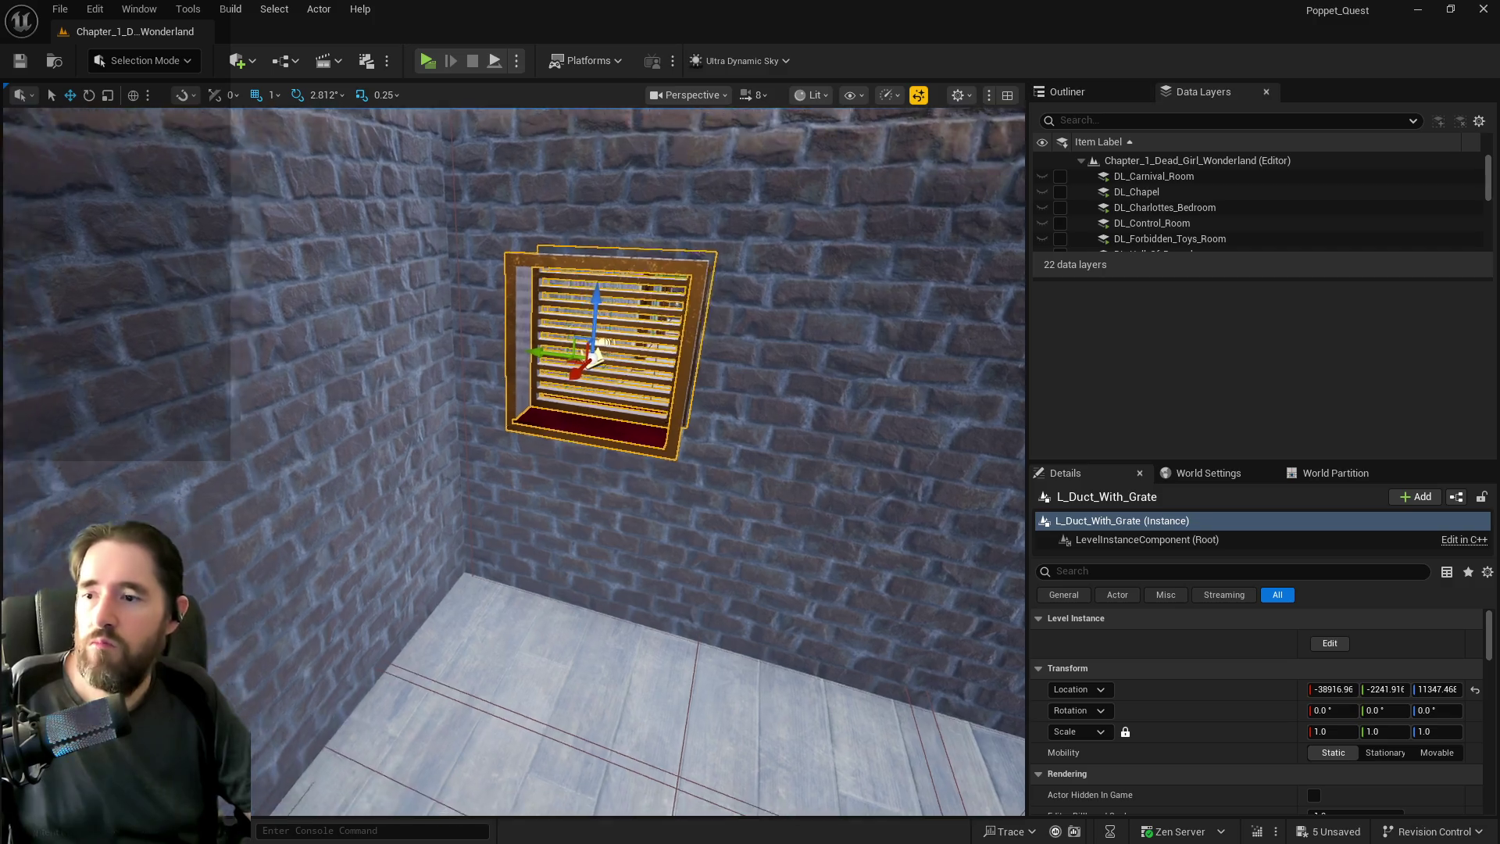
{"action": "key", "text": "f"}
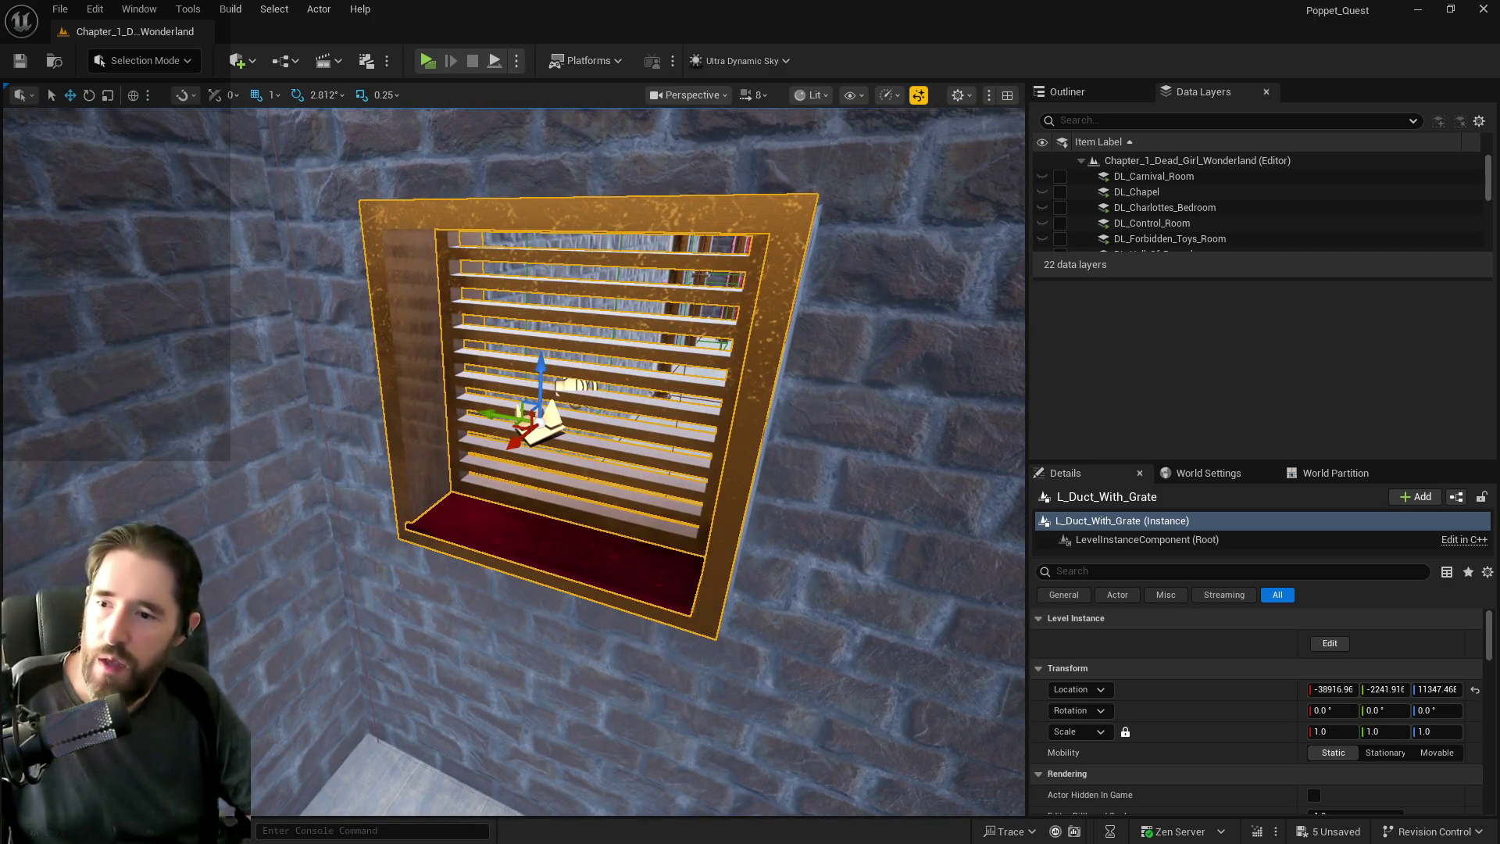
{"action": "left_click", "coordinate": [1328, 643]}
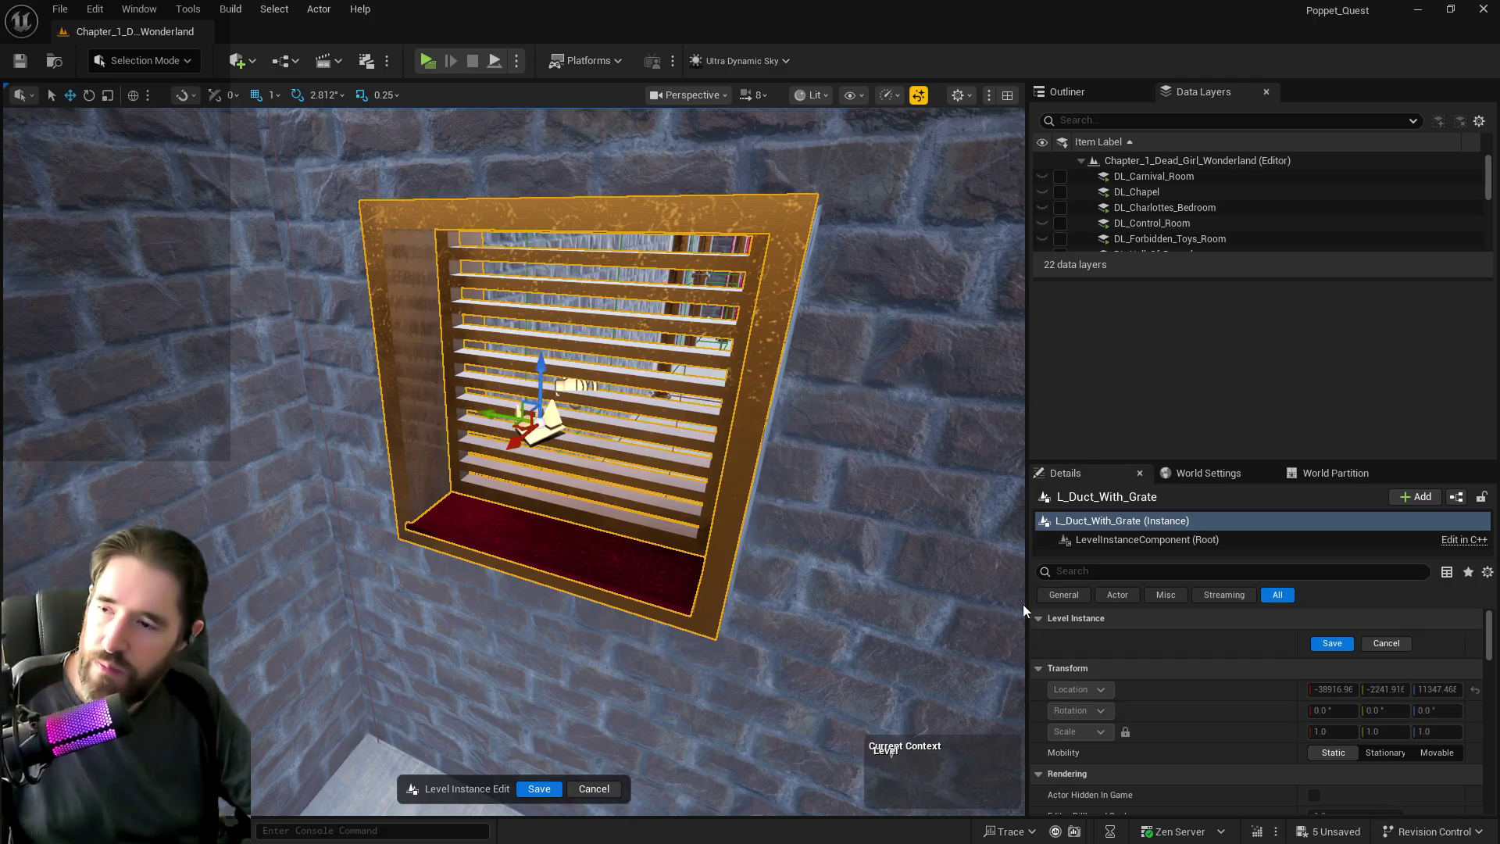
Cancel the Level Instance edit, leaving the duct's contents unchanged.
{"action": "left_click", "coordinate": [724, 541]}
{"action": "left_click_drag", "start_coordinate": [713, 536], "coordinate": [594, 539]}
{"action": "left_click", "coordinate": [594, 788]}
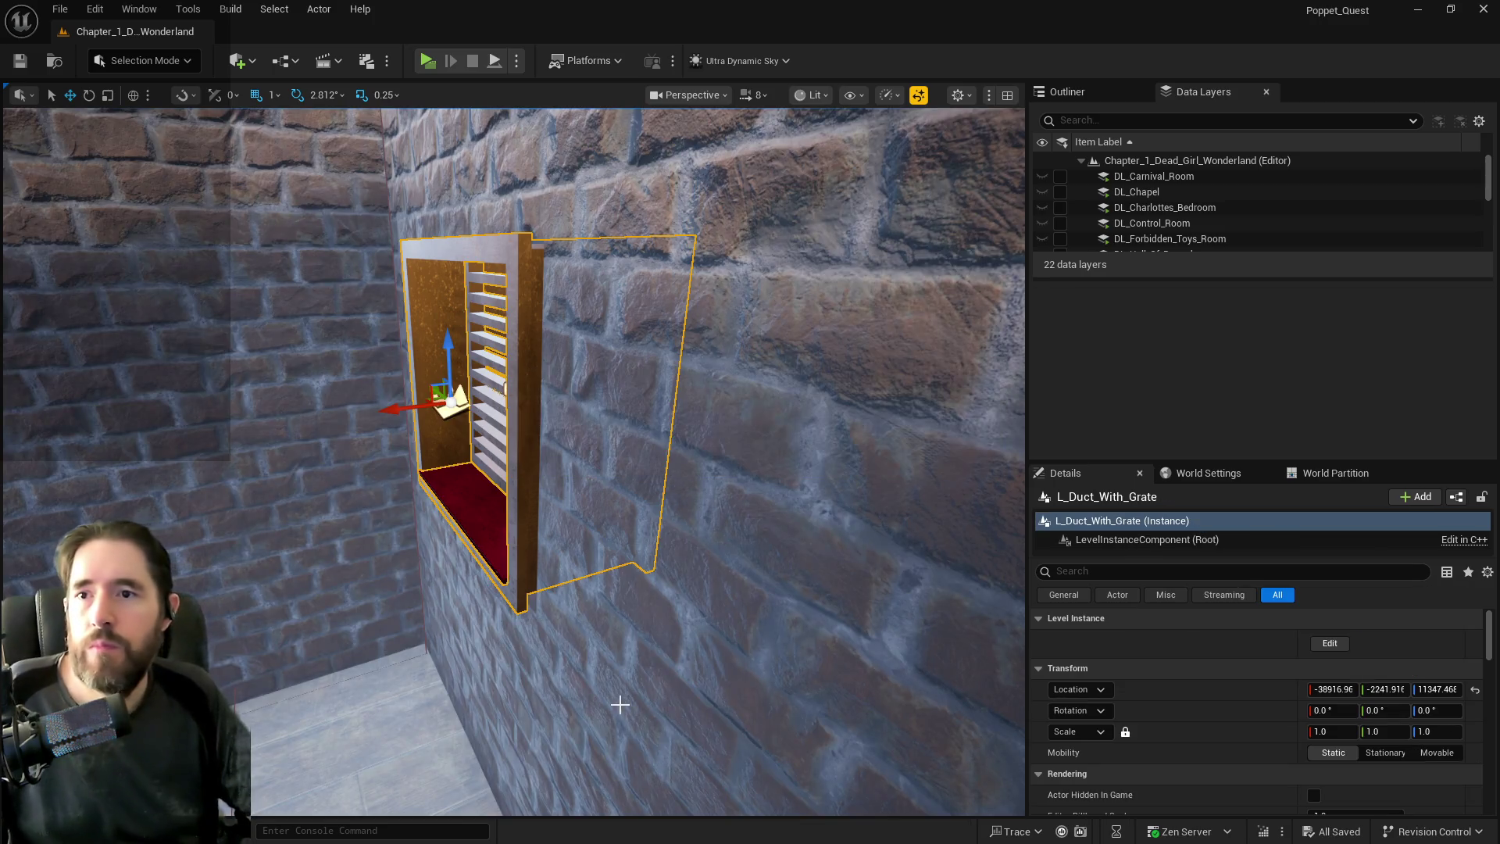
Select L_Duct_With_Grate3 on the brick wall and inspect its opening up close.
{"action": "mouse_move", "coordinate": [619, 705]}
{"action": "left_mouse_down"}
{"action": "mouse_move", "coordinate": [559, 642]}
{"action": "mouse_move", "coordinate": [696, 542]}
{"action": "mouse_move", "coordinate": [583, 463]}
{"action": "left_mouse_up"}
{"action": "left_click", "coordinate": [583, 463]}
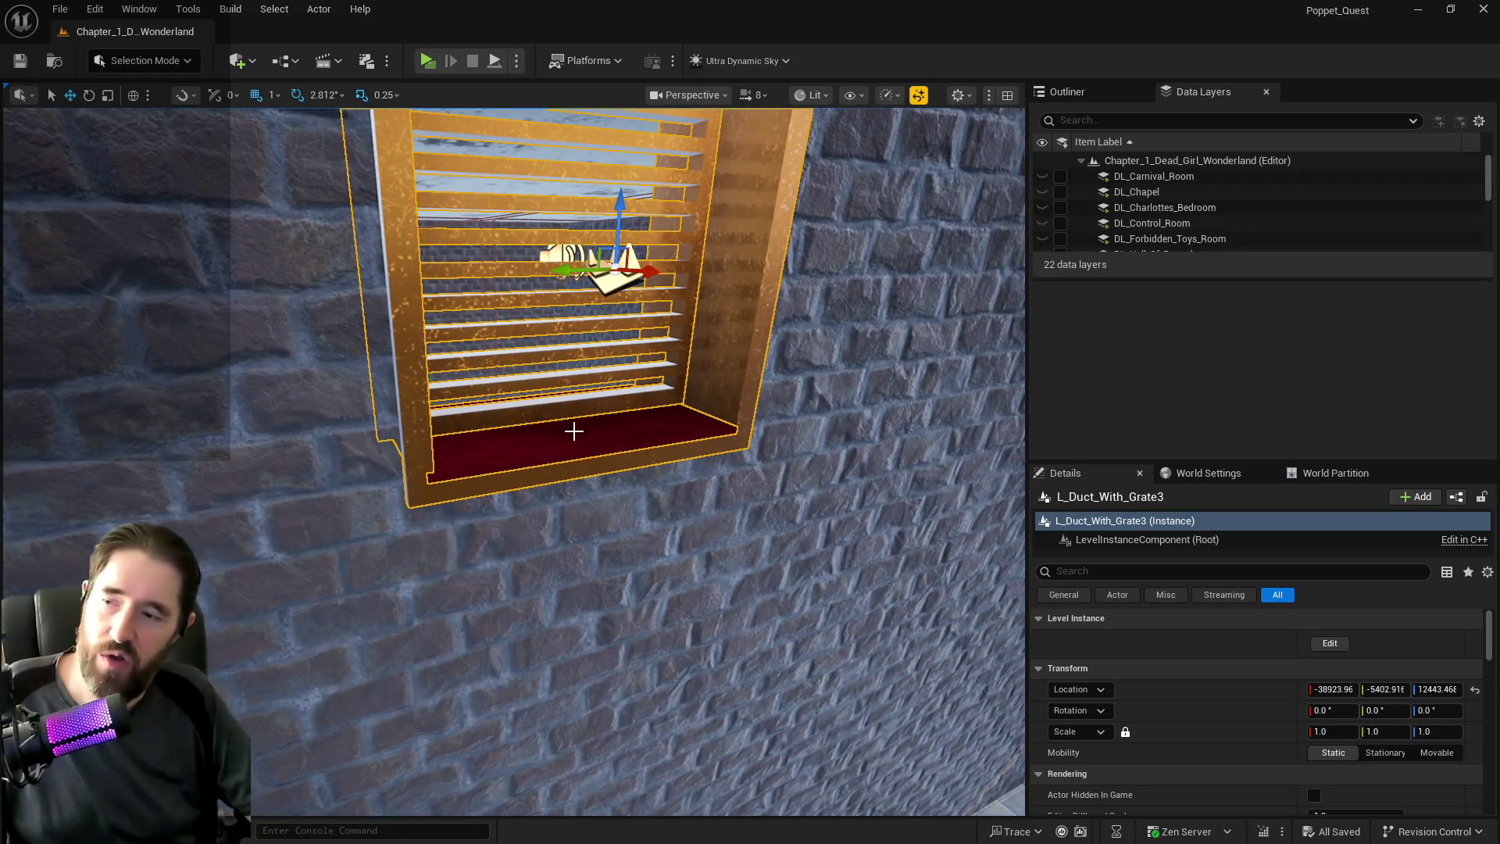
{"action": "left_click_drag", "start_coordinate": [601, 496], "coordinate": [816, 420]}
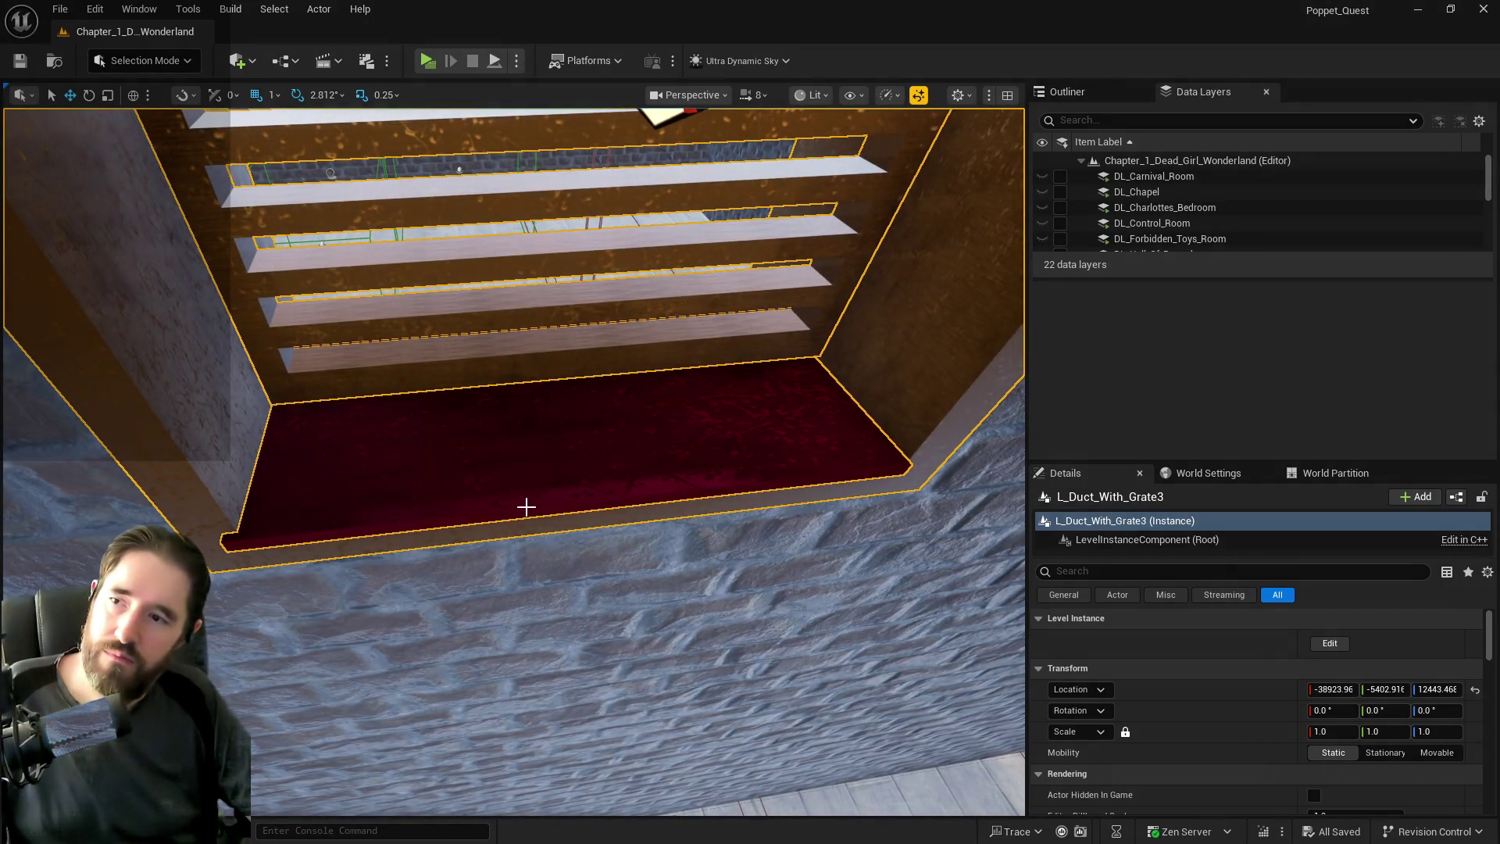
{"action": "left_click_drag", "start_coordinate": [503, 393], "coordinate": [503, 393]}
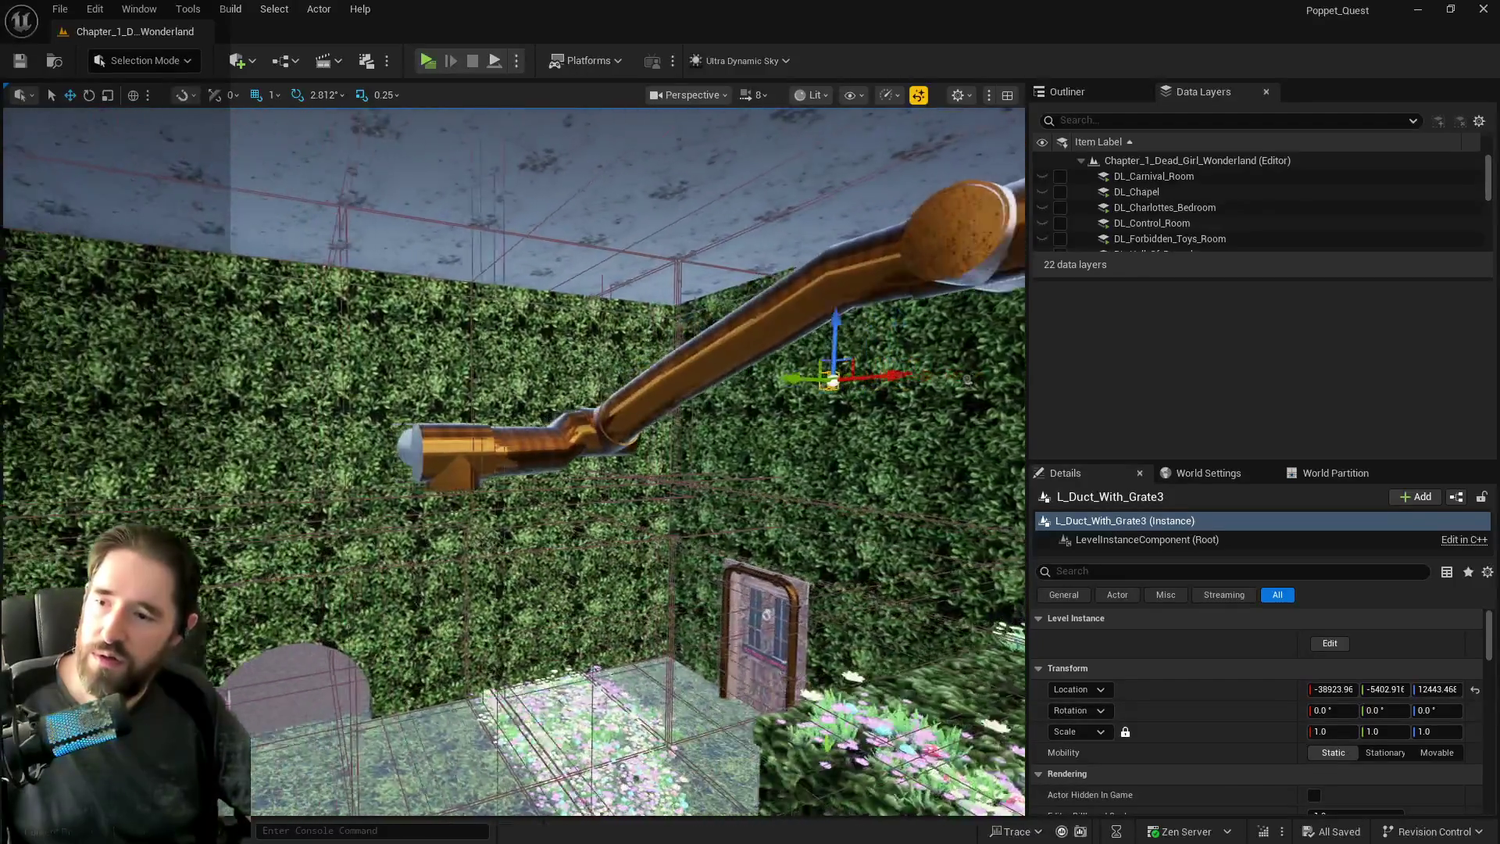
Delete both parts of the vent grate in the Hall of Records wall opening.
{"action": "scroll", "coordinate": [594, 275], "scroll_direction": "up", "scroll_amount": 10}
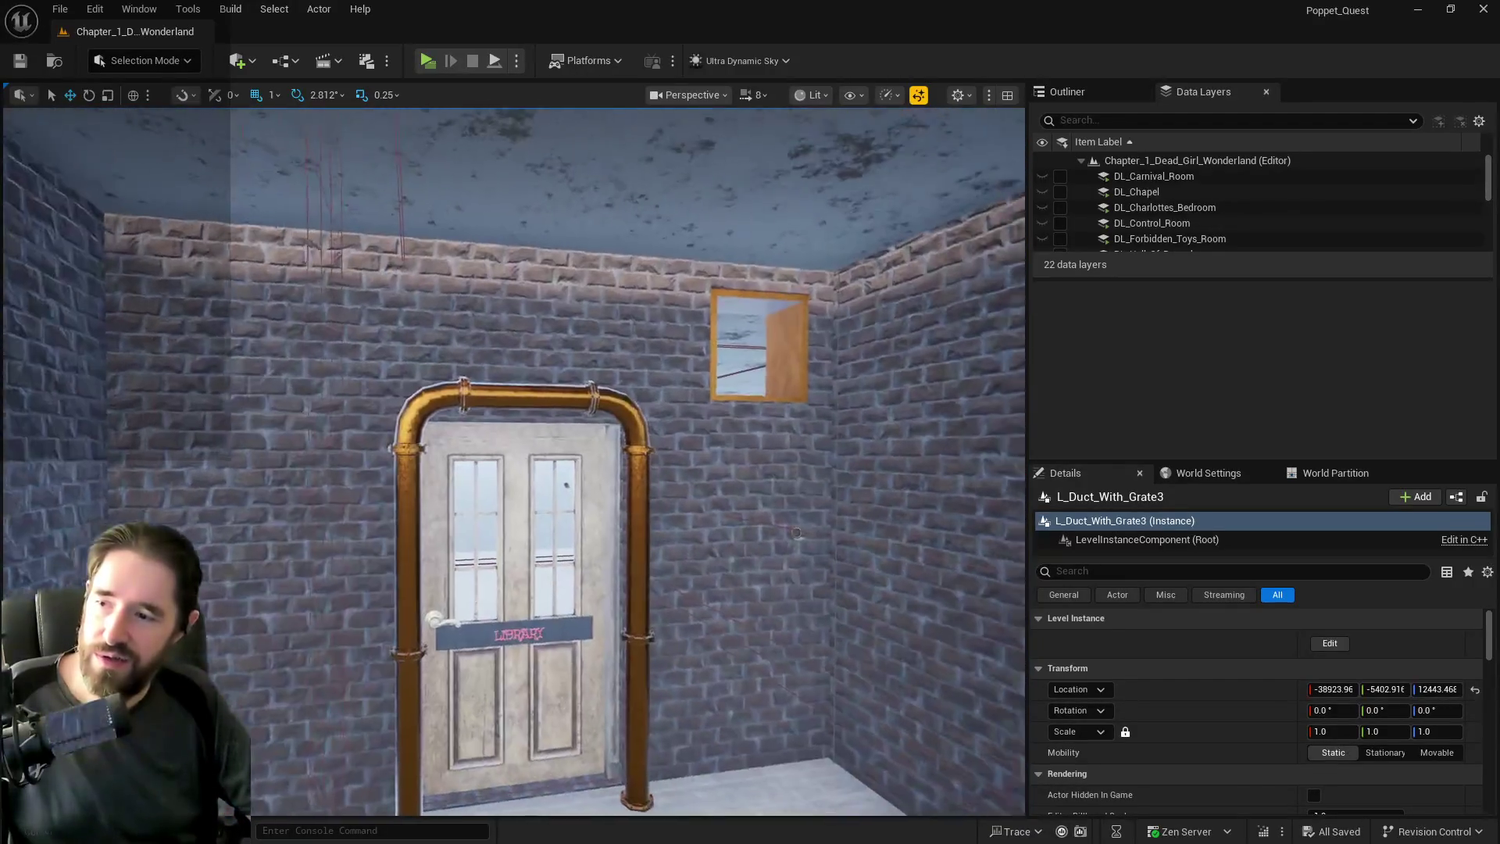
{"action": "mouse_move", "coordinate": [764, 532]}
{"action": "left_mouse_down"}
{"action": "mouse_move", "coordinate": [844, 546]}
{"action": "mouse_move", "coordinate": [844, 641]}
{"action": "mouse_move", "coordinate": [860, 547]}
{"action": "mouse_move", "coordinate": [992, 303]}
{"action": "left_mouse_up"}
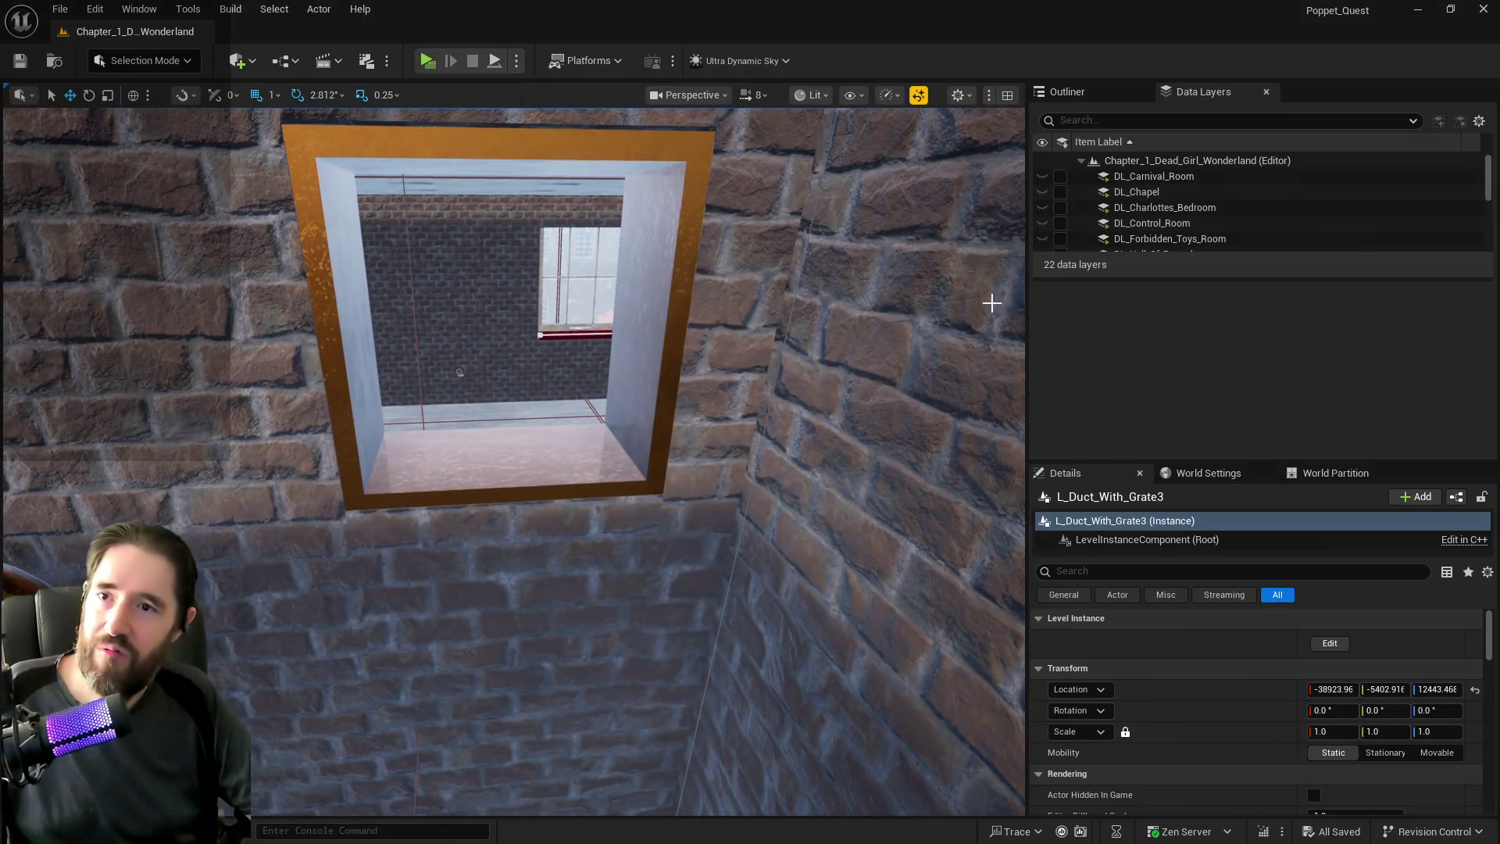
{"action": "scroll", "coordinate": [1163, 188], "scroll_direction": "down", "scroll_amount": 2}
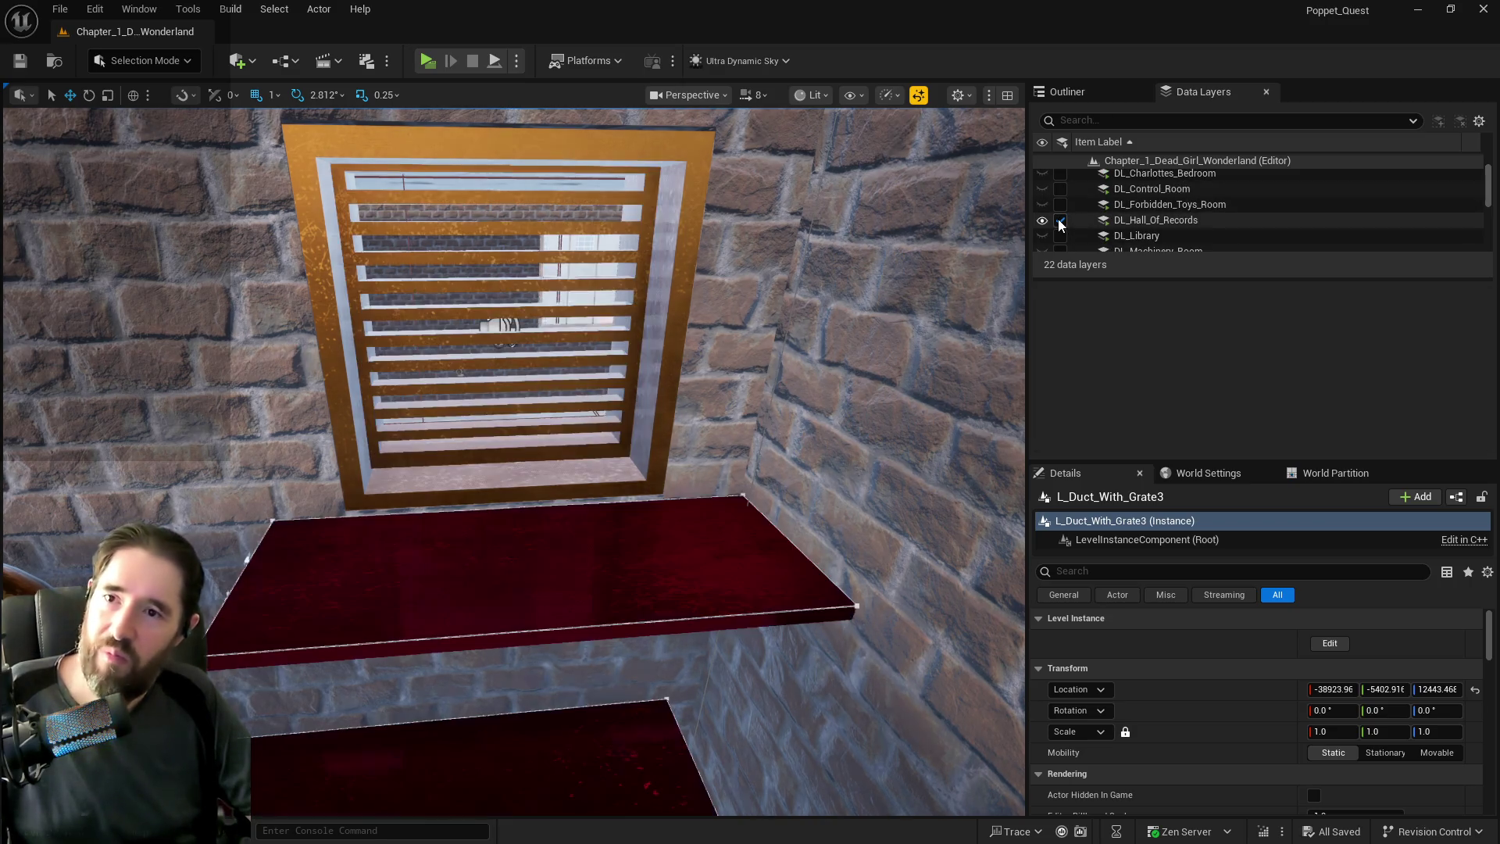
{"action": "left_click", "coordinate": [552, 452]}
{"action": "left_click", "coordinate": [550, 473], "text": "ctrl"}
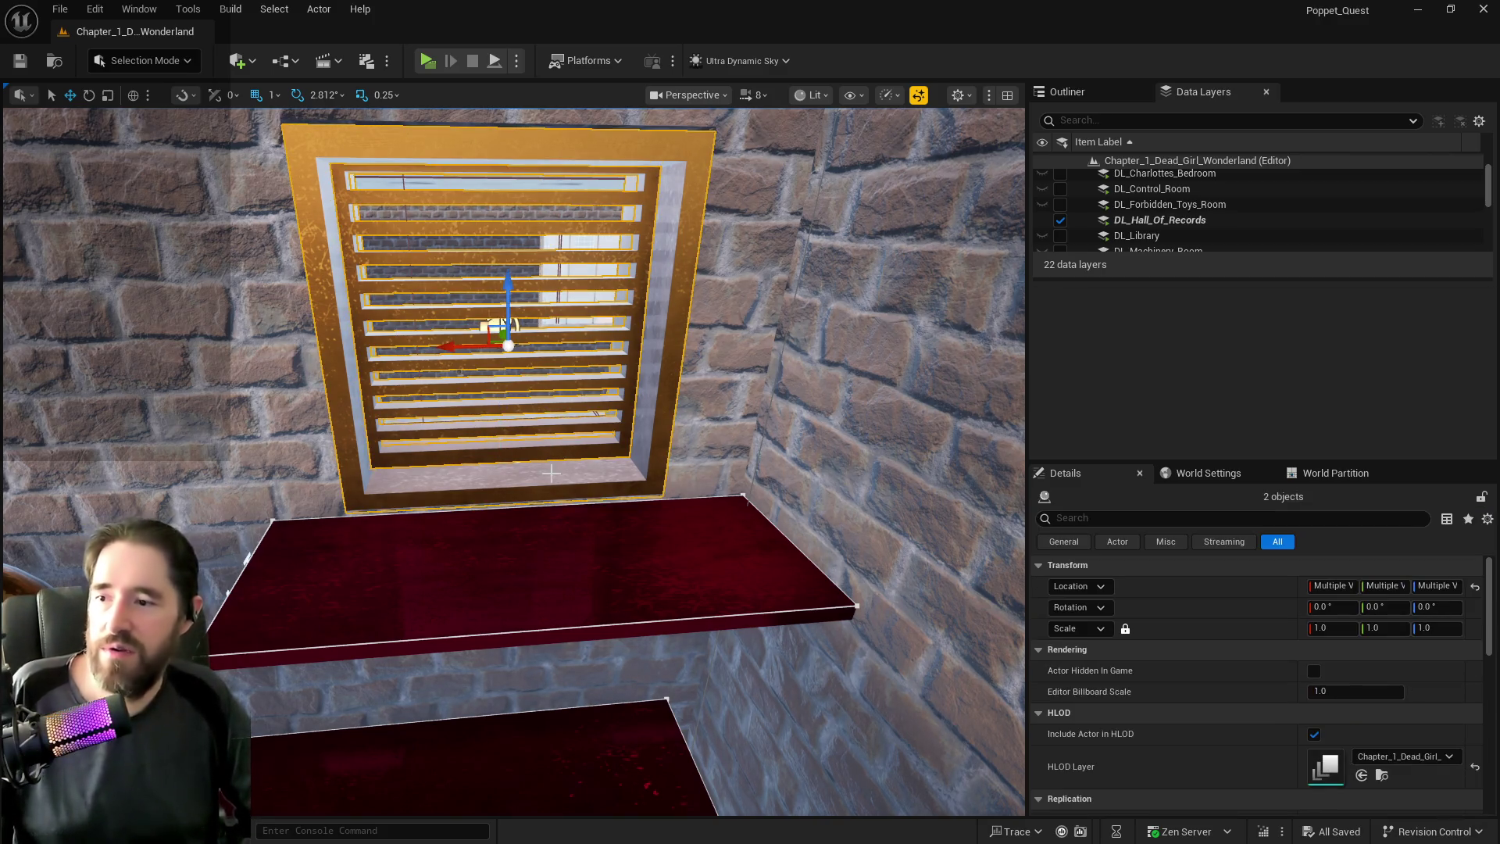
{"action": "key", "text": "Delete"}
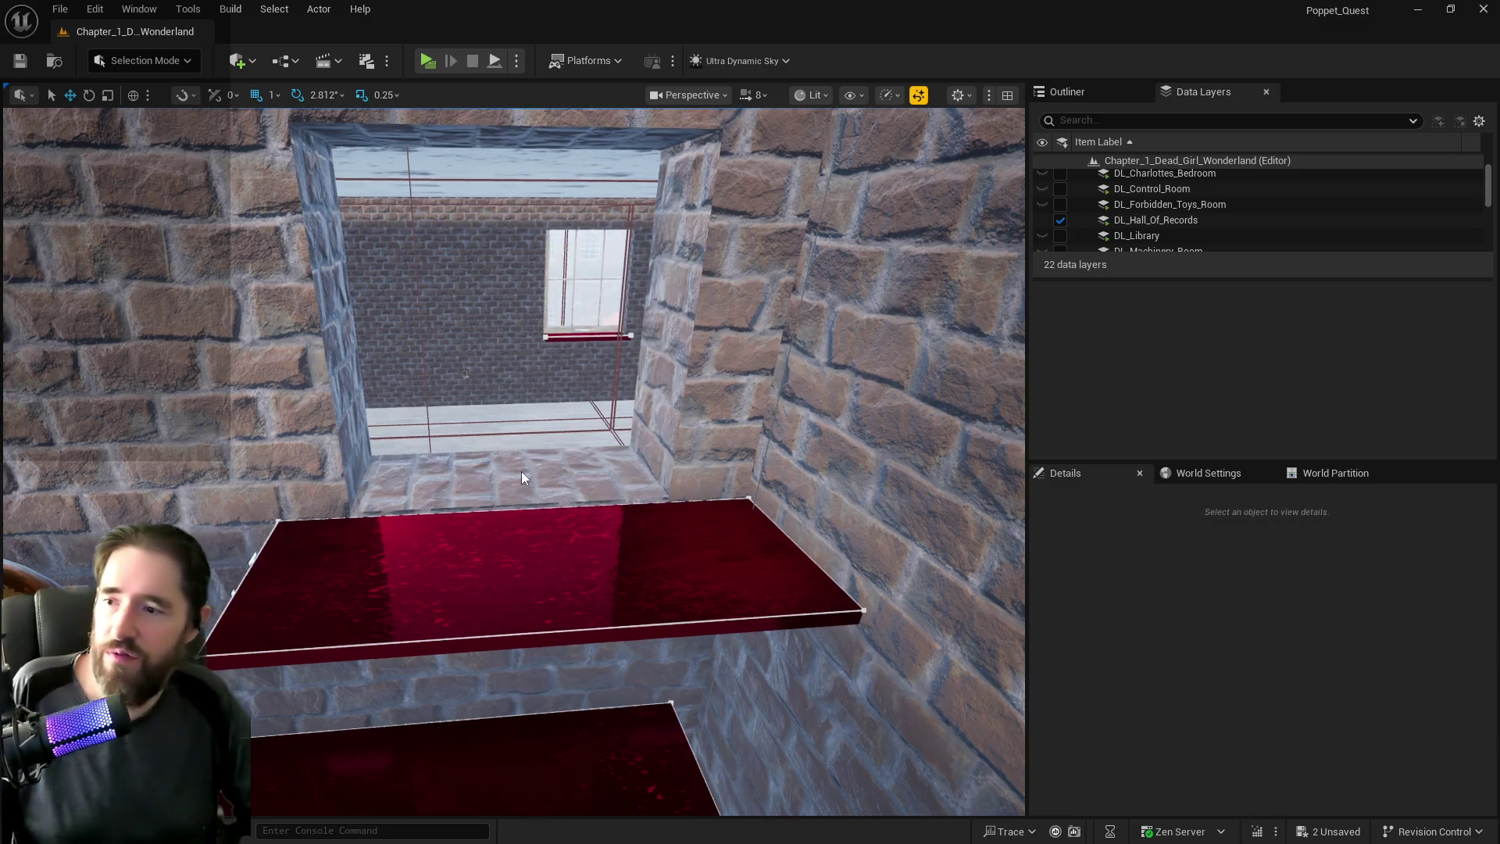
Paste a copy of the duct grate at the wall opening via Edit > Paste.
{"action": "scroll", "coordinate": [522, 471], "scroll_direction": "up", "scroll_amount": 2}
{"action": "right_click", "coordinate": [521, 472]}
{"action": "mouse_move", "coordinate": [588, 567]}
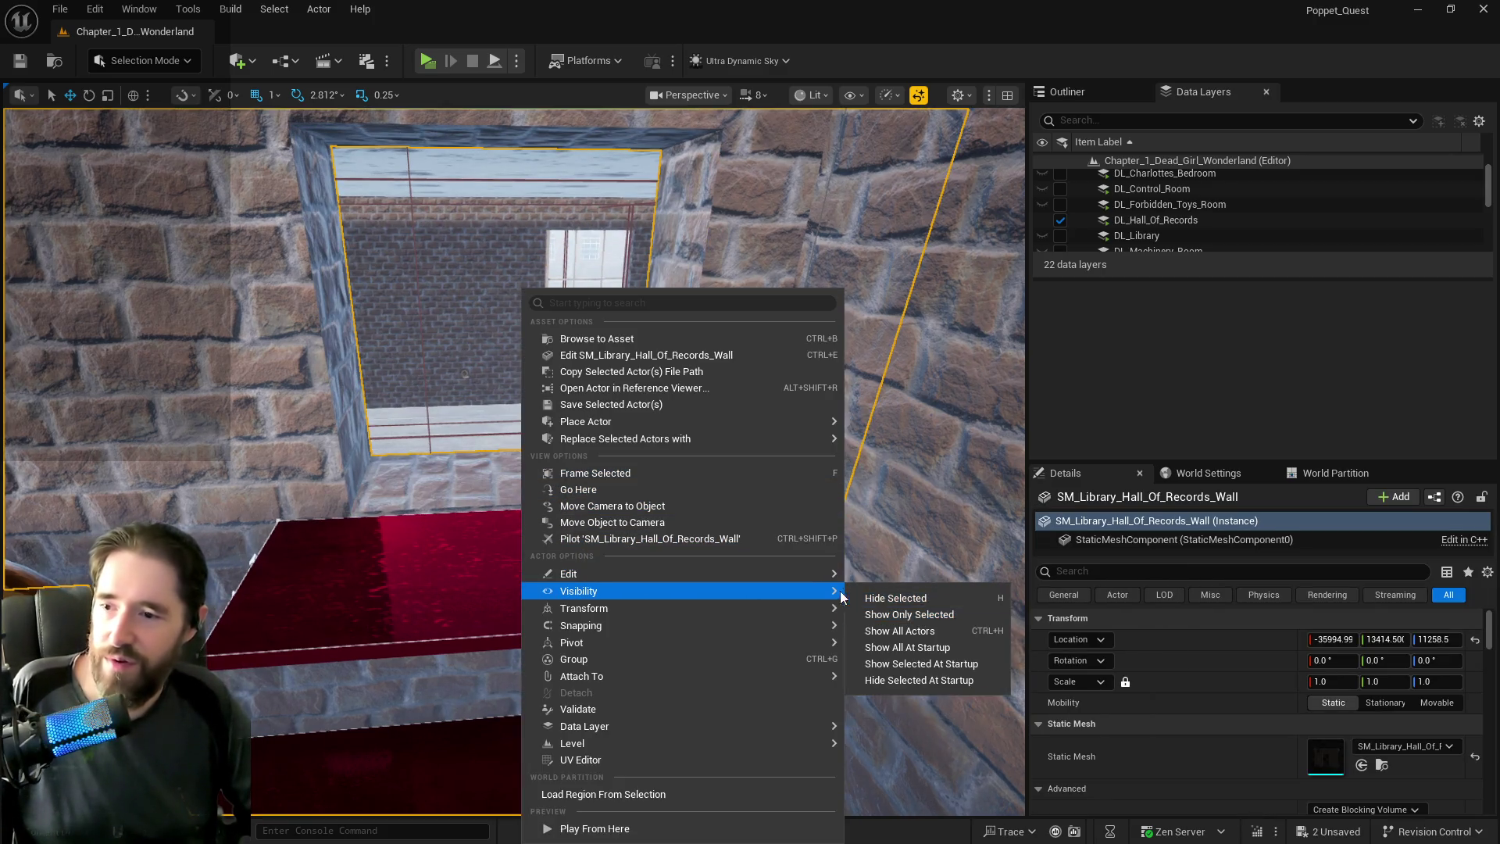
{"action": "mouse_move", "coordinate": [816, 580]}
{"action": "left_click", "coordinate": [900, 614]}
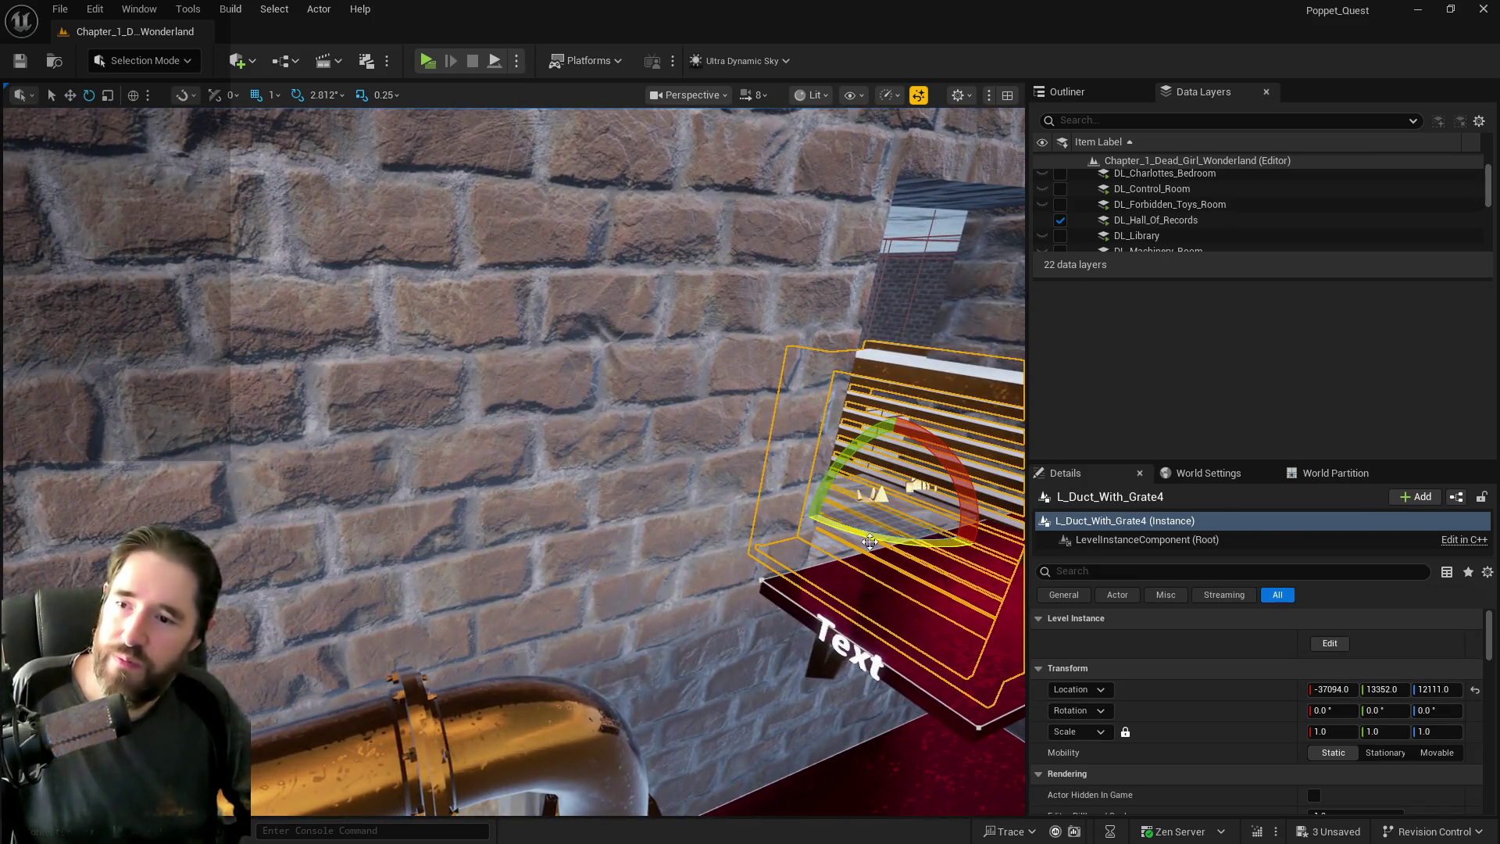
Rotate the pasted duct to face the wall and move it up and sideways into the opening.
{"action": "left_click_drag", "start_coordinate": [870, 541], "coordinate": [773, 544]}
{"action": "key", "text": "f"}
{"action": "key", "text": "r"}
{"action": "left_click_drag", "start_coordinate": [507, 474], "coordinate": [519, 313]}
{"action": "mouse_move", "coordinate": [474, 366]}
{"action": "left_mouse_down"}
{"action": "mouse_move", "coordinate": [436, 375]}
{"action": "mouse_move", "coordinate": [474, 387]}
{"action": "left_mouse_up"}
{"action": "mouse_move", "coordinate": [542, 424]}
{"action": "left_mouse_down"}
{"action": "mouse_move", "coordinate": [598, 434]}
{"action": "mouse_move", "coordinate": [579, 404]}
{"action": "left_mouse_up"}
{"action": "left_click_drag", "start_coordinate": [568, 527], "coordinate": [567, 527]}
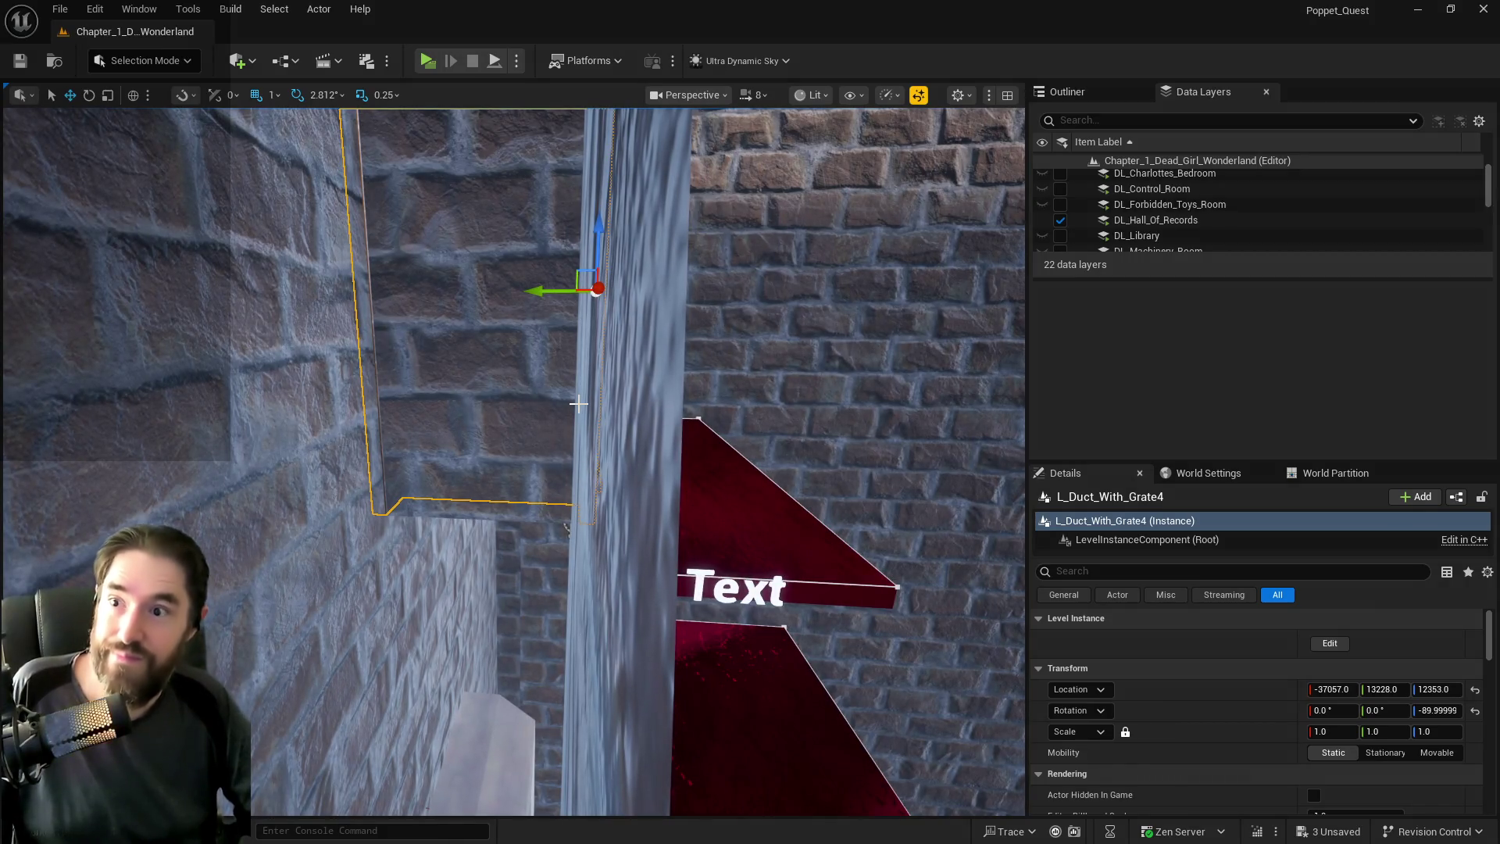
Save the level, frame L_Duct_With_Grate4, and select its vent and duct pieces.
{"action": "key", "text": "ctrl+s"}
{"action": "left_click_drag", "start_coordinate": [997, 231], "coordinate": [997, 232]}
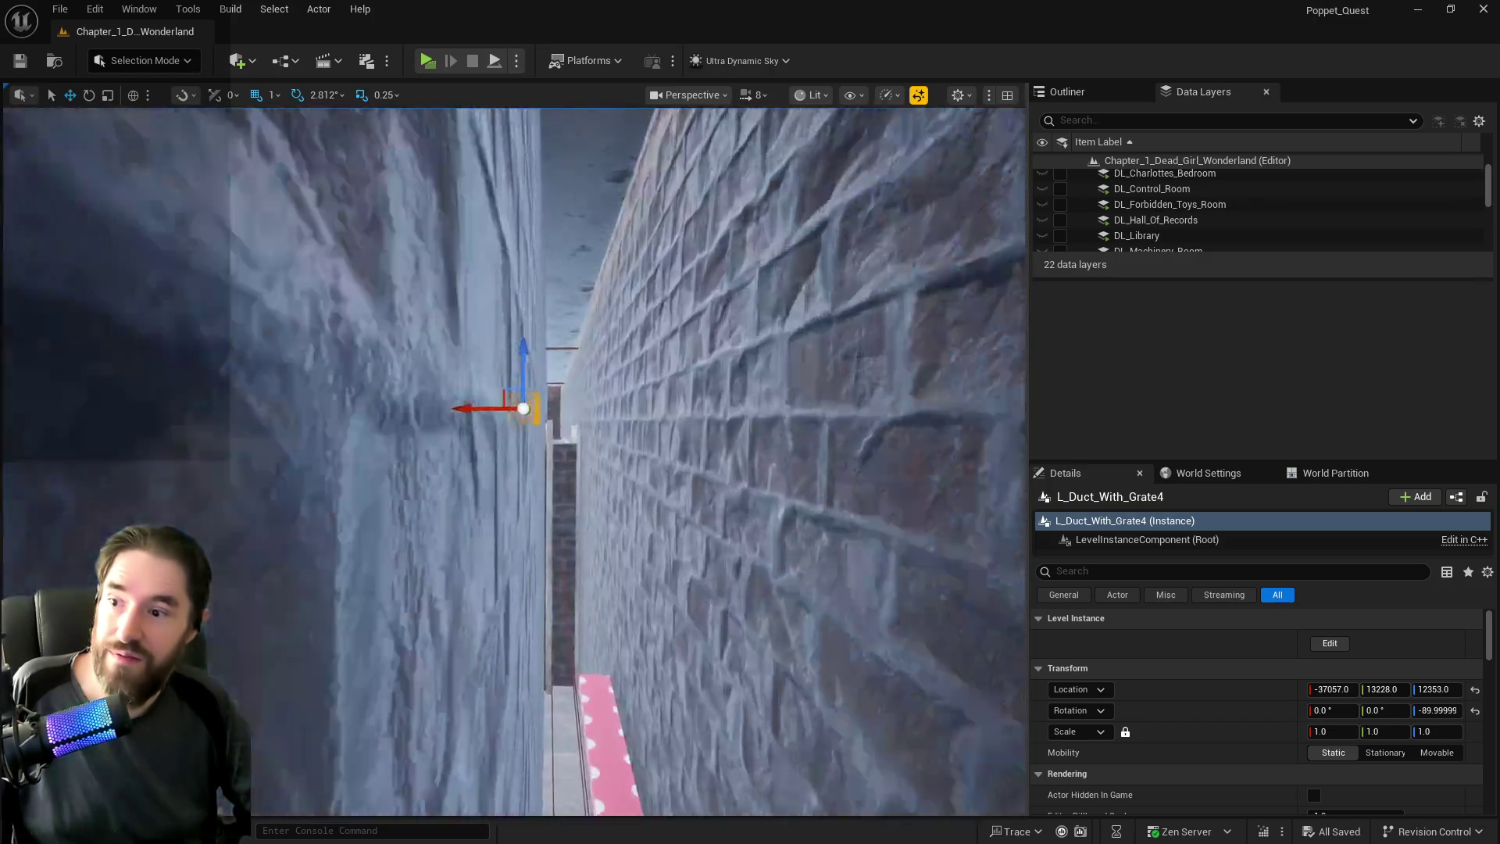
{"action": "key", "text": "f"}
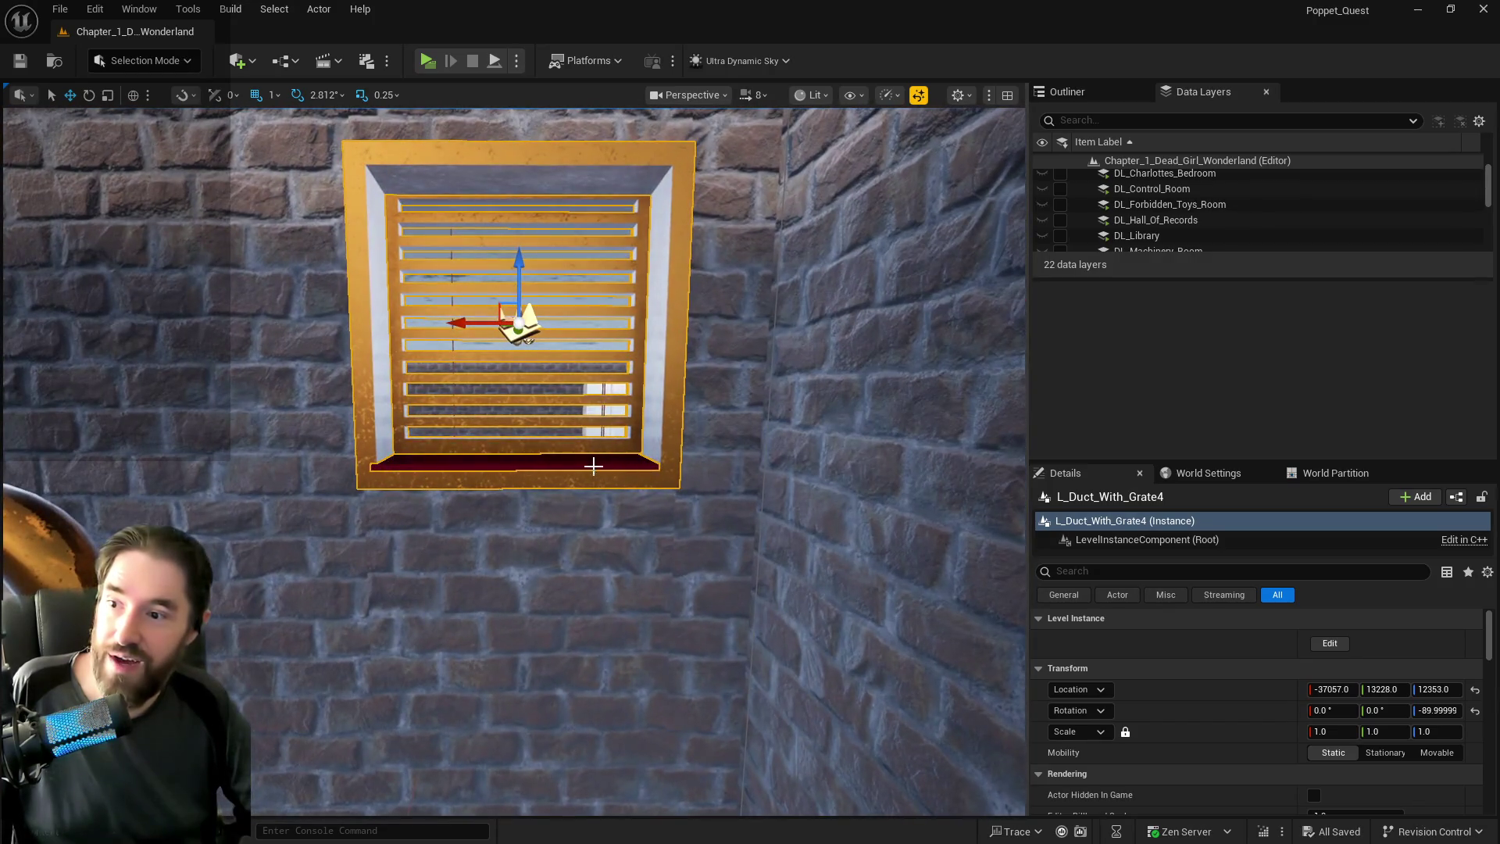
{"action": "left_click_drag", "start_coordinate": [592, 473], "coordinate": [592, 474]}
{"action": "scroll", "coordinate": [335, 526], "scroll_direction": "up", "scroll_amount": 5}
{"action": "left_click", "coordinate": [335, 526]}
{"action": "scroll", "coordinate": [334, 525], "scroll_direction": "down", "scroll_amount": 4}
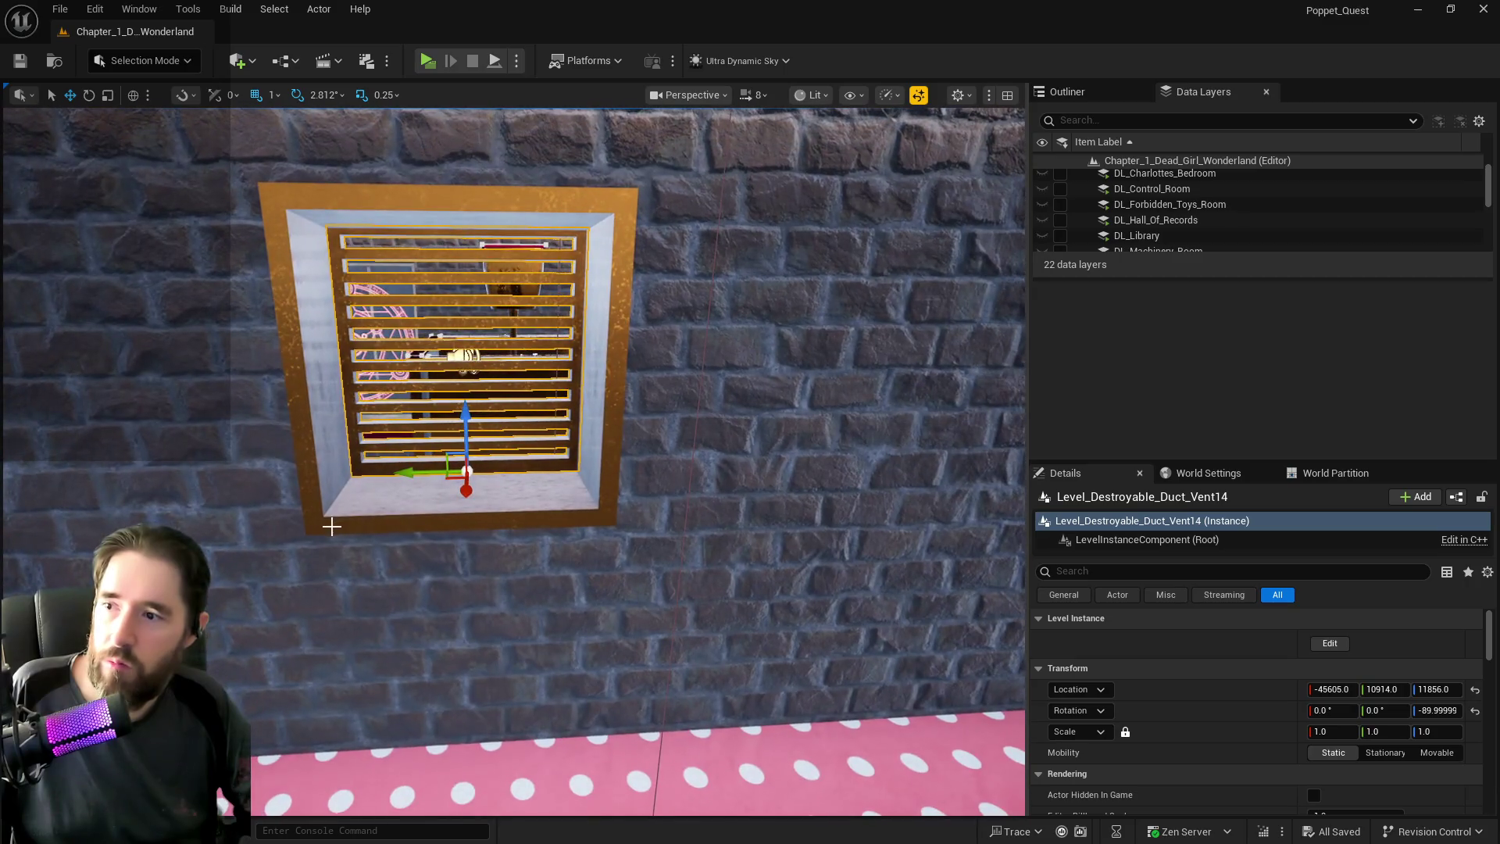
{"action": "left_click", "coordinate": [331, 526]}
Unload DL_Washroom and delete both pieces of the old vent in the washroom wall.
{"action": "left_click_drag", "start_coordinate": [331, 527], "coordinate": [331, 526]}
{"action": "scroll", "coordinate": [1196, 213], "scroll_direction": "down", "scroll_amount": 5}
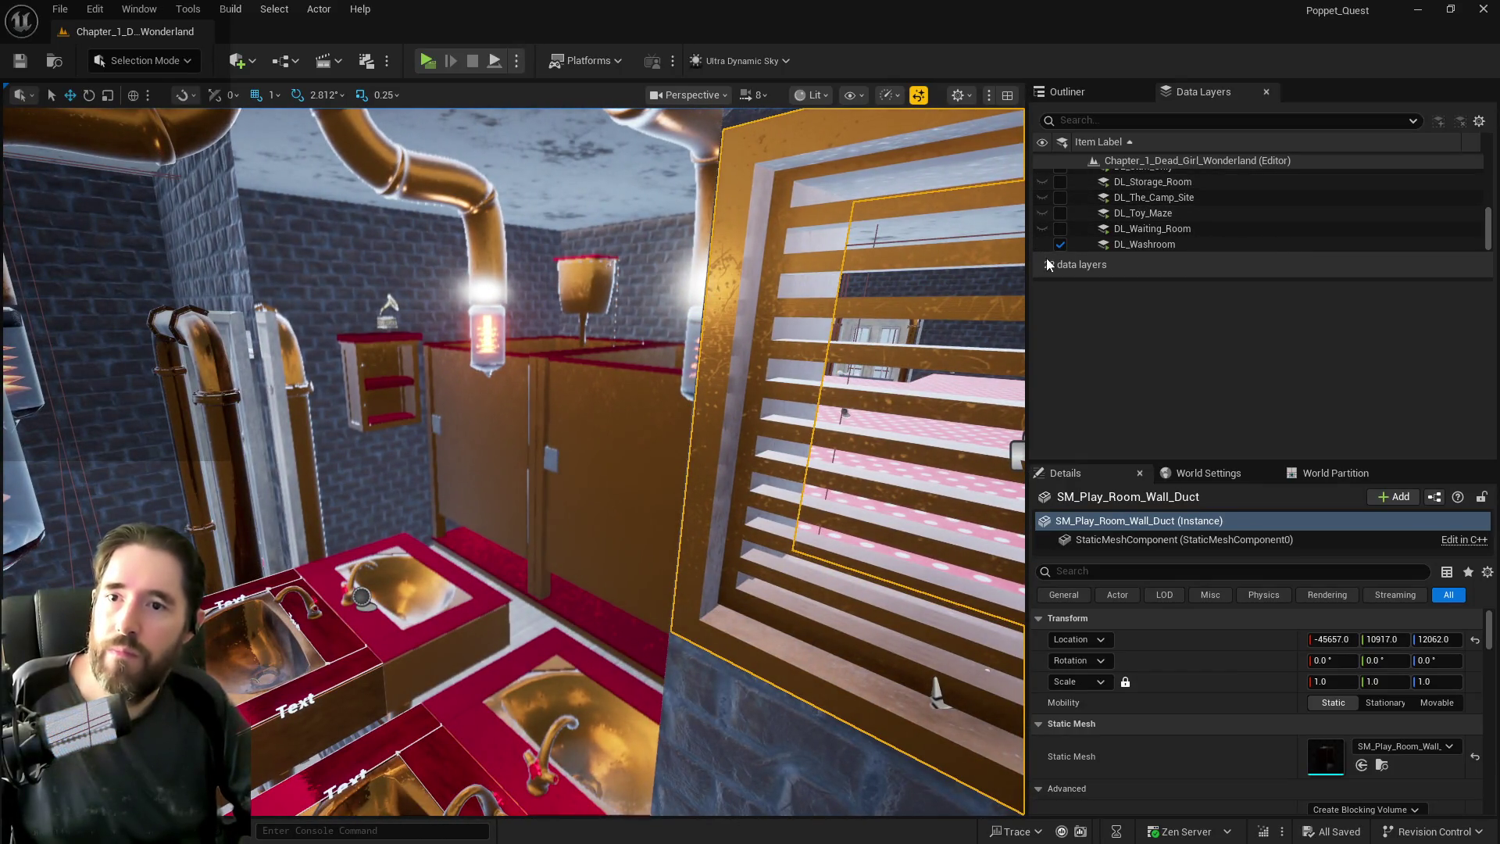
{"action": "left_click", "coordinate": [1061, 246]}
{"action": "left_click_drag", "start_coordinate": [665, 500], "coordinate": [664, 501]}
{"action": "left_click", "coordinate": [665, 501]}
{"action": "left_click", "coordinate": [608, 514], "text": "ctrl"}
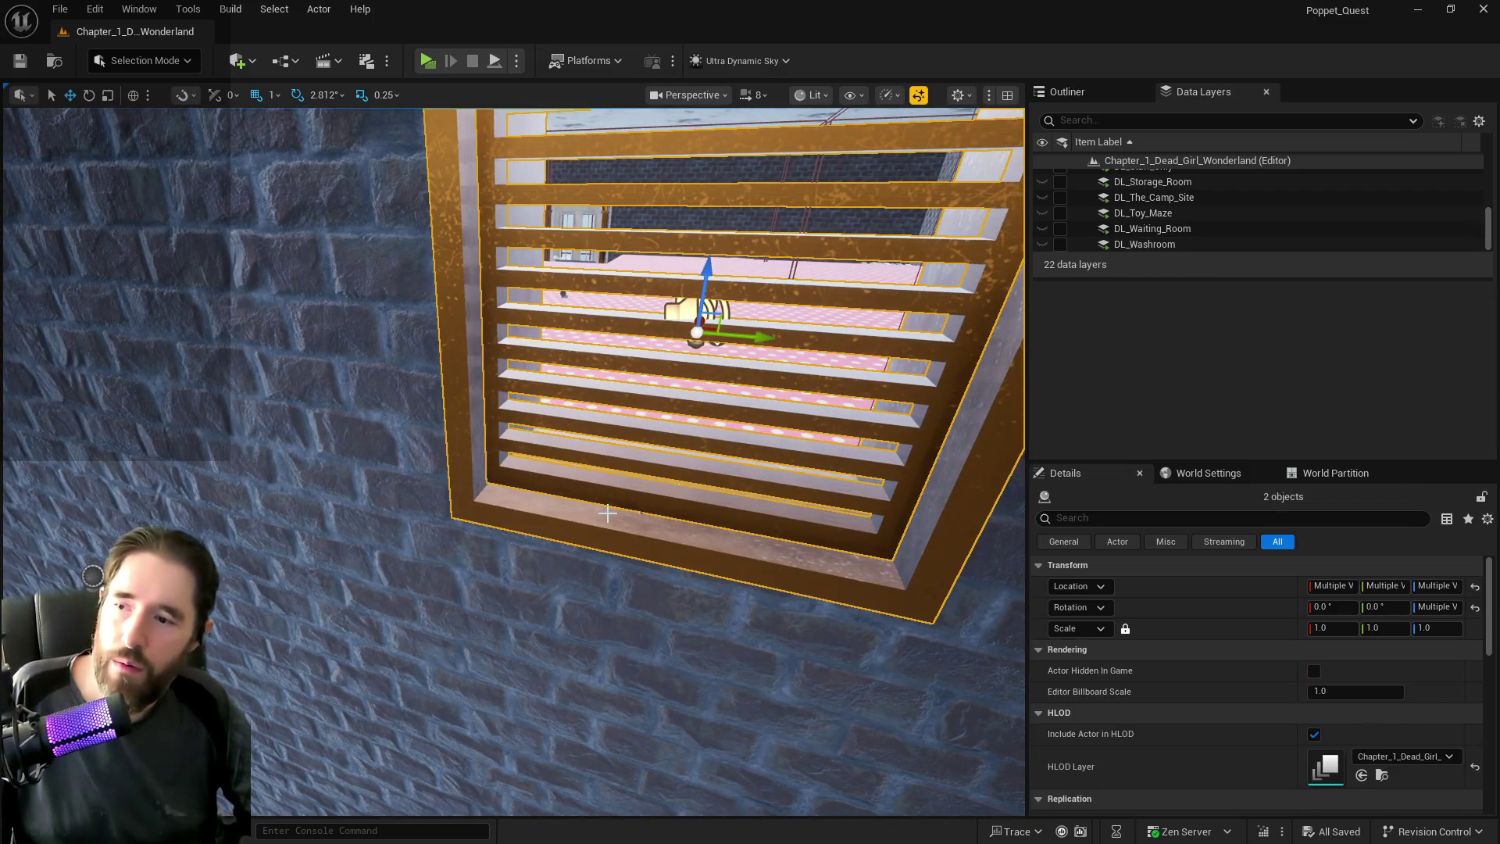
{"action": "key", "text": "Delete"}
Paste the duct grate, rotate its yaw to -180 and raise it into the wall opening.
{"action": "right_click", "coordinate": [695, 509]}
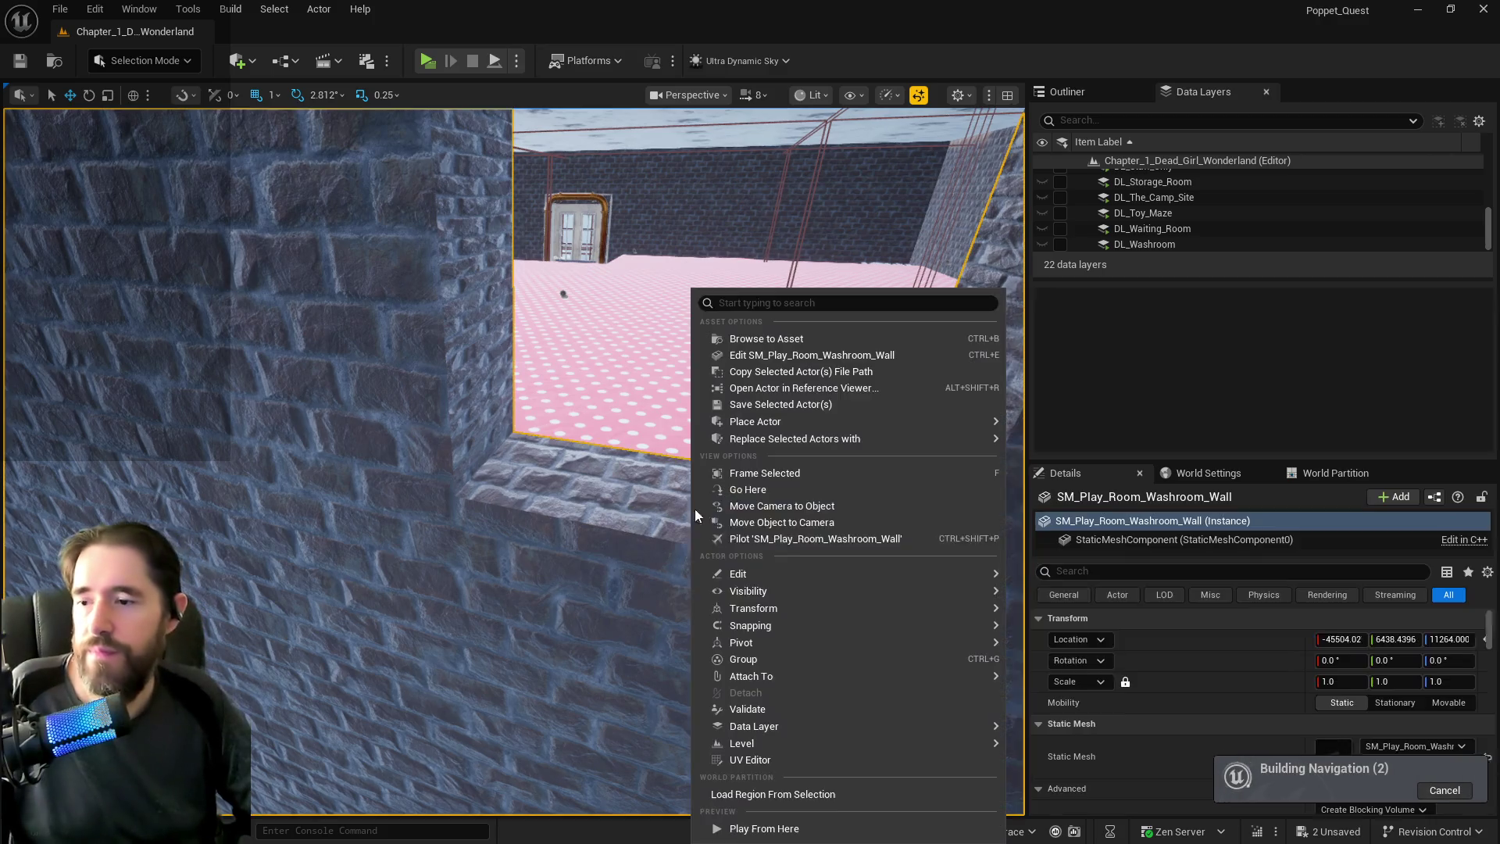
{"action": "mouse_move", "coordinate": [953, 577]}
{"action": "left_click", "coordinate": [1082, 622]}
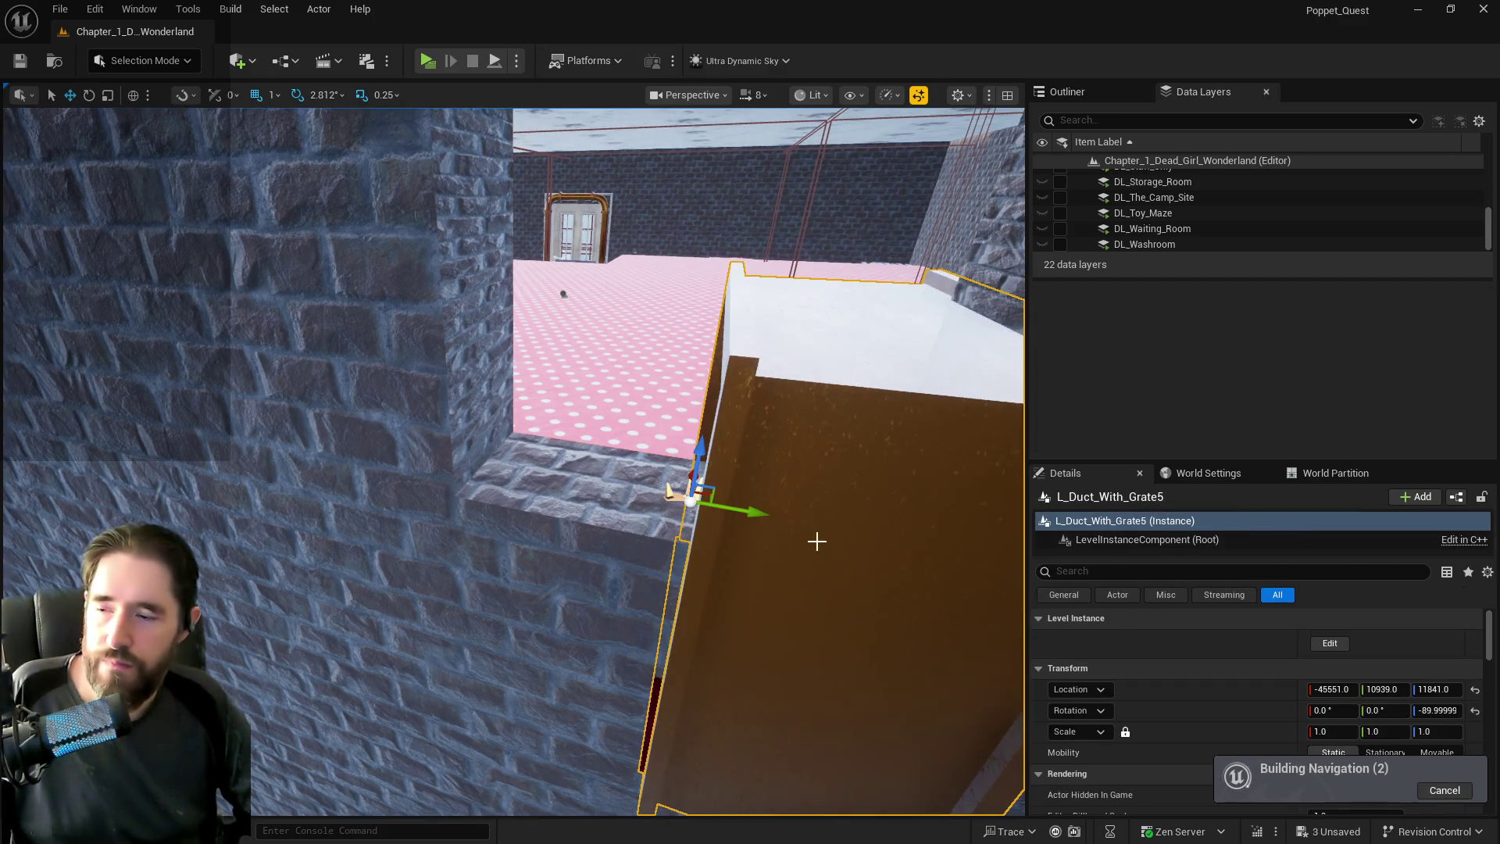
{"action": "key", "text": "f"}
{"action": "key", "text": "e"}
{"action": "mouse_move", "coordinate": [504, 547]}
{"action": "left_mouse_down"}
{"action": "mouse_move", "coordinate": [547, 571]}
{"action": "mouse_move", "coordinate": [625, 563]}
{"action": "mouse_move", "coordinate": [538, 531]}
{"action": "left_mouse_up"}
{"action": "key", "text": "w"}
{"action": "mouse_move", "coordinate": [577, 478]}
{"action": "left_mouse_down"}
{"action": "mouse_move", "coordinate": [608, 374]}
{"action": "mouse_move", "coordinate": [703, 367]}
{"action": "mouse_move", "coordinate": [602, 362]}
{"action": "left_mouse_up"}
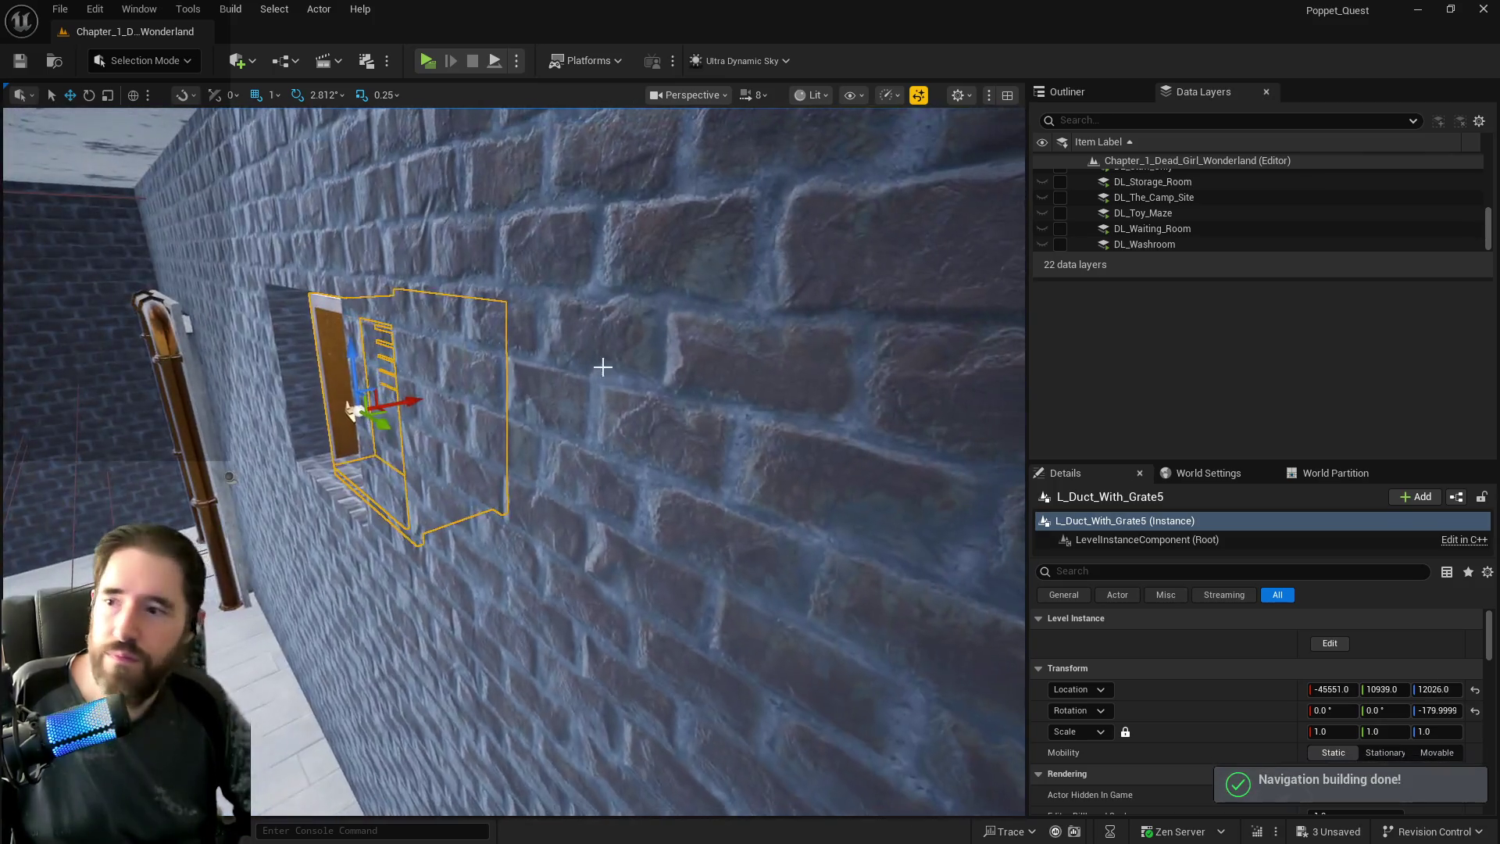
{"action": "mouse_move", "coordinate": [359, 354]}
{"action": "left_mouse_down"}
{"action": "mouse_move", "coordinate": [375, 396]}
{"action": "mouse_move", "coordinate": [225, 421]}
{"action": "mouse_move", "coordinate": [435, 448]}
{"action": "left_mouse_up"}
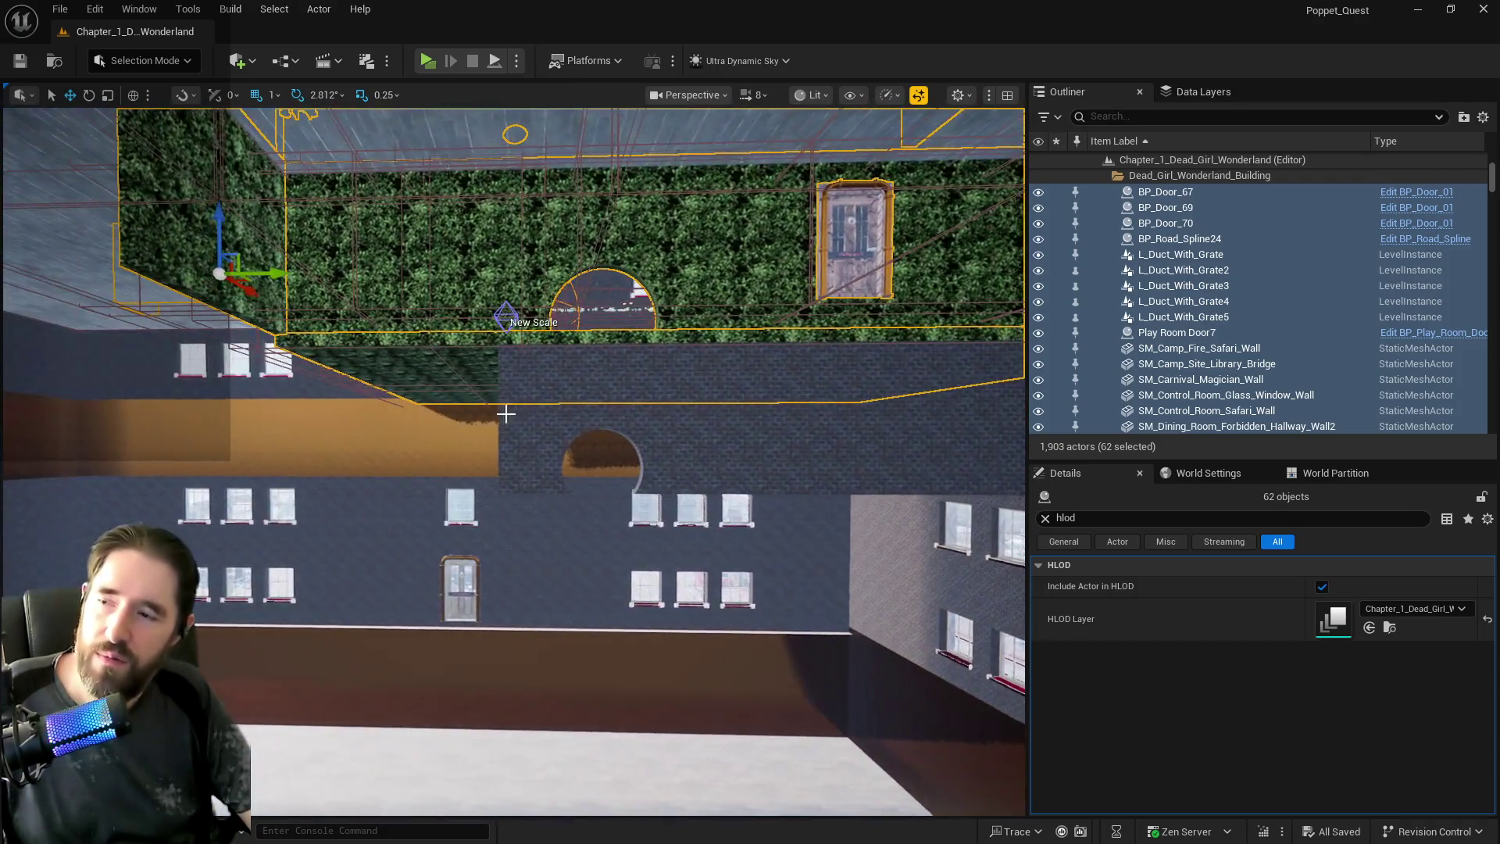
Delete SM_Hidden_Grotto_Pool_Secret_Passage2 from the viewport and save the level.
{"action": "left_click", "coordinate": [508, 413]}
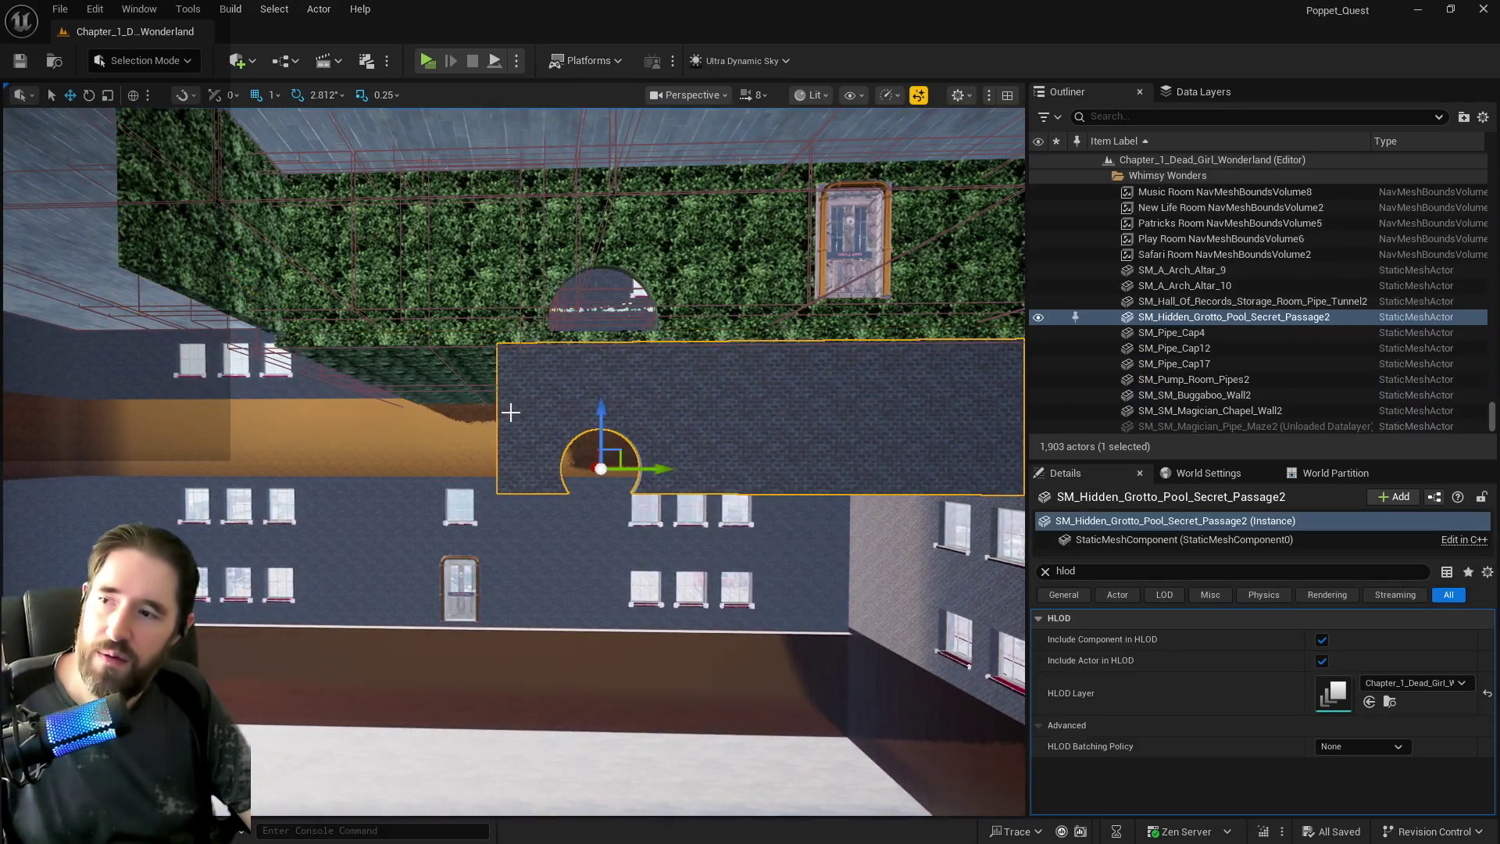
{"action": "mouse_move", "coordinate": [432, 251]}
{"action": "left_mouse_down"}
{"action": "mouse_move", "coordinate": [516, 218]}
{"action": "mouse_move", "coordinate": [578, 282]}
{"action": "mouse_move", "coordinate": [640, 234]}
{"action": "mouse_move", "coordinate": [672, 250]}
{"action": "mouse_move", "coordinate": [765, 218]}
{"action": "mouse_move", "coordinate": [538, 421]}
{"action": "mouse_move", "coordinate": [509, 340]}
{"action": "mouse_move", "coordinate": [547, 316]}
{"action": "left_mouse_up"}
{"action": "key", "text": "Delete"}
{"action": "key", "text": "ctrl+s"}
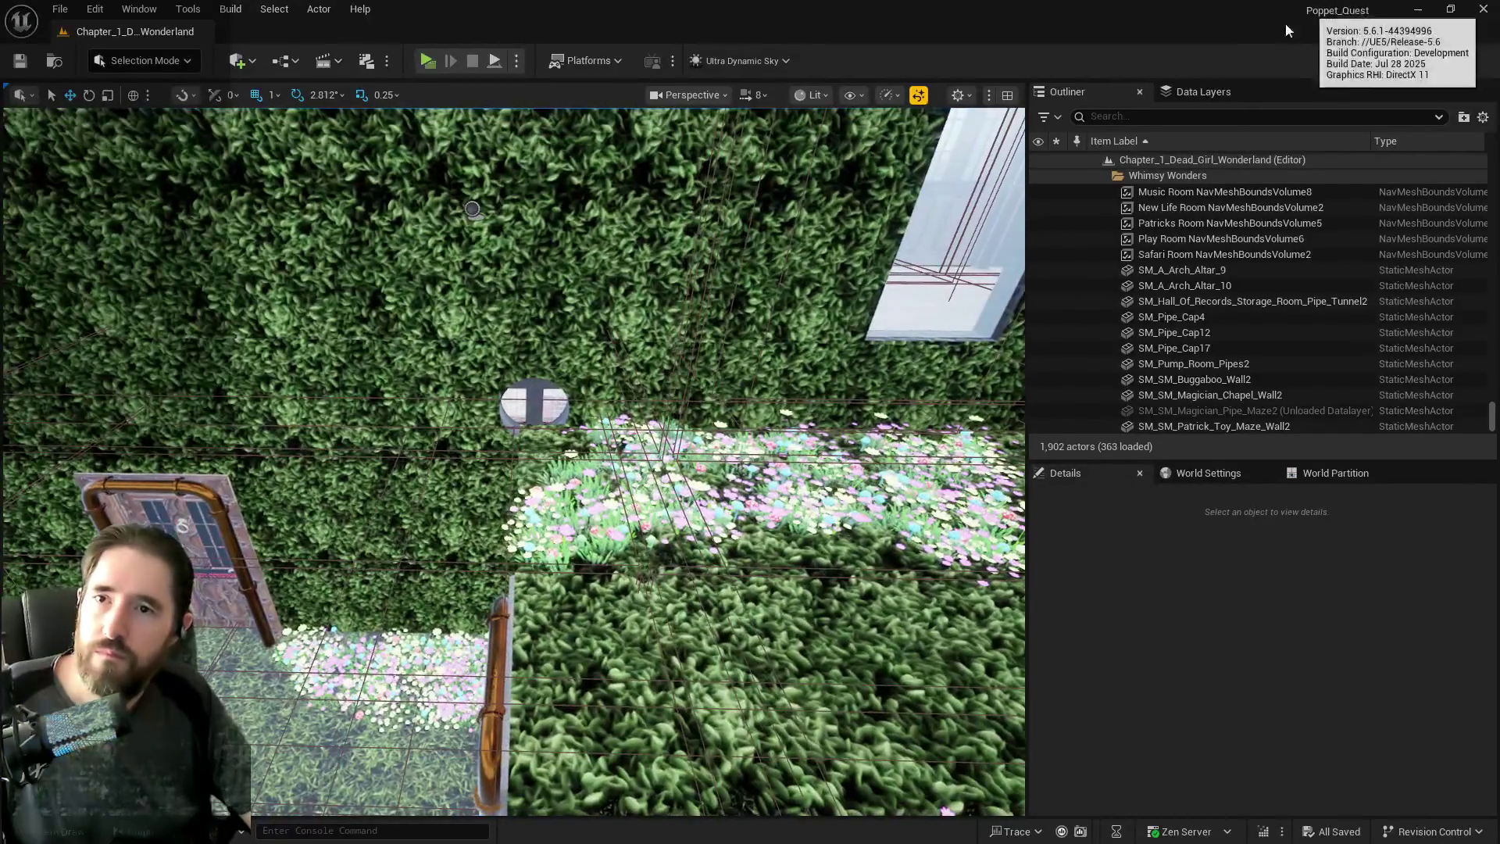
Load DL_Safari_Room, fly into the safari room and select the water pipe and waterfall.
{"action": "left_click", "coordinate": [1203, 91]}
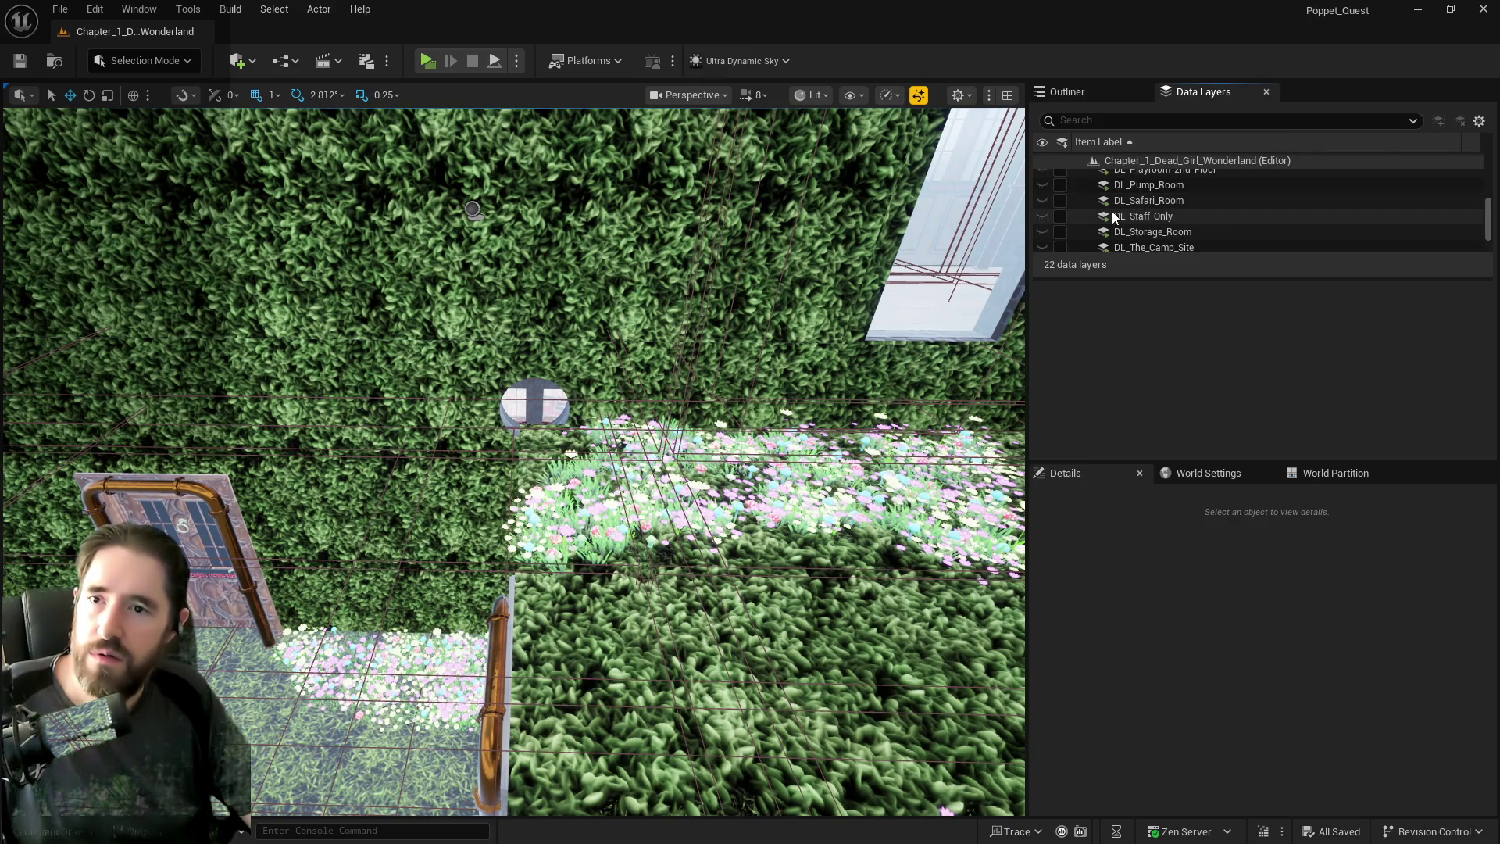
{"action": "left_click", "coordinate": [1061, 200]}
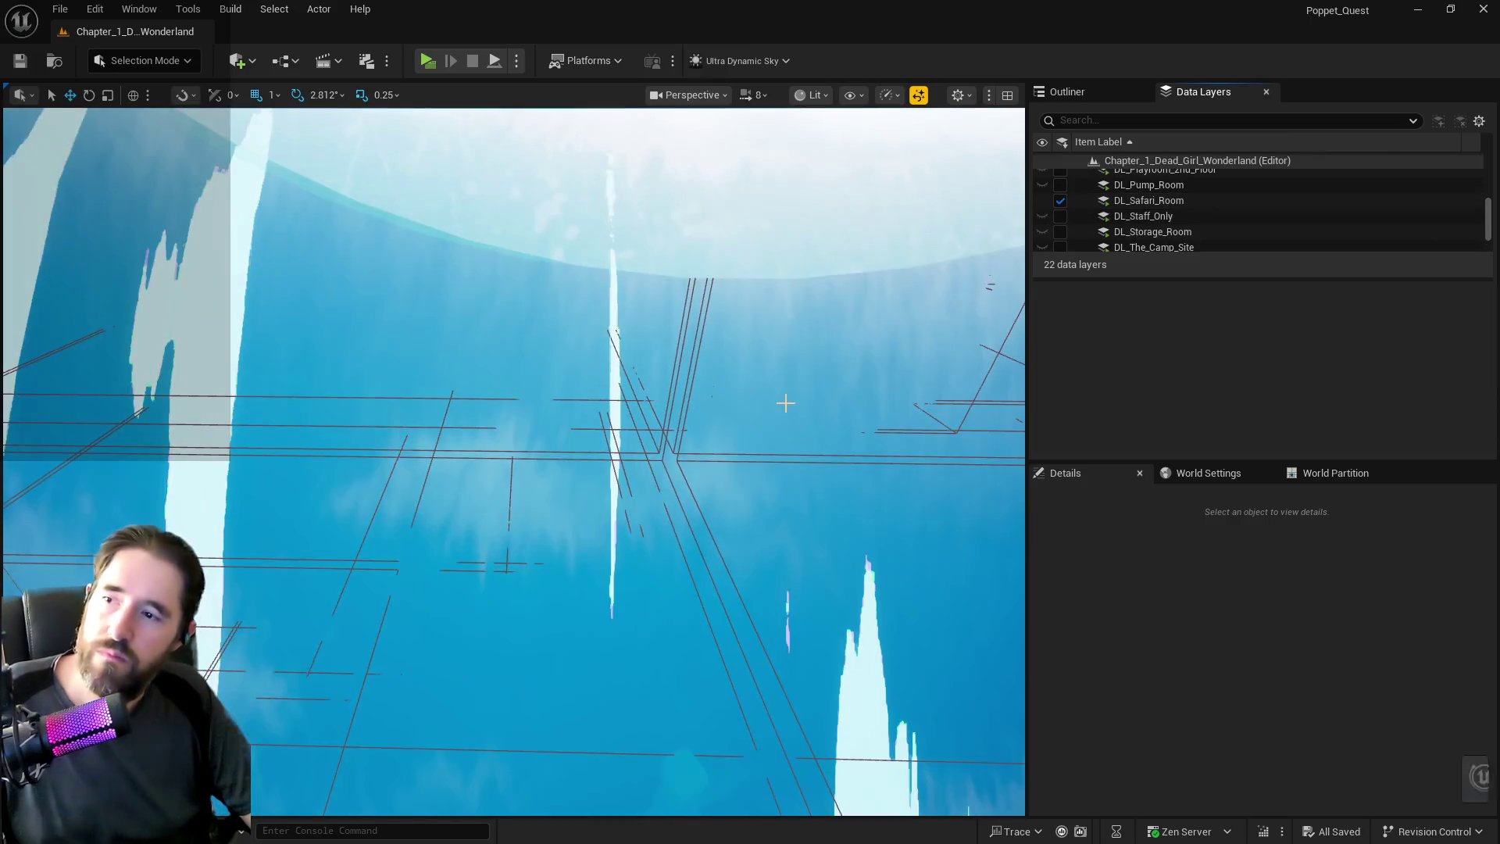
{"action": "left_click_drag", "start_coordinate": [786, 403], "coordinate": [783, 371]}
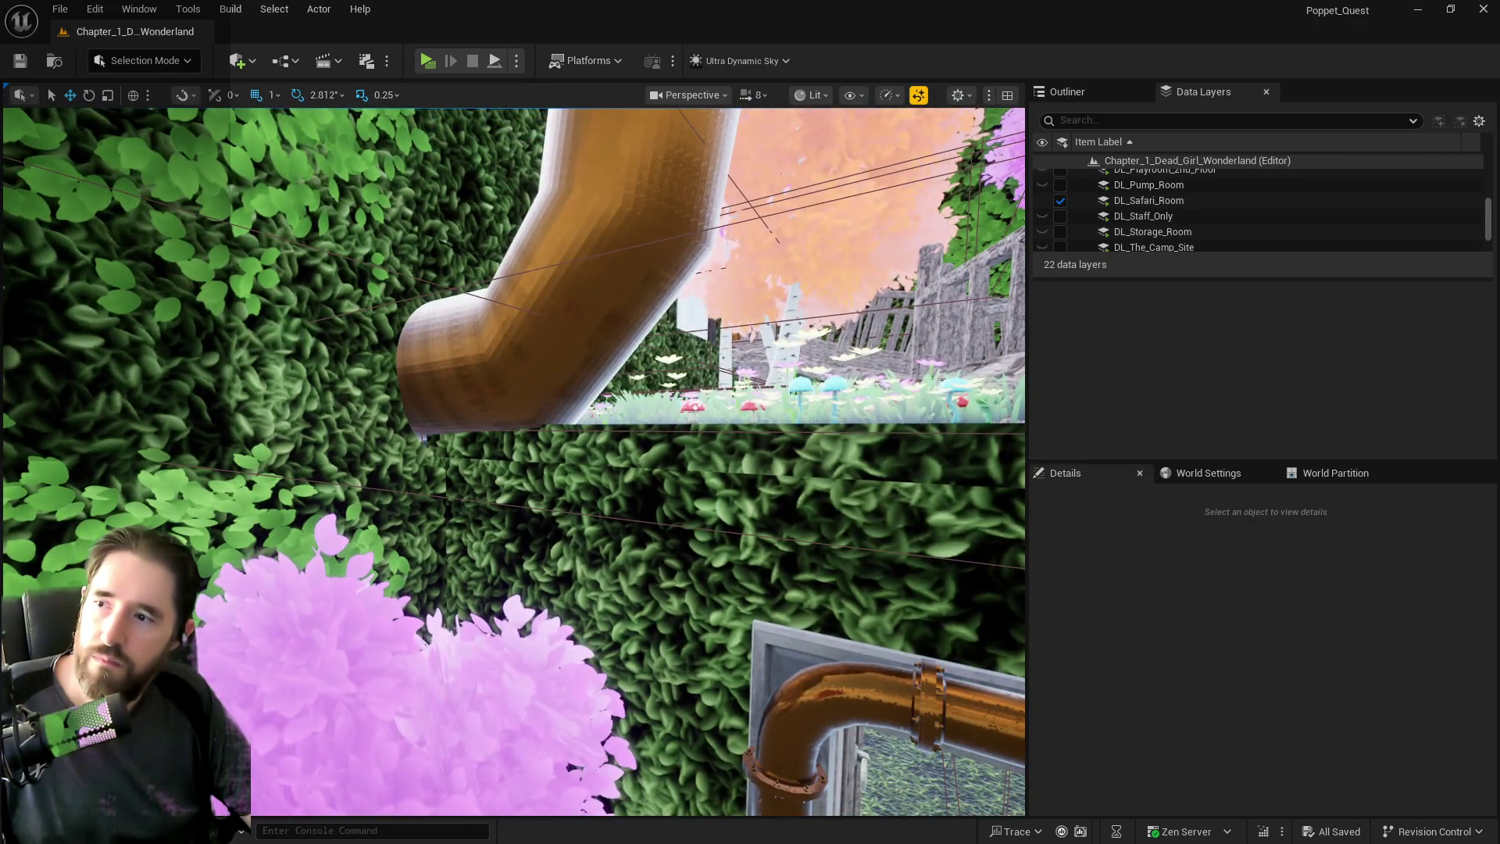
{"action": "left_click", "coordinate": [602, 307]}
{"action": "left_click_drag", "start_coordinate": [602, 308], "coordinate": [602, 308]}
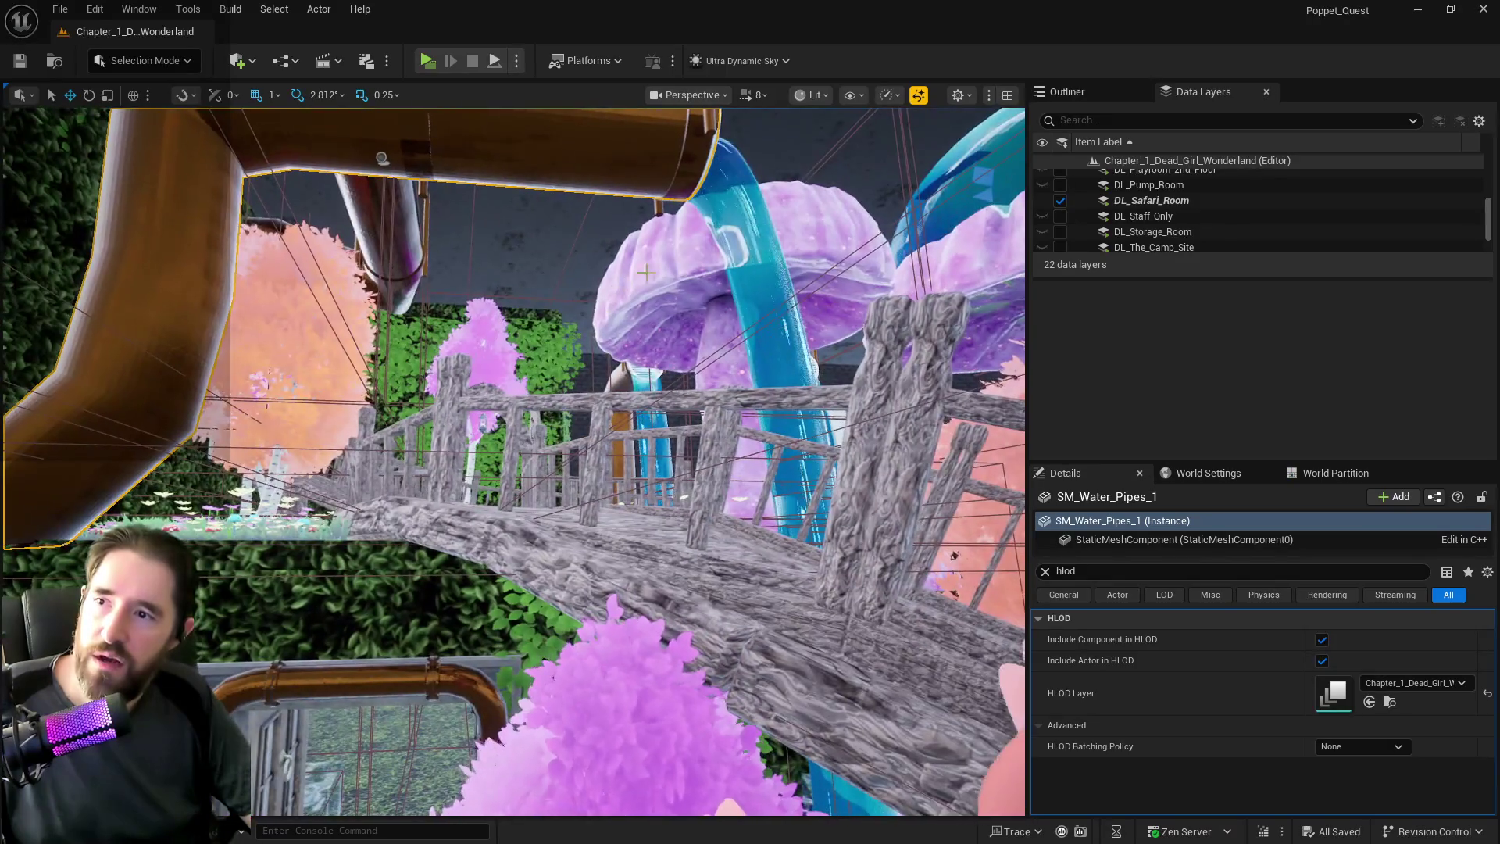
{"action": "left_click", "coordinate": [741, 260], "text": "ctrl"}
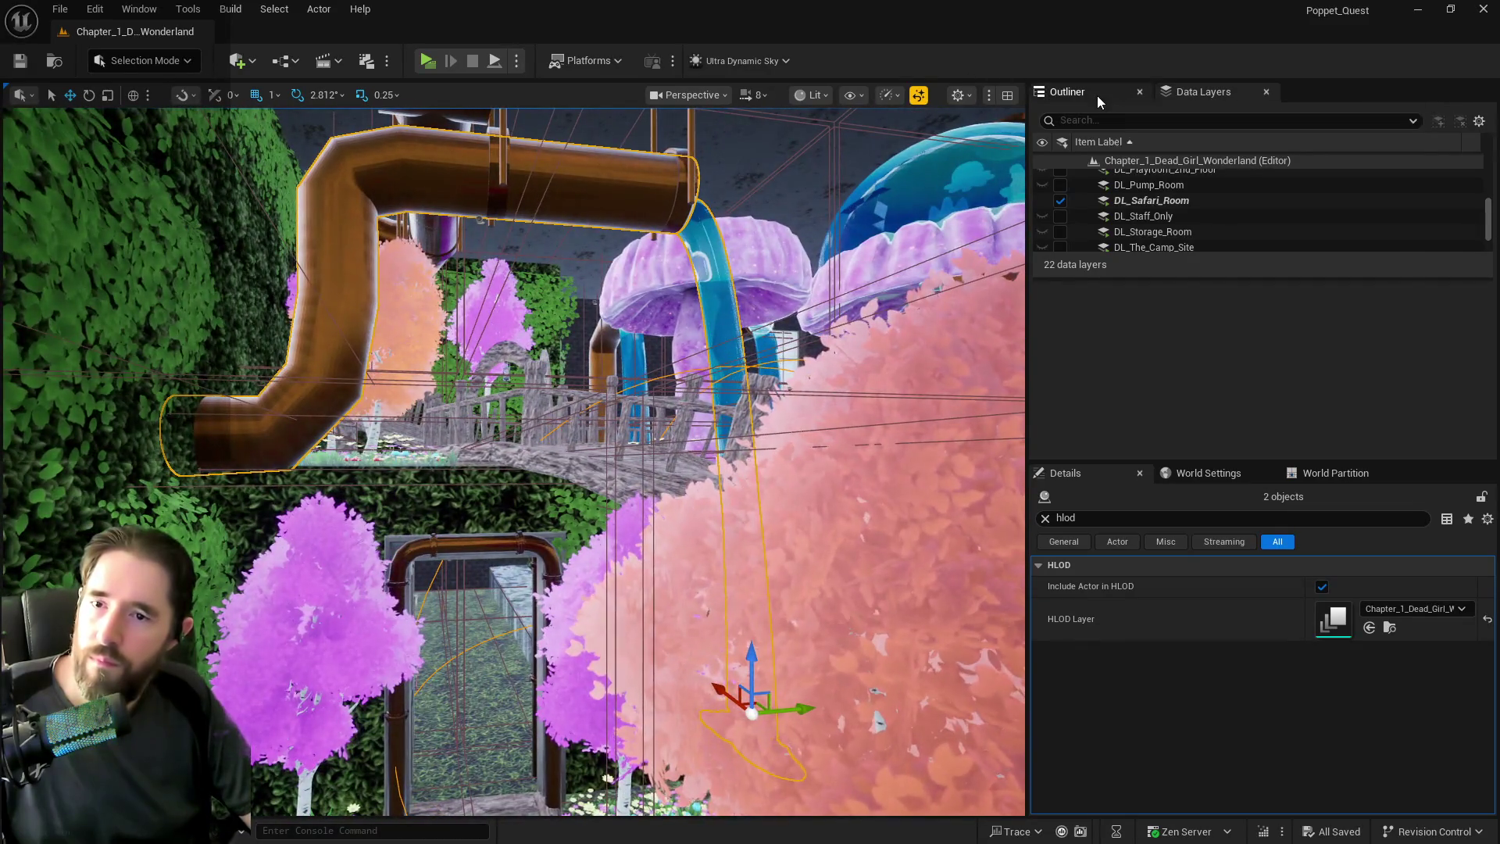
Narrow the selection to SM_Water_Pipes_1, frame it, and add SM_Pipe_Ring5.
{"action": "left_click", "coordinate": [1093, 93]}
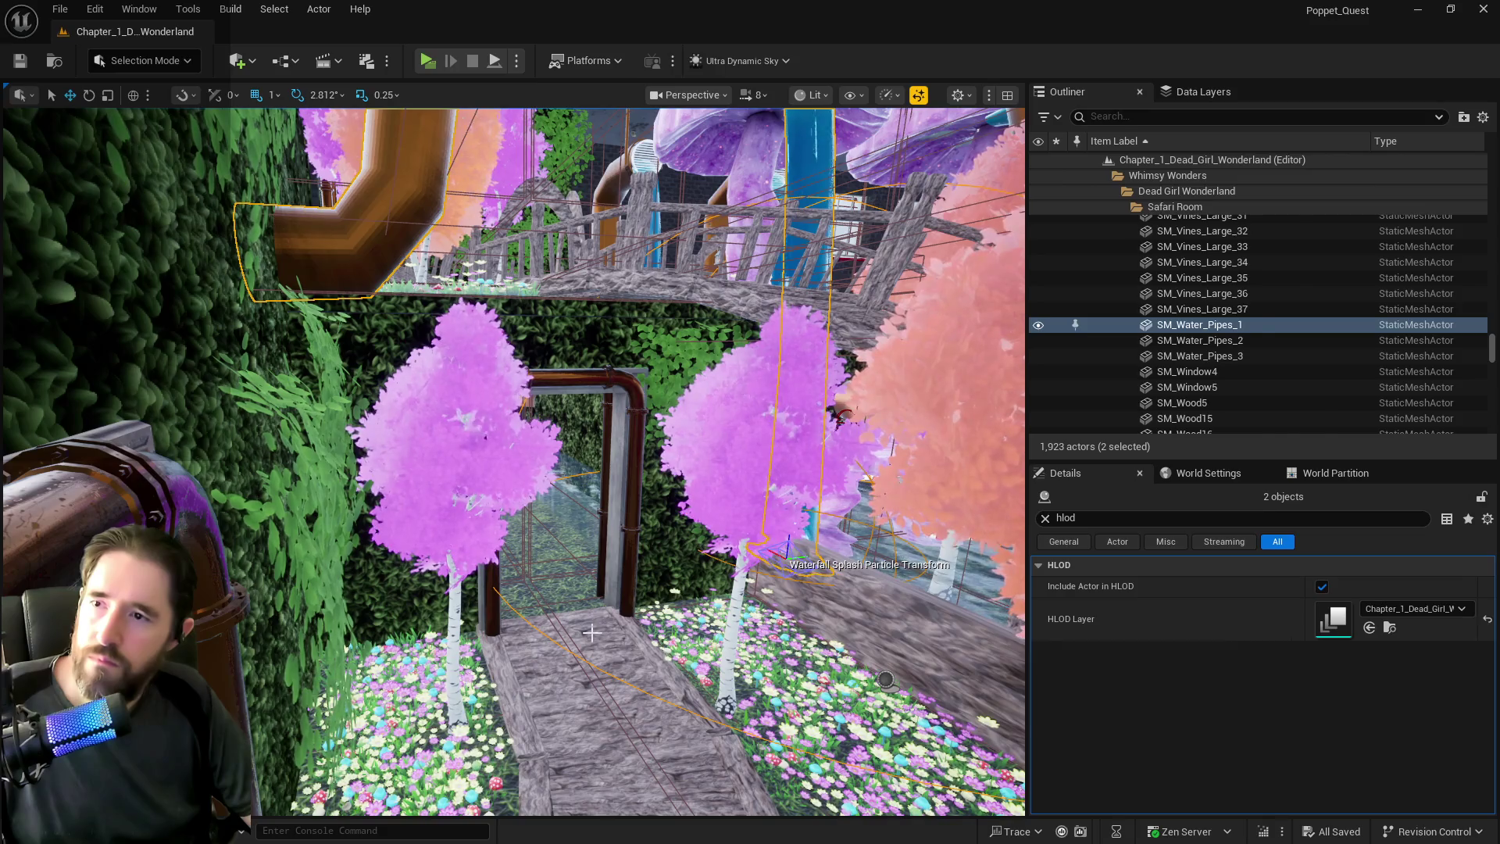
{"action": "left_click", "coordinate": [591, 633]}
{"action": "key", "text": "ctrl+z"}
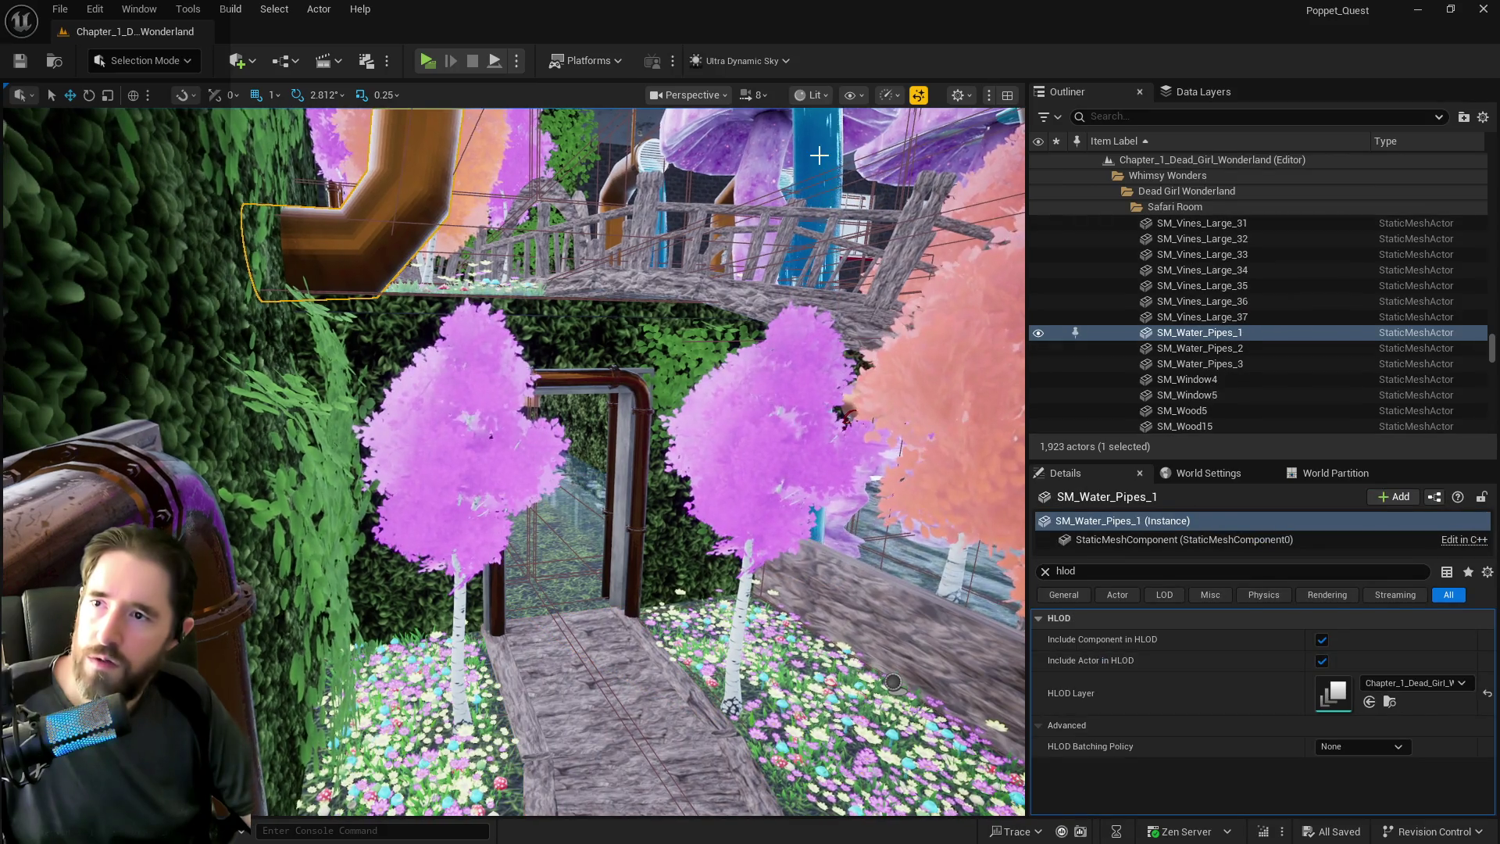
{"action": "left_click", "coordinate": [819, 156]}
{"action": "left_click", "coordinate": [384, 187], "text": "ctrl"}
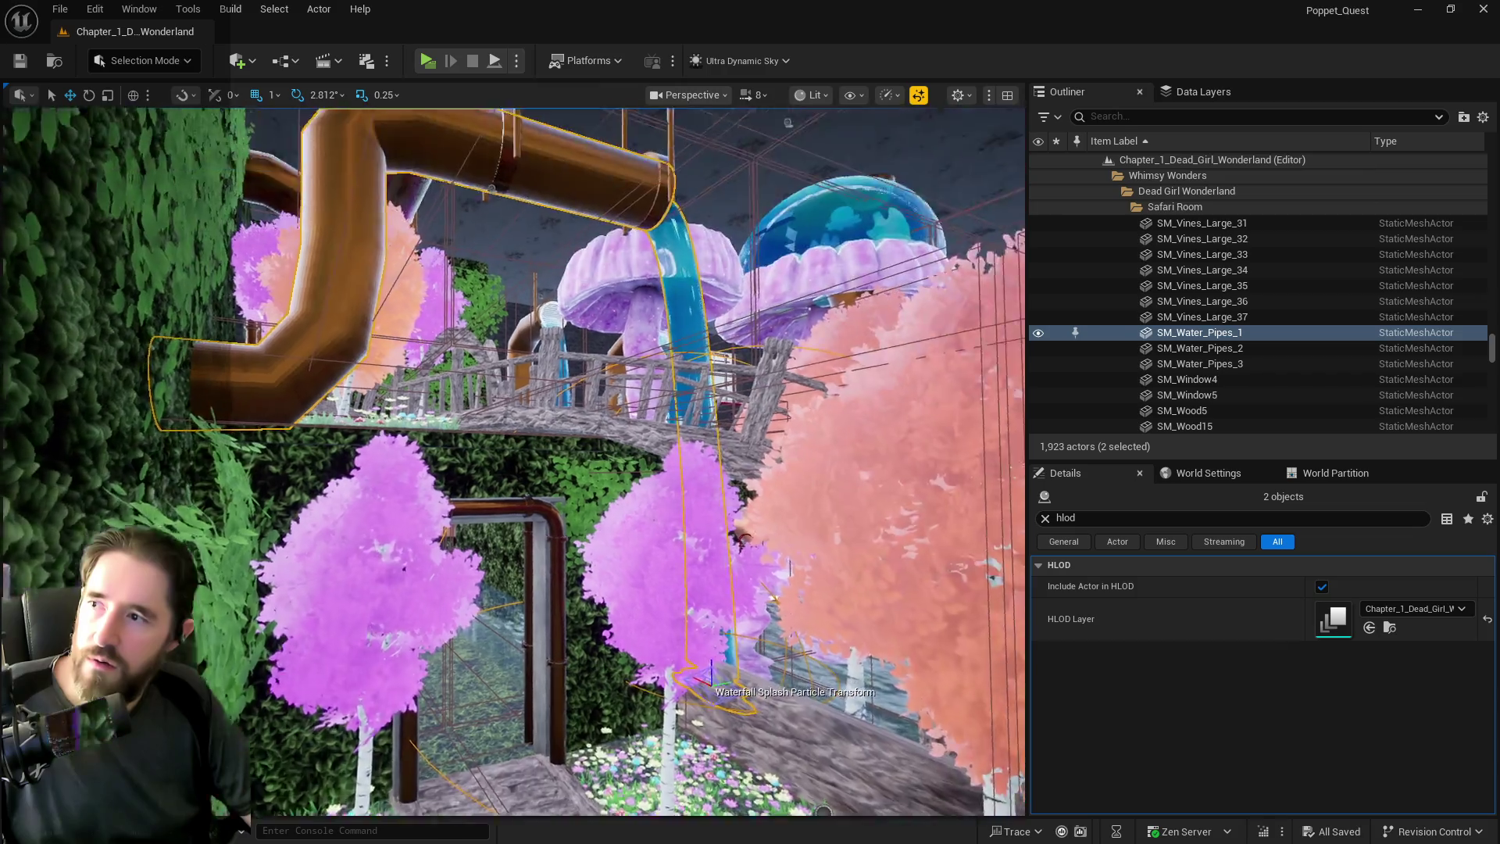
{"action": "key", "text": "f"}
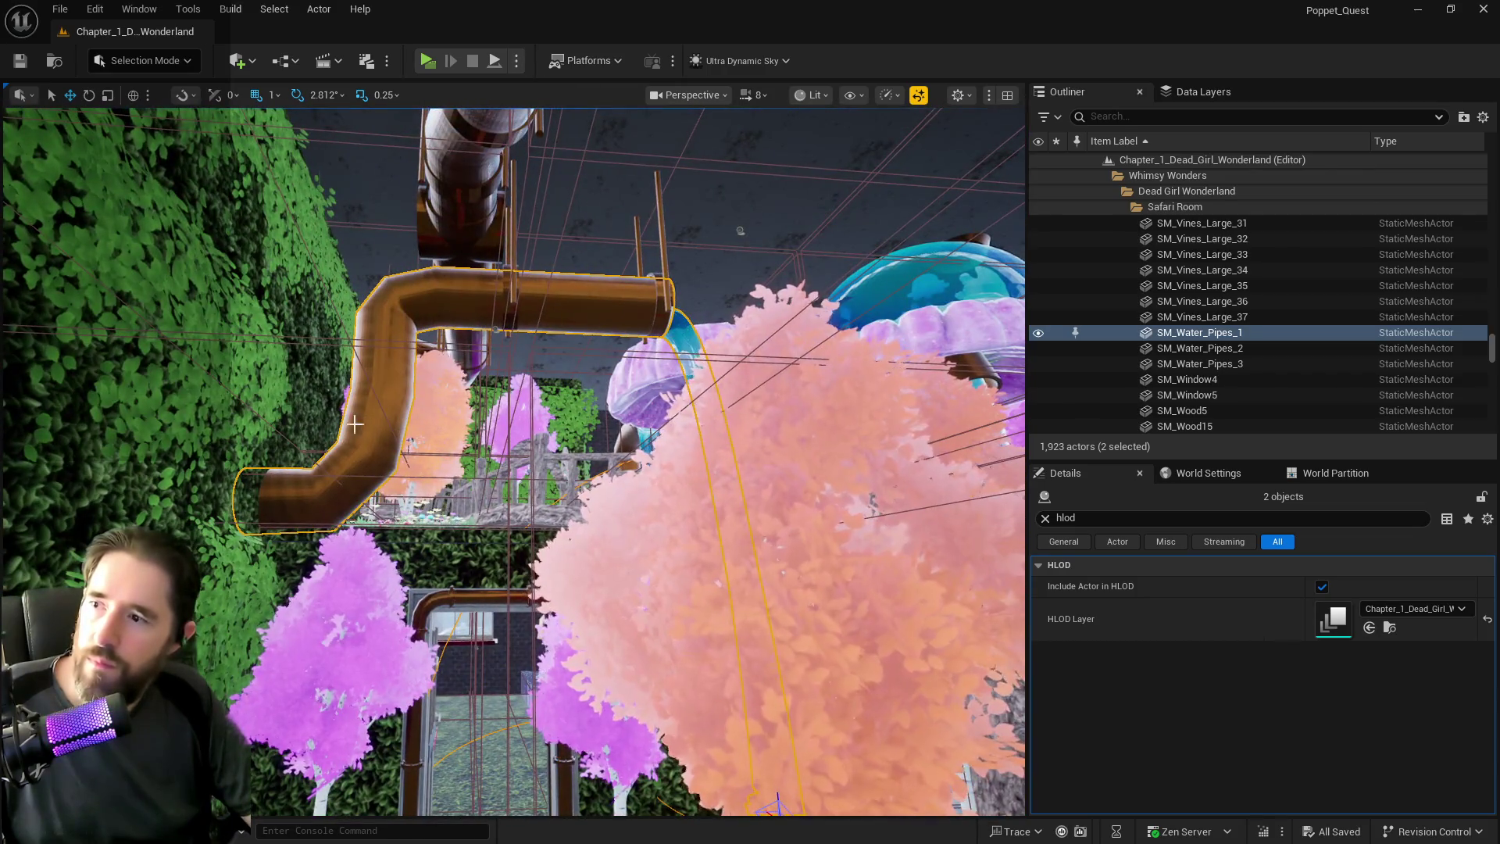
{"action": "left_click", "coordinate": [355, 424]}
{"action": "key", "text": "f"}
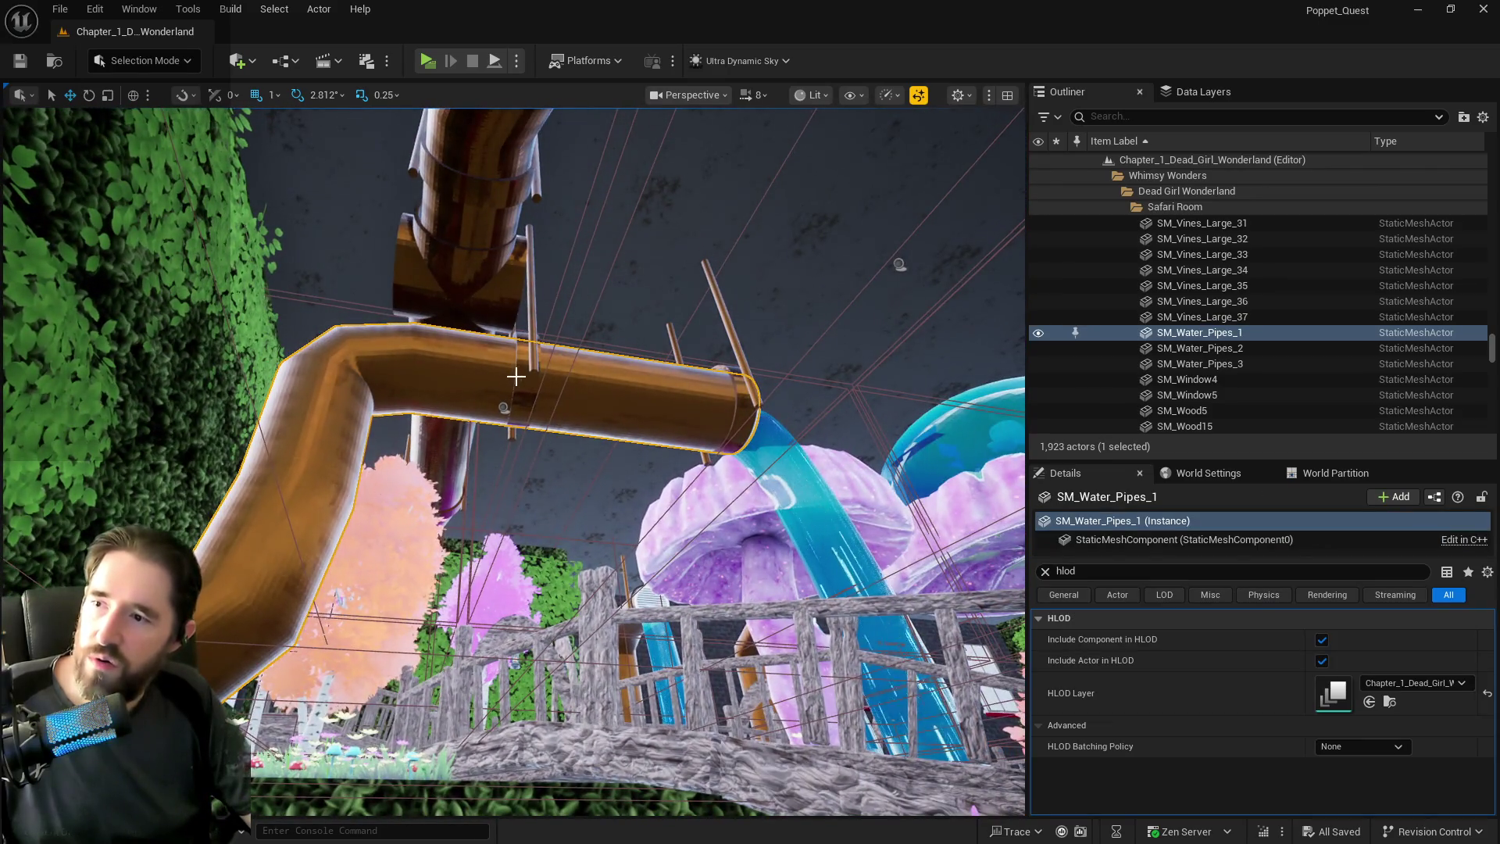
{"action": "left_click", "coordinate": [519, 377], "text": "ctrl"}
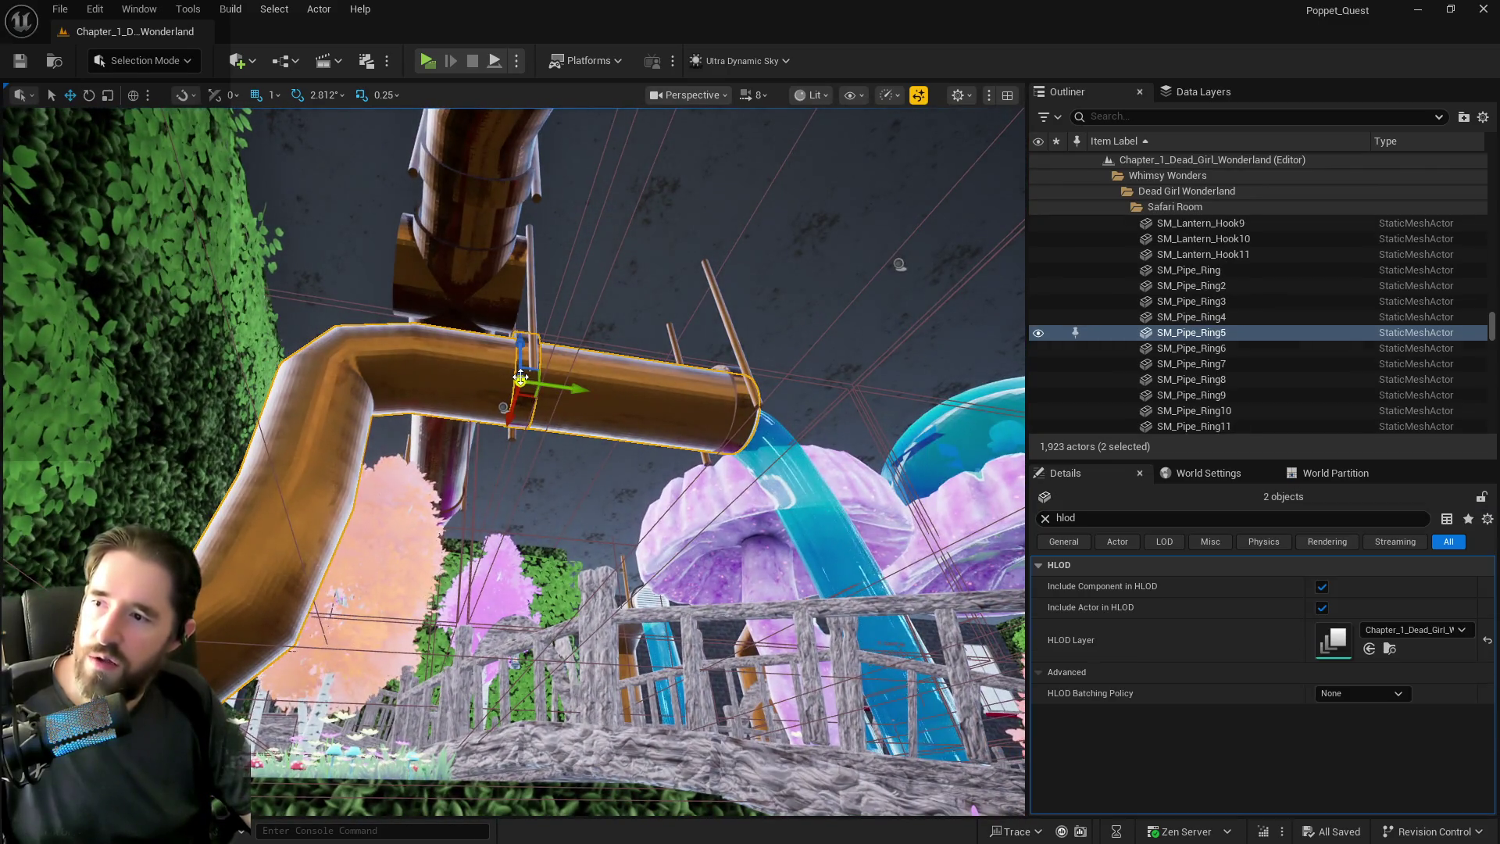
Add the pipe holder to the selection and orbit around the pipe assembly to inspect it.
{"action": "left_click", "coordinate": [531, 331], "text": "ctrl"}
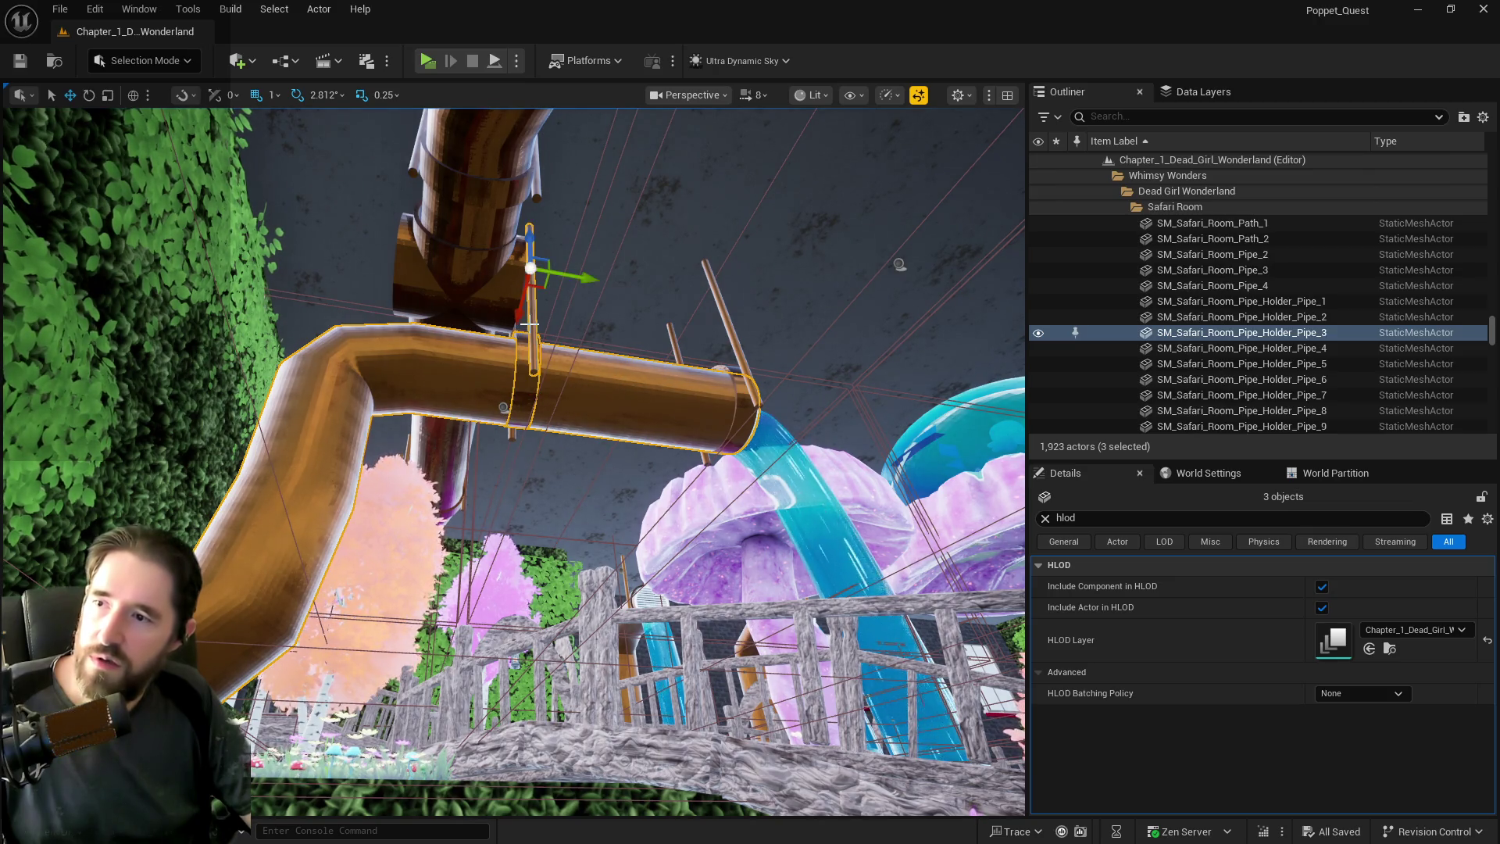
{"action": "key", "text": "f"}
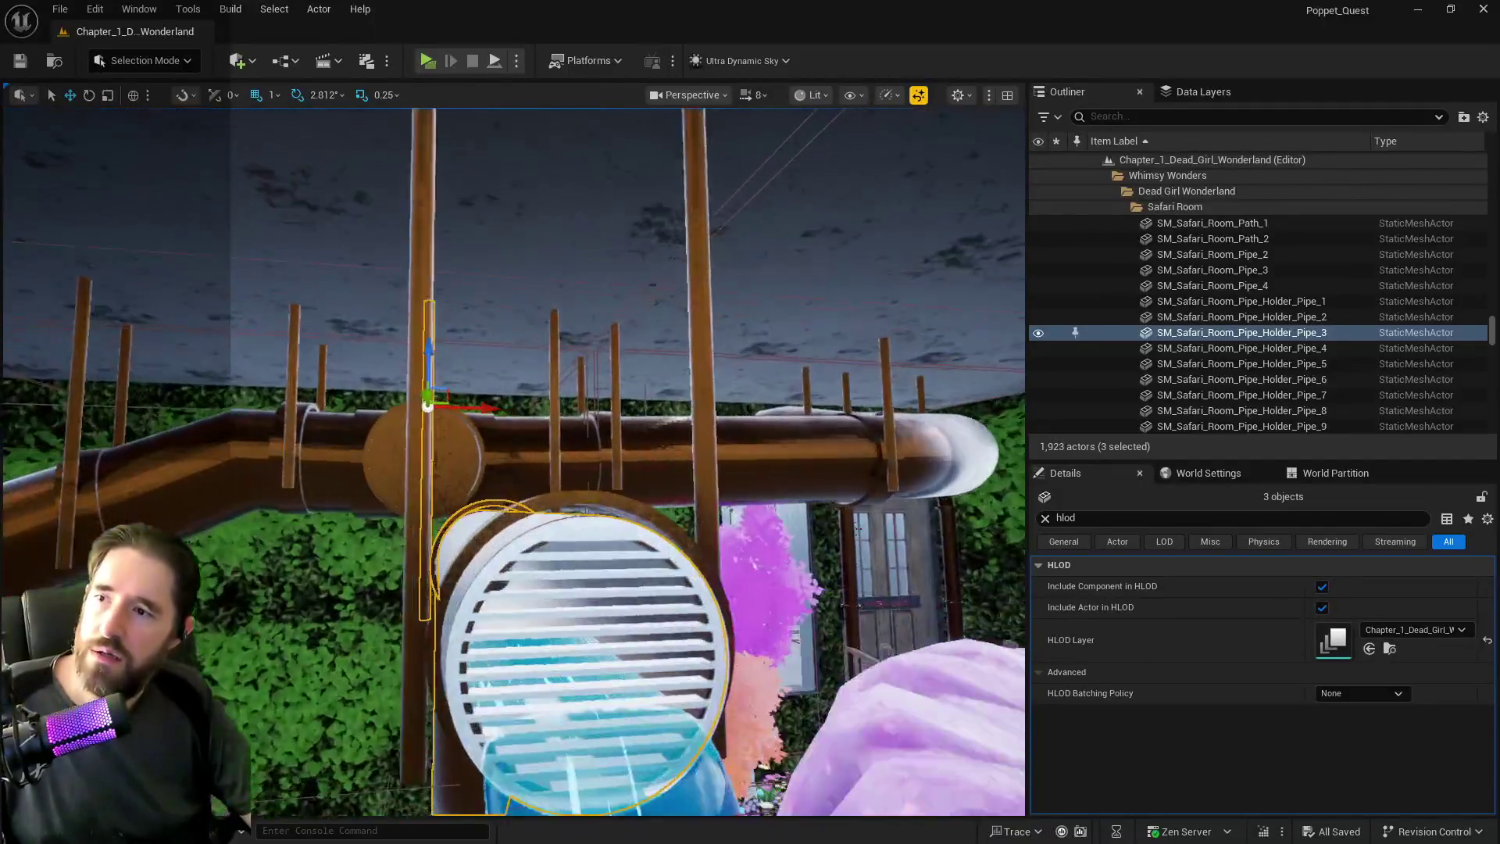
{"action": "left_click_drag", "start_coordinate": [564, 368], "coordinate": [564, 327]}
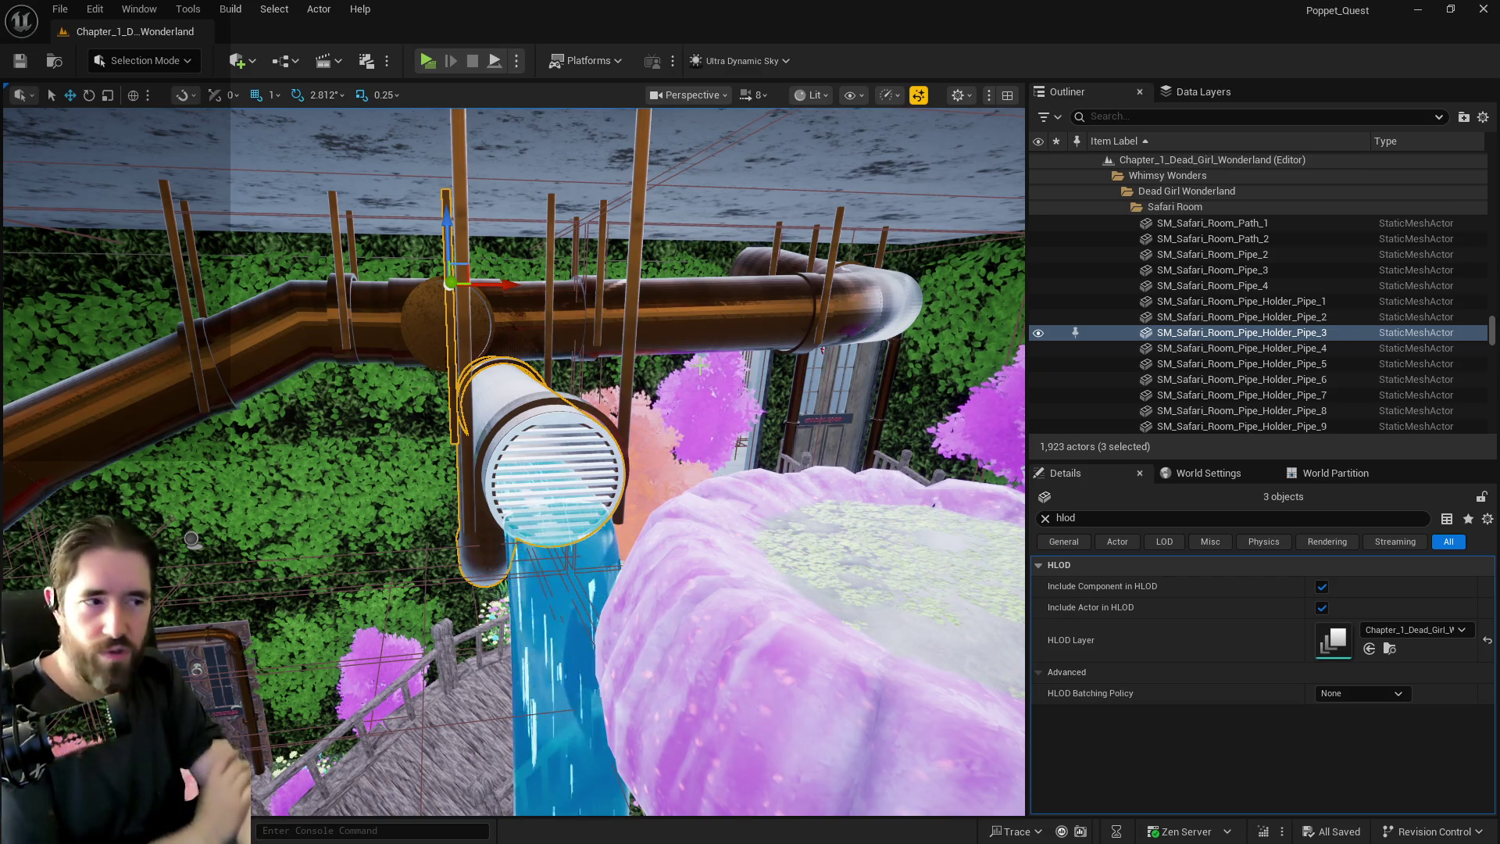
{"action": "left_click_drag", "start_coordinate": [487, 355], "coordinate": [453, 359]}
{"action": "key", "text": "f"}
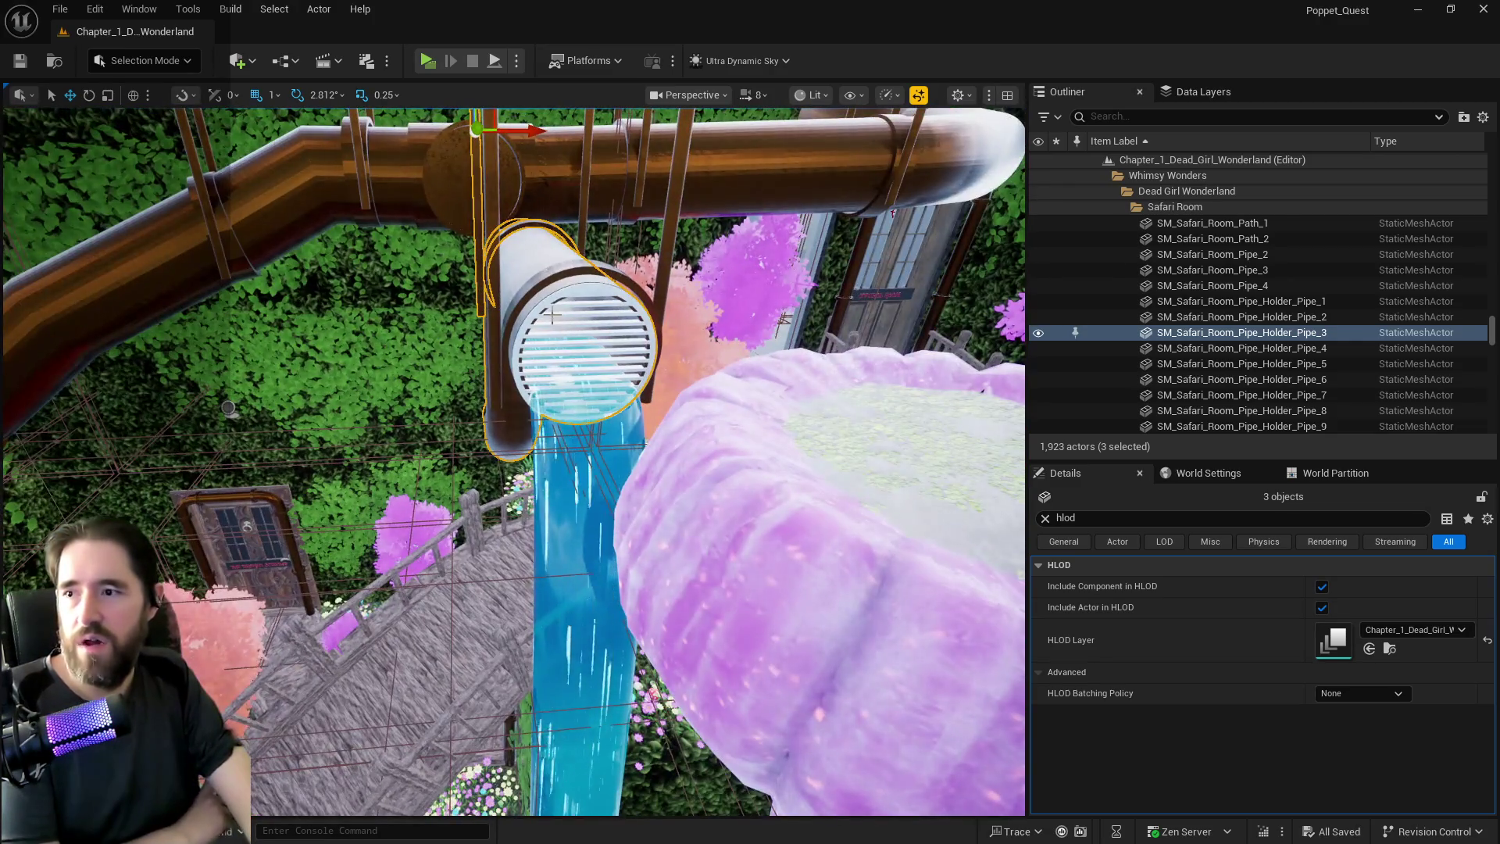
{"action": "mouse_move", "coordinate": [817, 276]}
{"action": "left_mouse_down"}
{"action": "mouse_move", "coordinate": [817, 203]}
{"action": "mouse_move", "coordinate": [570, 350]}
{"action": "left_mouse_up"}
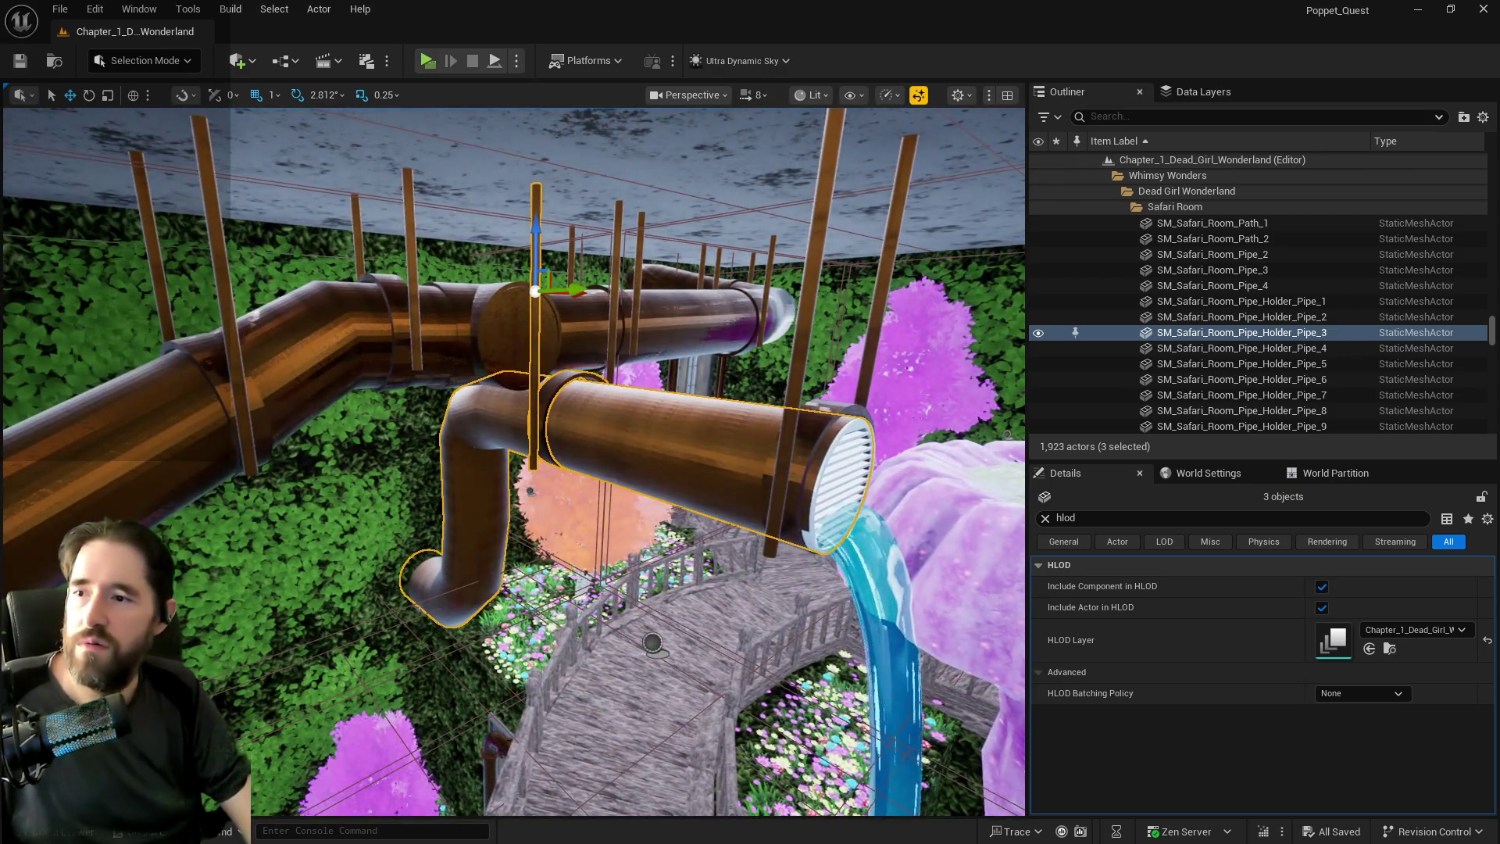
Select the first ring on the pipe and swing around to face the grated pipe end.
{"action": "left_click", "coordinate": [569, 372]}
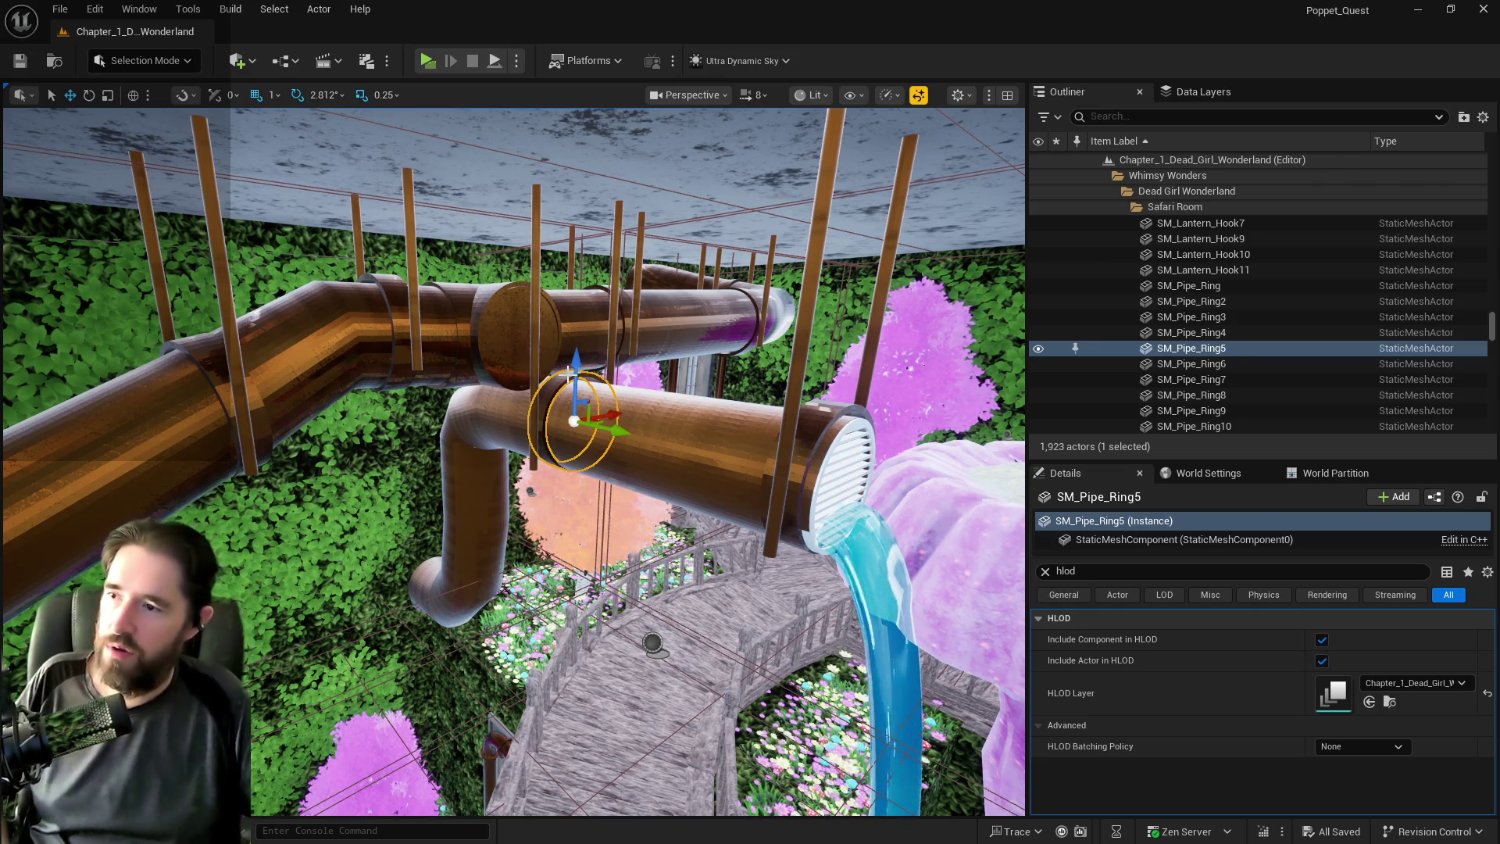
{"action": "mouse_move", "coordinate": [572, 368]}
{"action": "left_mouse_down"}
{"action": "mouse_move", "coordinate": [664, 328]}
{"action": "mouse_move", "coordinate": [625, 344]}
{"action": "mouse_move", "coordinate": [656, 332]}
{"action": "mouse_move", "coordinate": [600, 416]}
{"action": "left_mouse_up"}
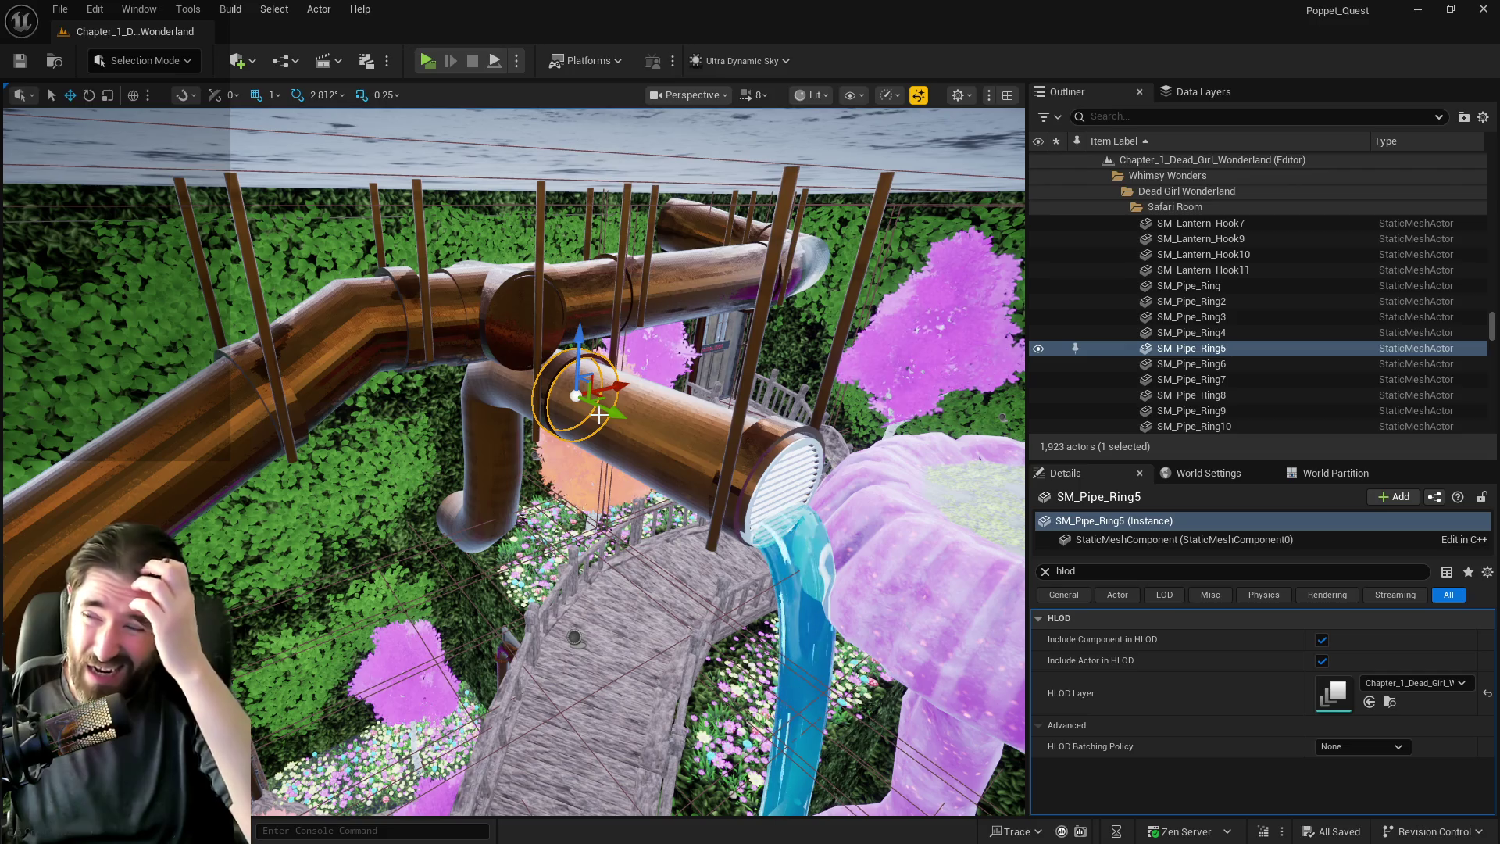
{"action": "left_click_drag", "start_coordinate": [598, 415], "coordinate": [598, 398]}
{"action": "left_click_drag", "start_coordinate": [387, 374], "coordinate": [574, 375]}
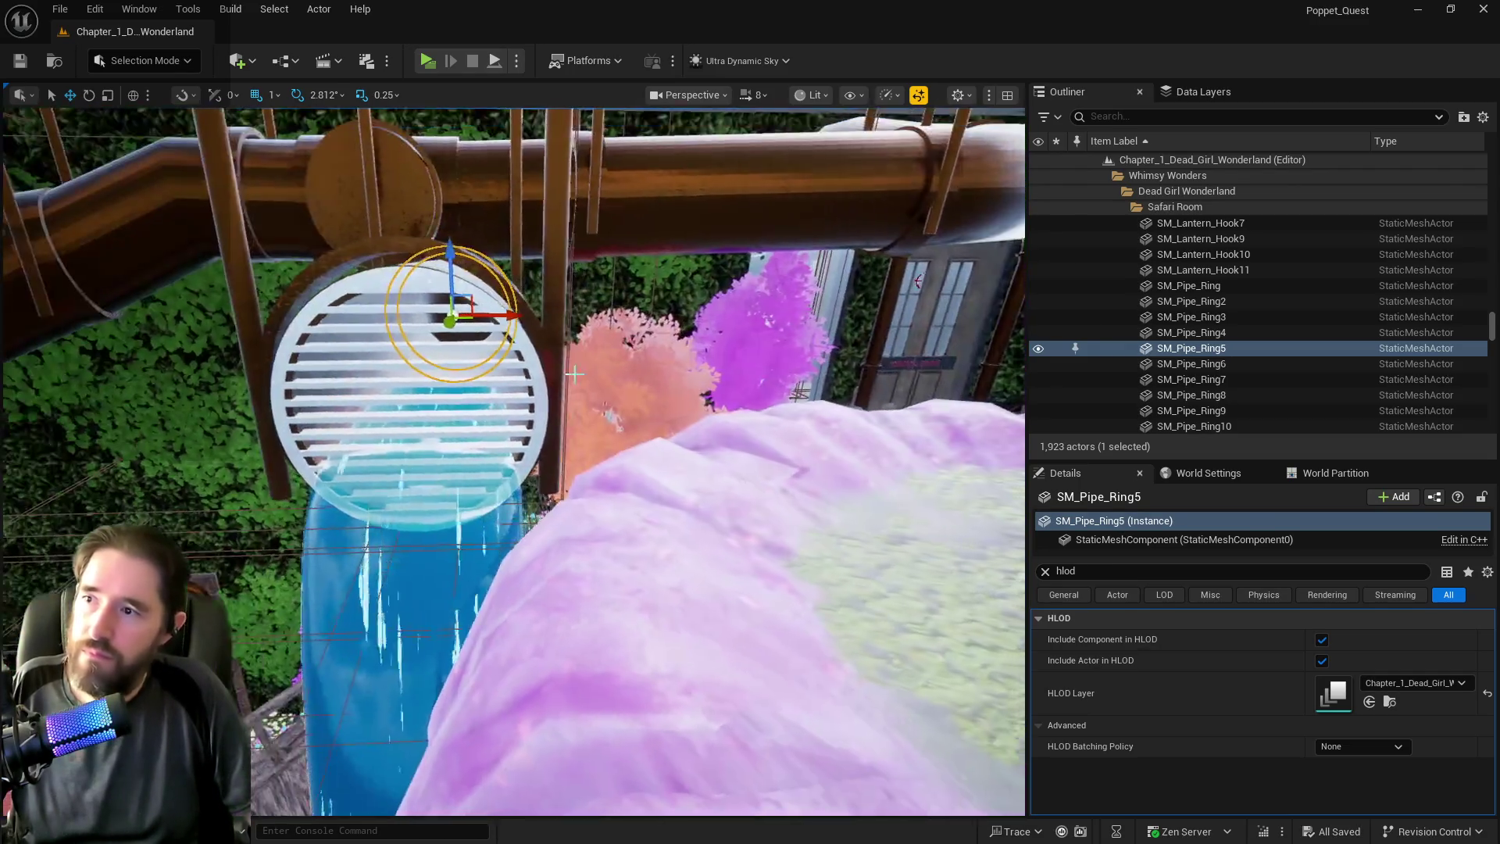
Lower SM_Pipe_Ring6 slightly on the pipe, check it from the side, and select the holder pole.
{"action": "left_click", "coordinate": [469, 352]}
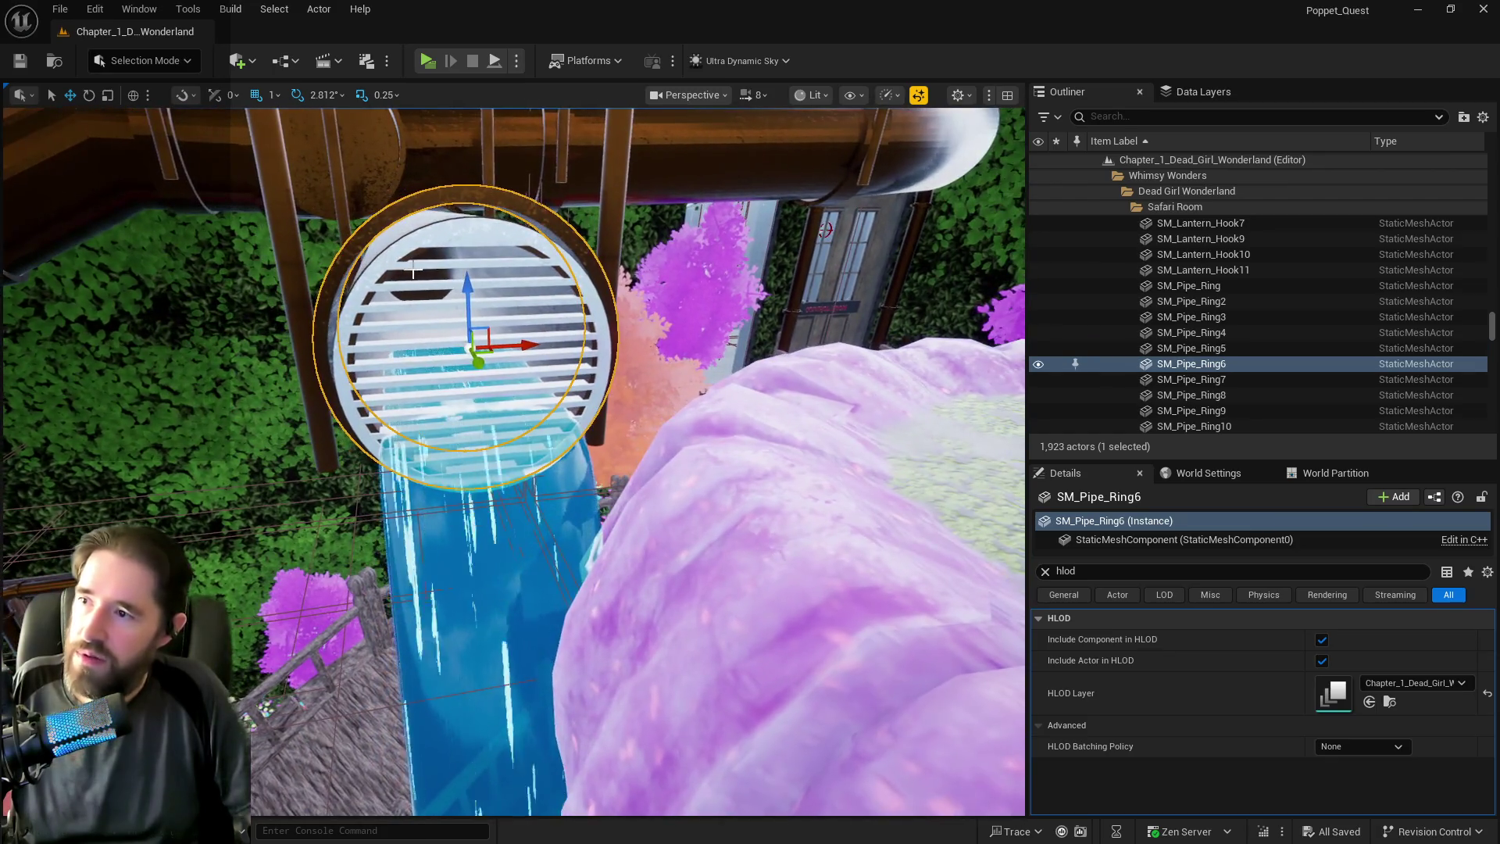
{"action": "left_click_drag", "start_coordinate": [467, 270], "coordinate": [470, 283]}
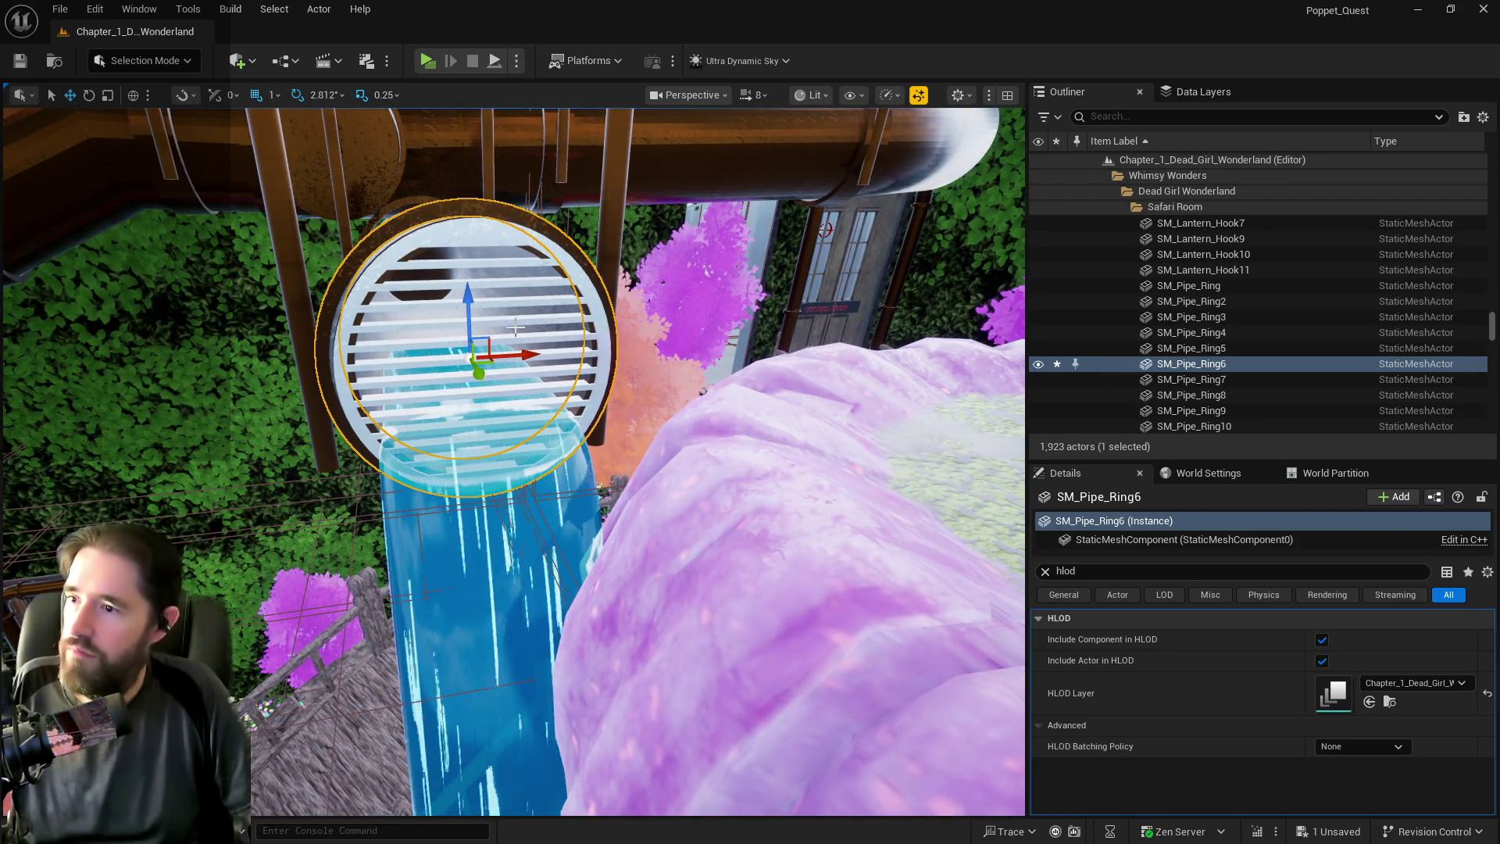
{"action": "left_click_drag", "start_coordinate": [533, 355], "coordinate": [652, 358]}
{"action": "left_click_drag", "start_coordinate": [534, 445], "coordinate": [408, 557]}
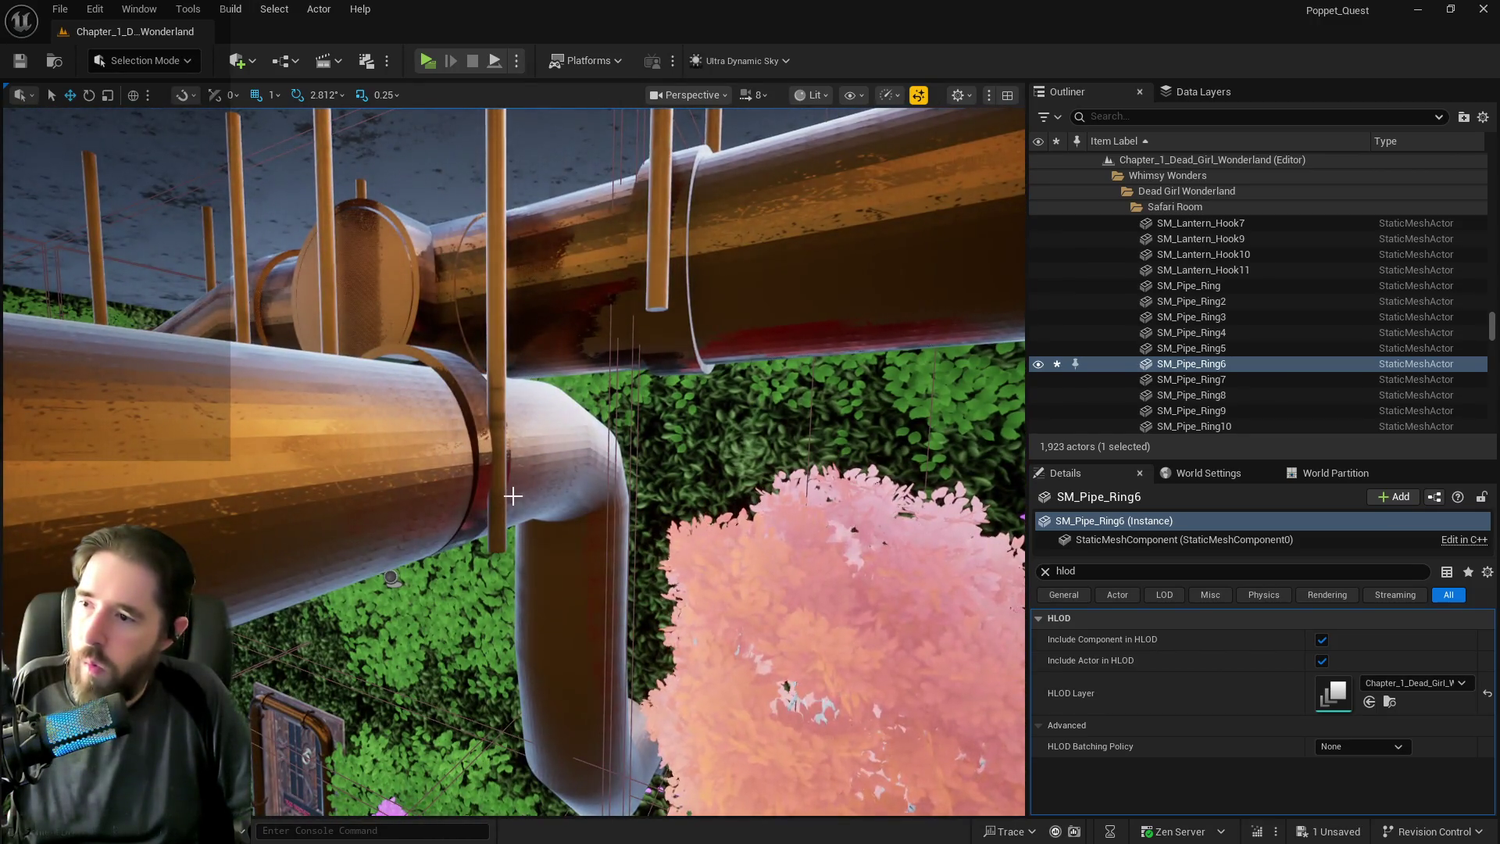
{"action": "left_click", "coordinate": [510, 352]}
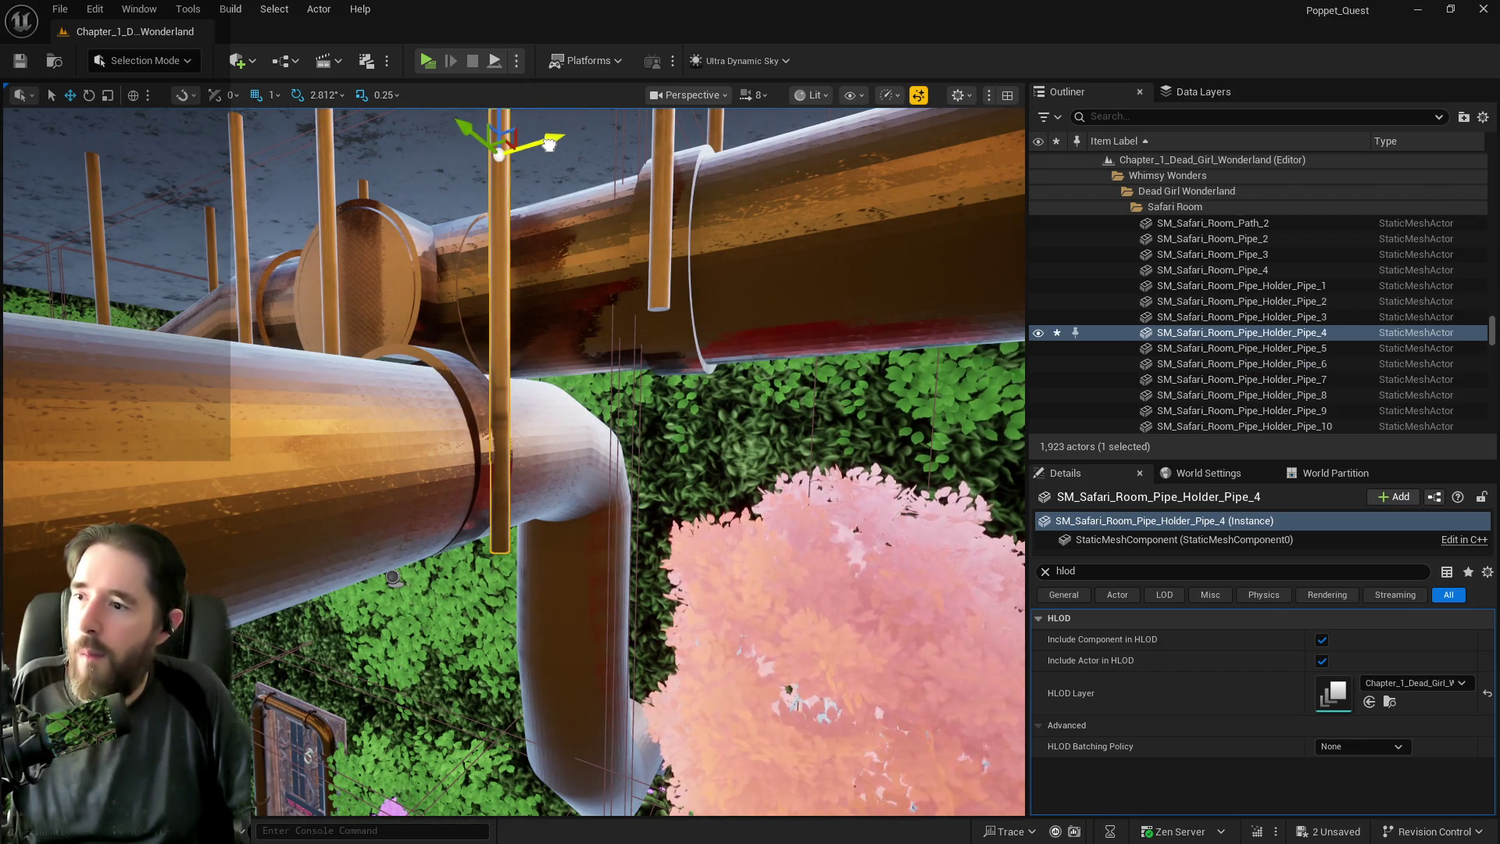
Select SM_Safari_Room_Pipe_Holder_Pipe_1 and nudge it lower and to the right.
{"action": "key", "text": "f"}
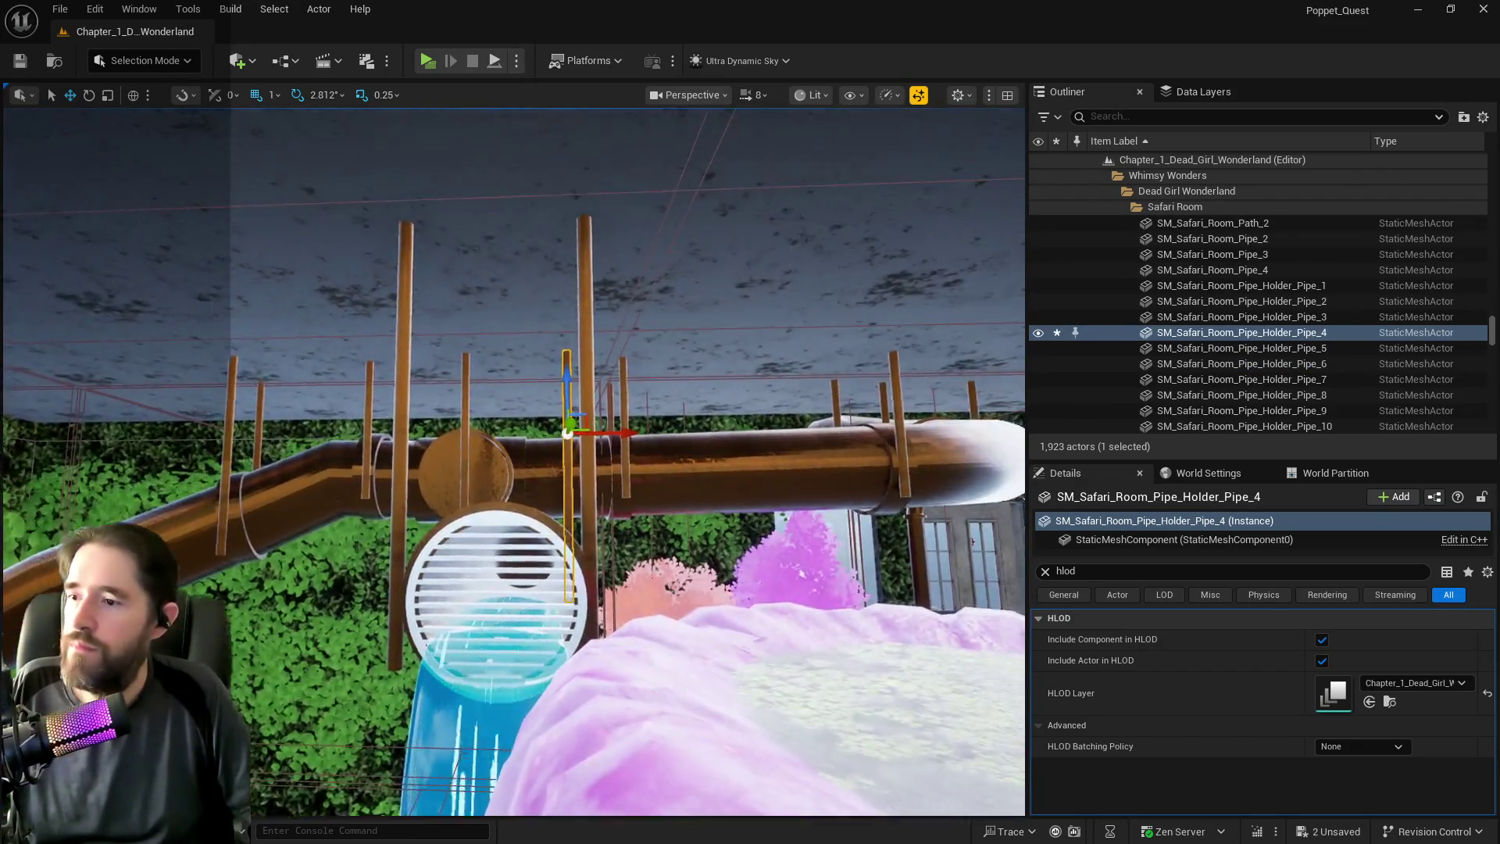
{"action": "left_click_drag", "start_coordinate": [973, 541], "coordinate": [963, 437]}
{"action": "mouse_move", "coordinate": [536, 291]}
{"action": "left_mouse_down"}
{"action": "mouse_move", "coordinate": [500, 291]}
{"action": "mouse_move", "coordinate": [536, 291]}
{"action": "left_mouse_up"}
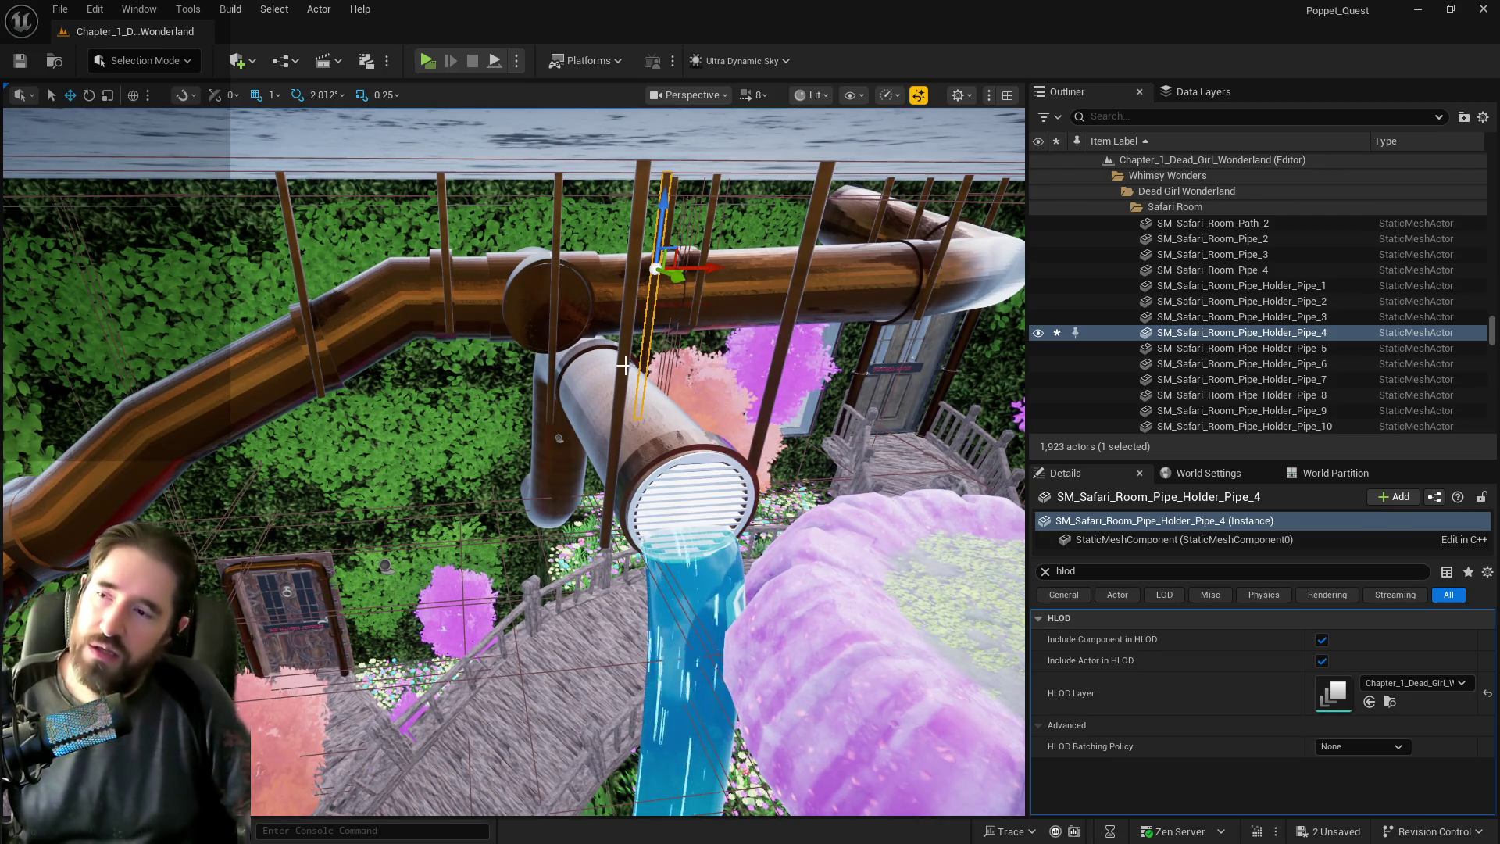
{"action": "left_click", "coordinate": [438, 300]}
{"action": "mouse_move", "coordinate": [438, 300]}
{"action": "left_mouse_down"}
{"action": "mouse_move", "coordinate": [426, 297]}
{"action": "mouse_move", "coordinate": [437, 300]}
{"action": "mouse_move", "coordinate": [469, 180]}
{"action": "mouse_move", "coordinate": [426, 181]}
{"action": "mouse_move", "coordinate": [378, 150]}
{"action": "left_mouse_up"}
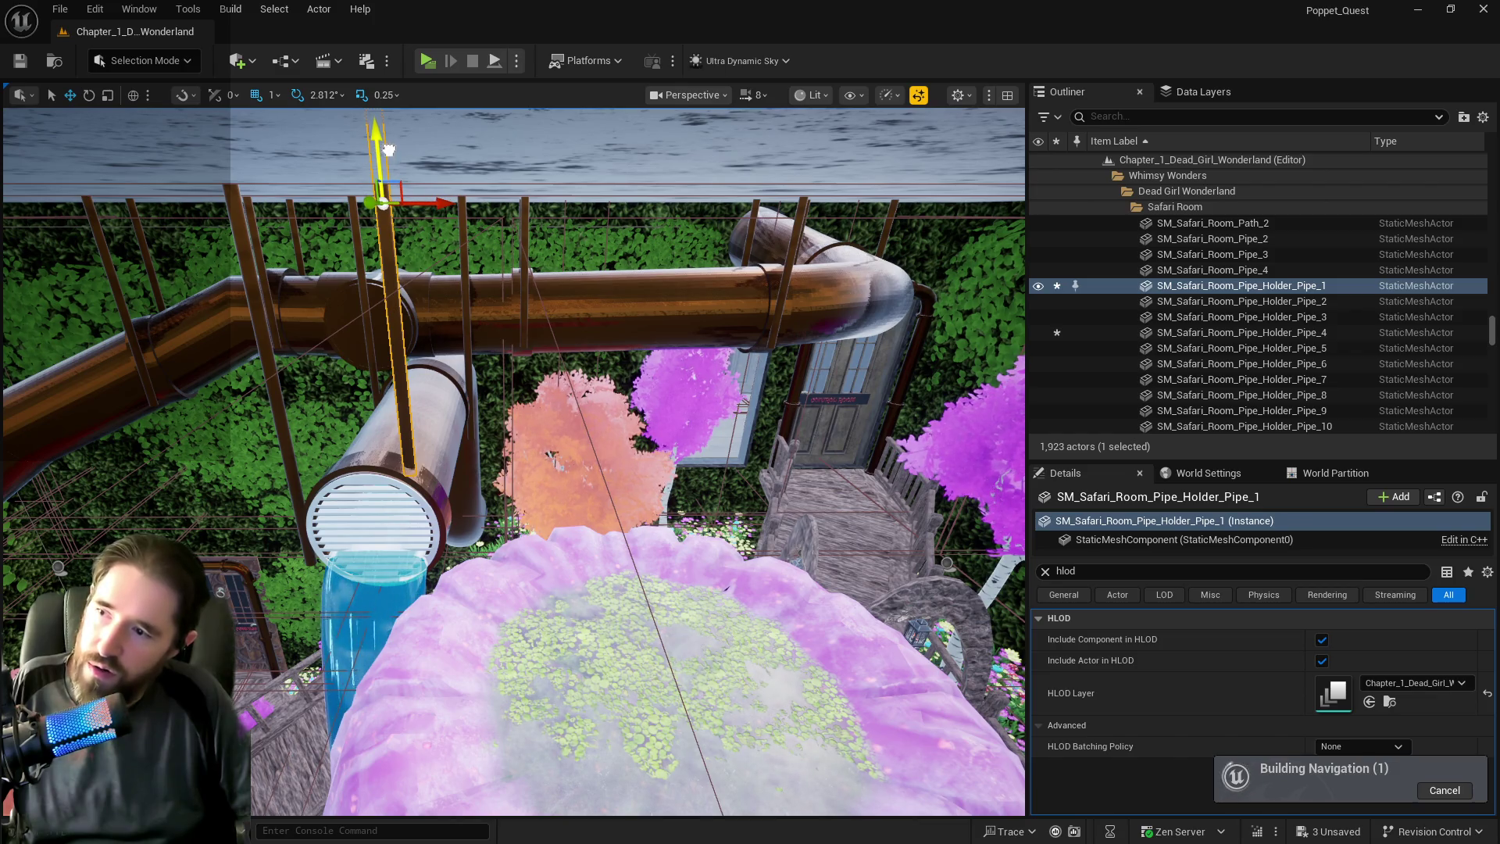
{"action": "left_click_drag", "start_coordinate": [438, 205], "coordinate": [454, 205]}
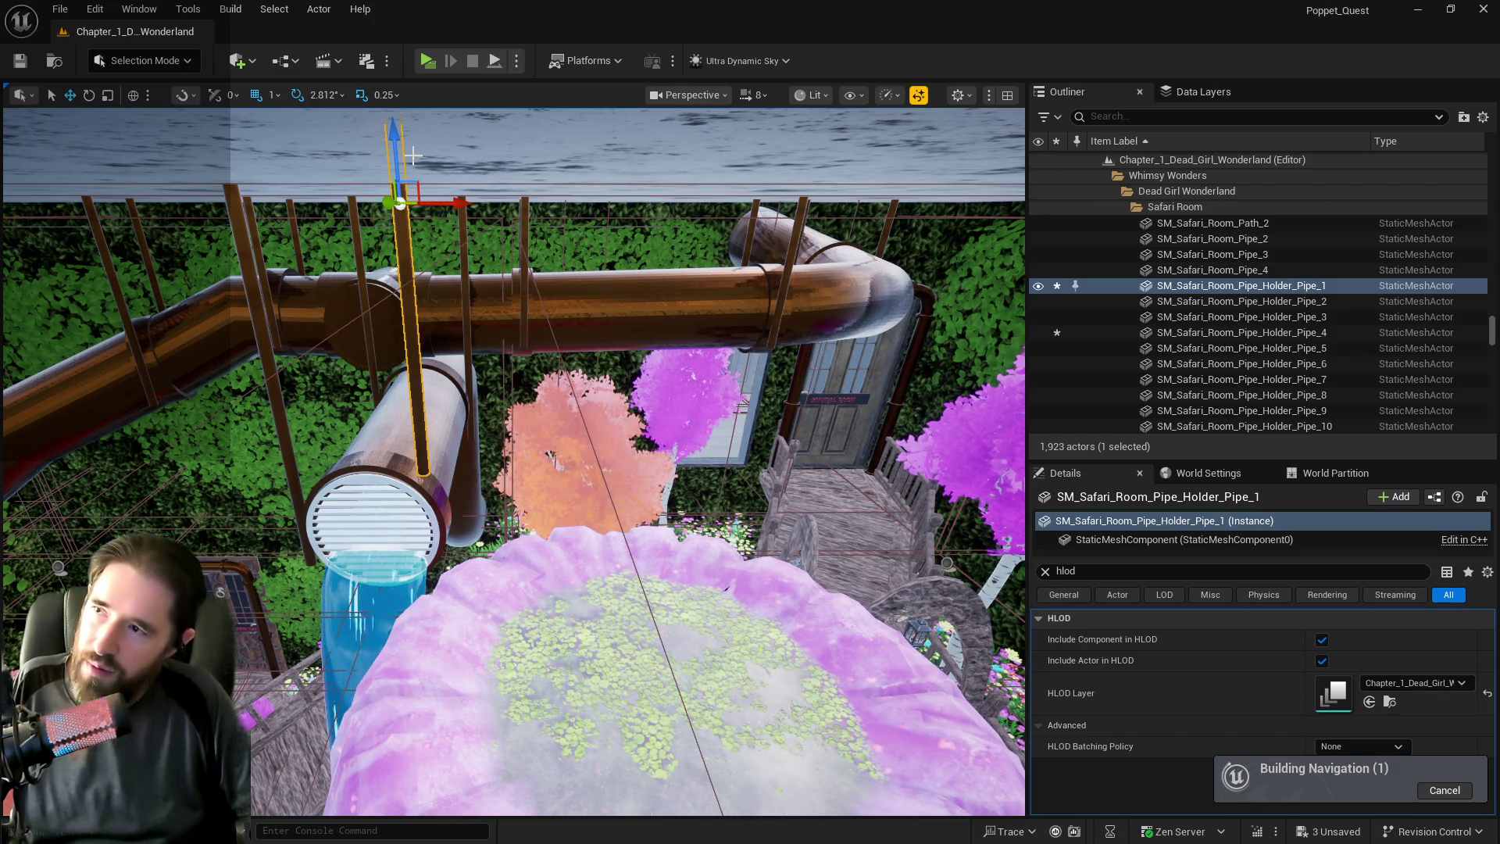
{"action": "left_click_drag", "start_coordinate": [394, 147], "coordinate": [394, 158]}
Undo the last two moves of the Pipe_Holder_Pipe_1 pole and reframe it.
{"action": "scroll", "coordinate": [394, 158], "scroll_direction": "up", "scroll_amount": 10}
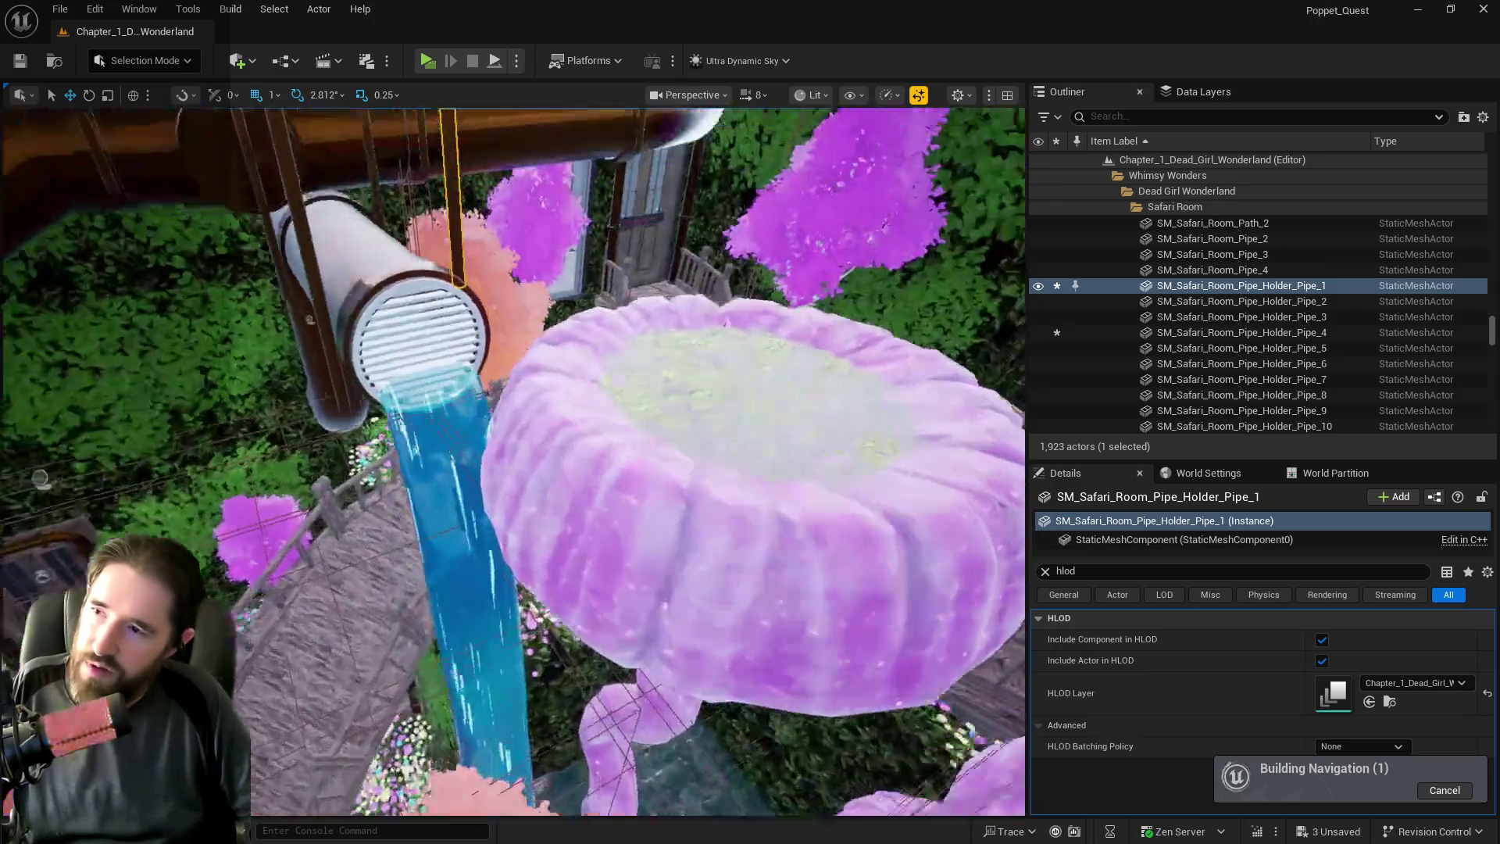
{"action": "scroll", "coordinate": [373, 330], "scroll_direction": "up", "scroll_amount": 10}
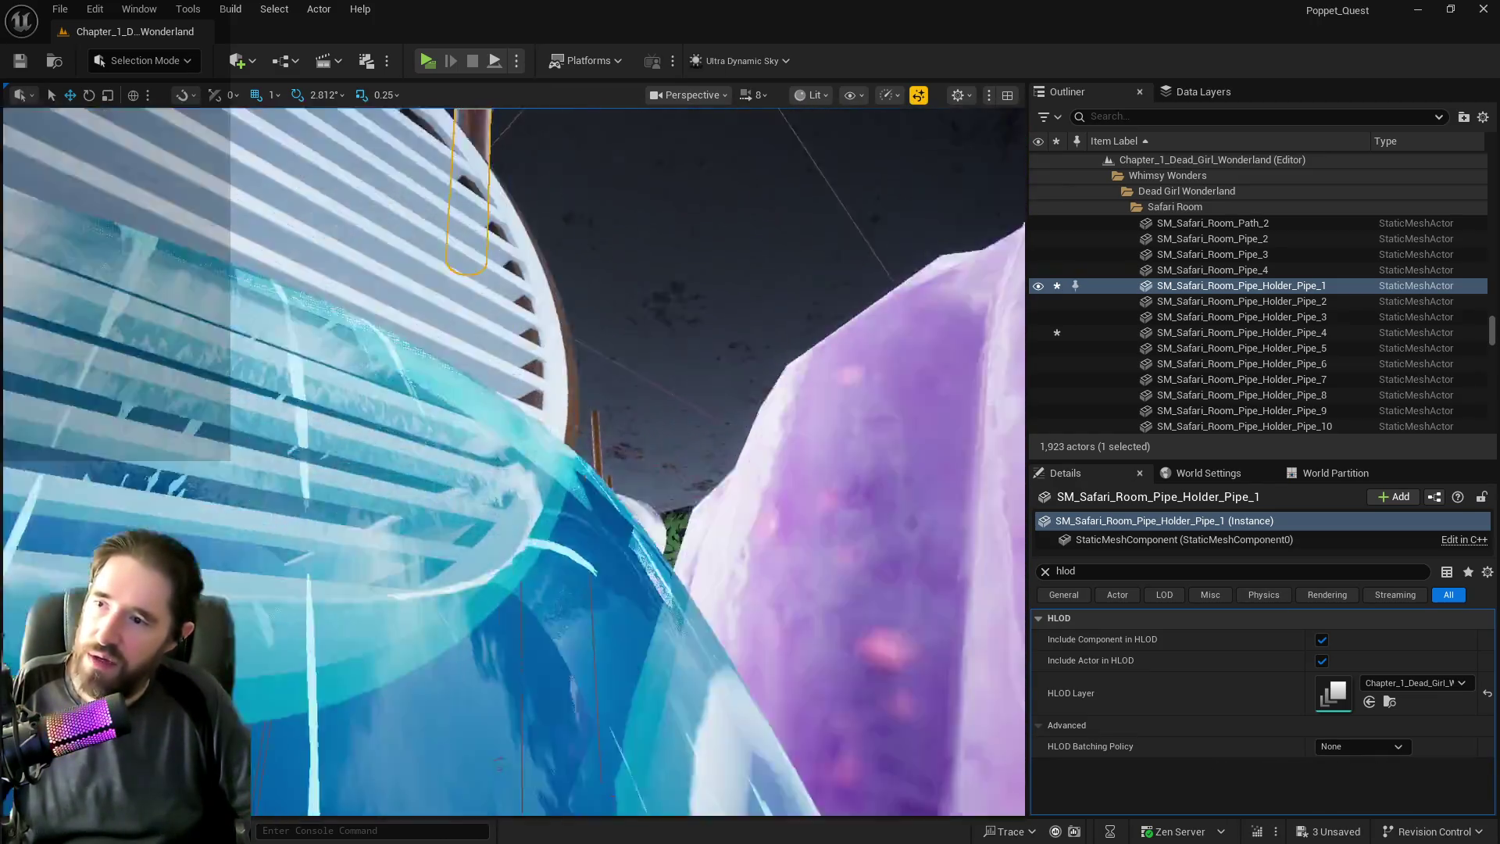
{"action": "scroll", "coordinate": [373, 329], "scroll_direction": "up", "scroll_amount": 10}
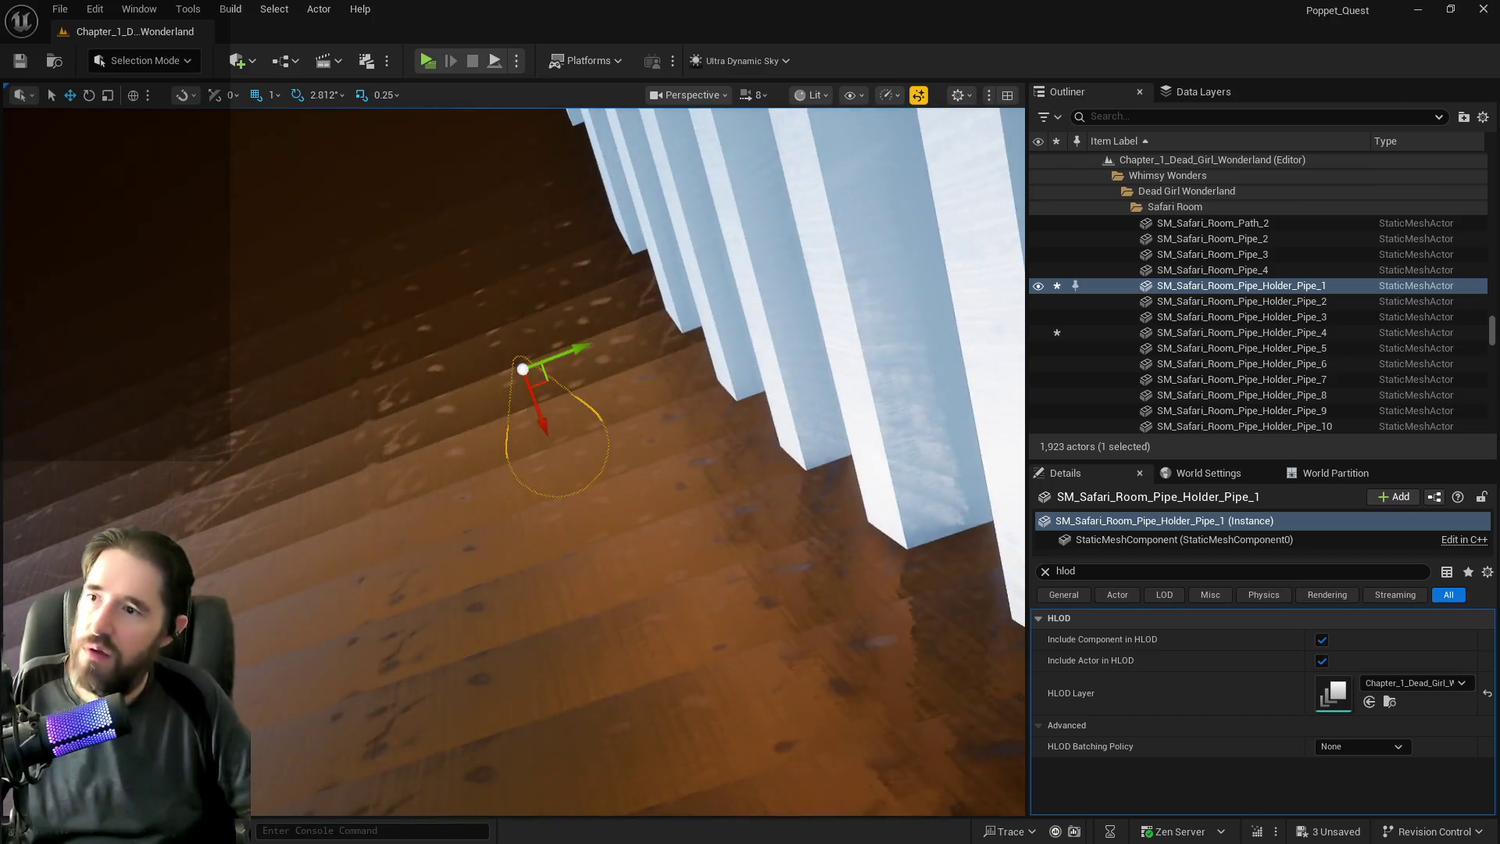
{"action": "scroll", "coordinate": [513, 461], "scroll_direction": "down", "scroll_amount": 10}
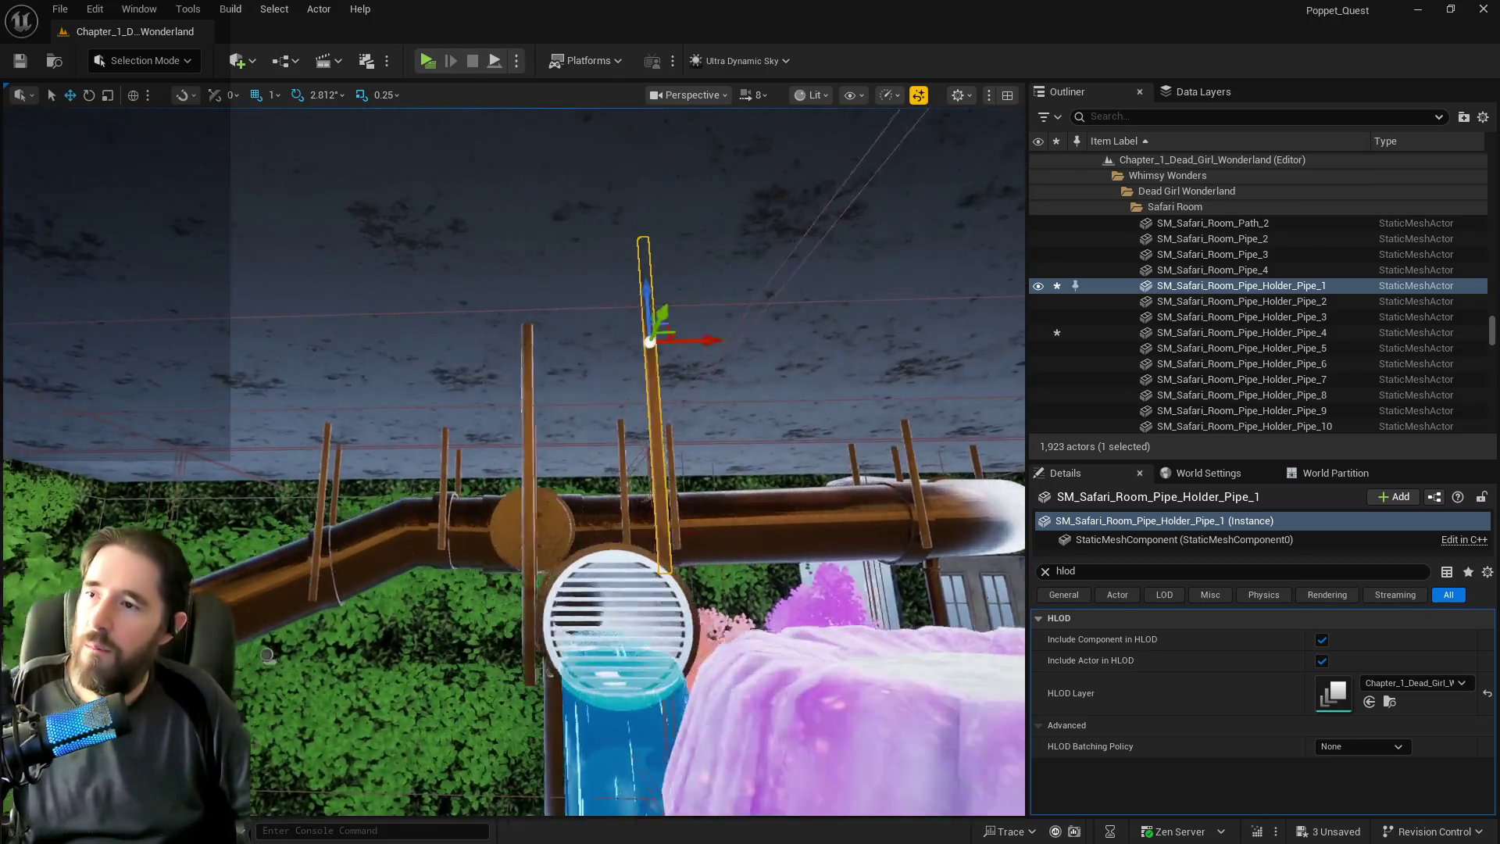
{"action": "scroll", "coordinate": [593, 478], "scroll_direction": "up", "scroll_amount": 5}
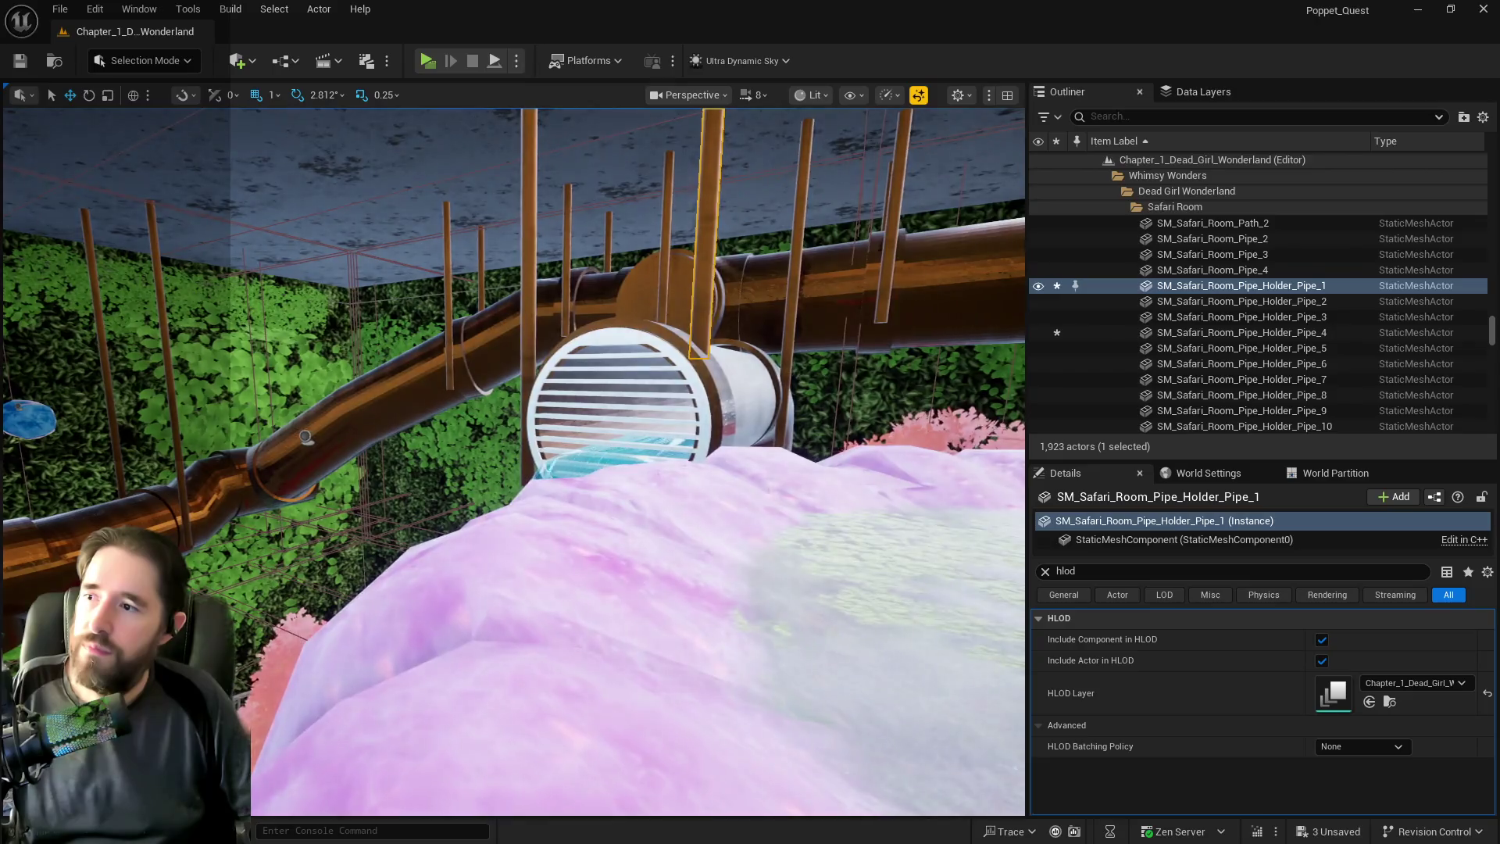
{"action": "scroll", "coordinate": [854, 383], "scroll_direction": "down", "scroll_amount": 5}
{"action": "scroll", "coordinate": [854, 384], "scroll_direction": "down", "scroll_amount": 5}
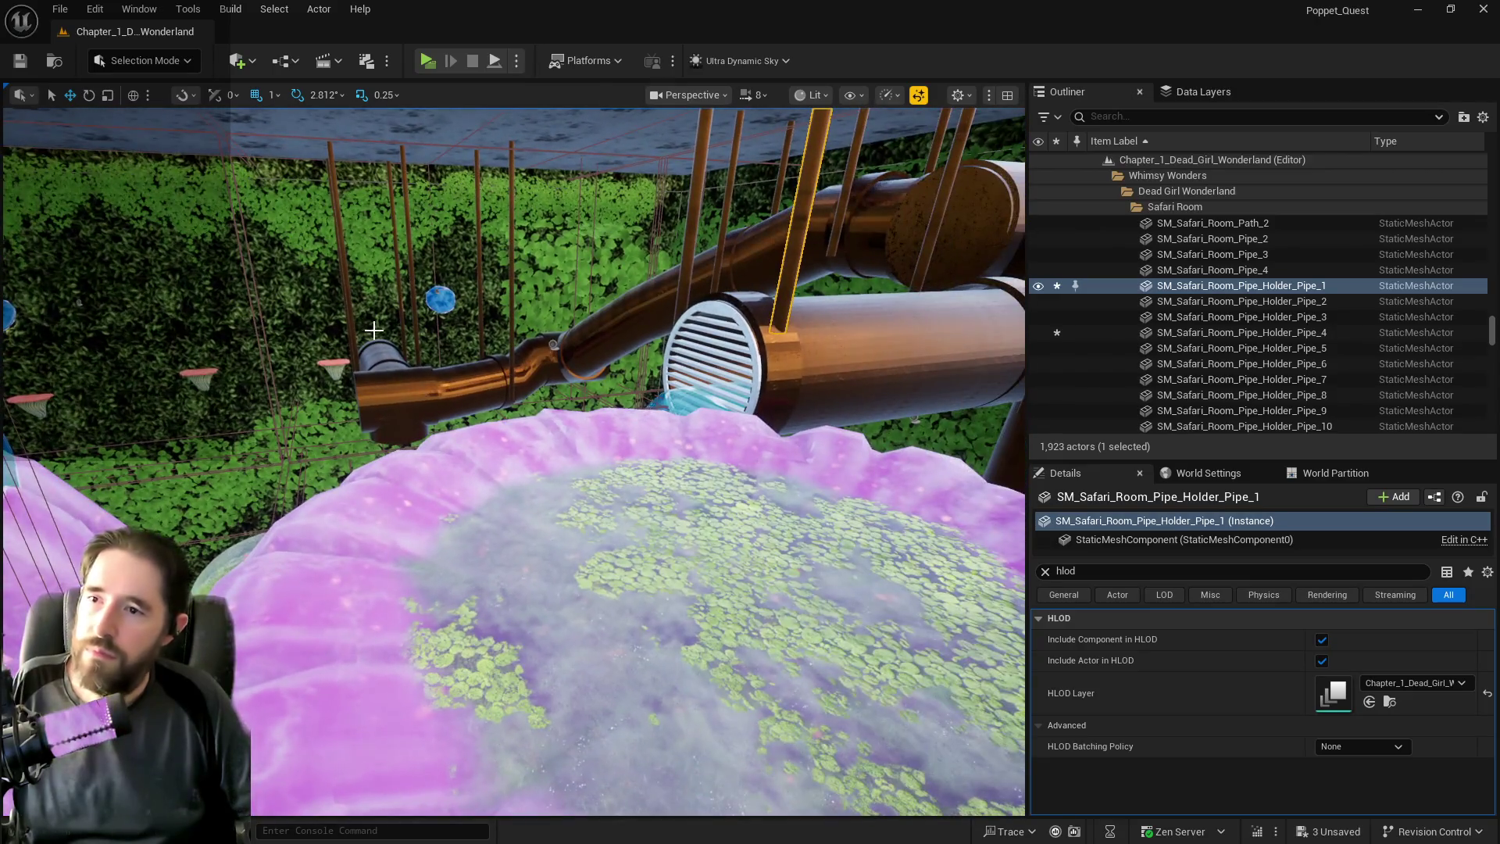
{"action": "key", "text": "ctrl+z"}
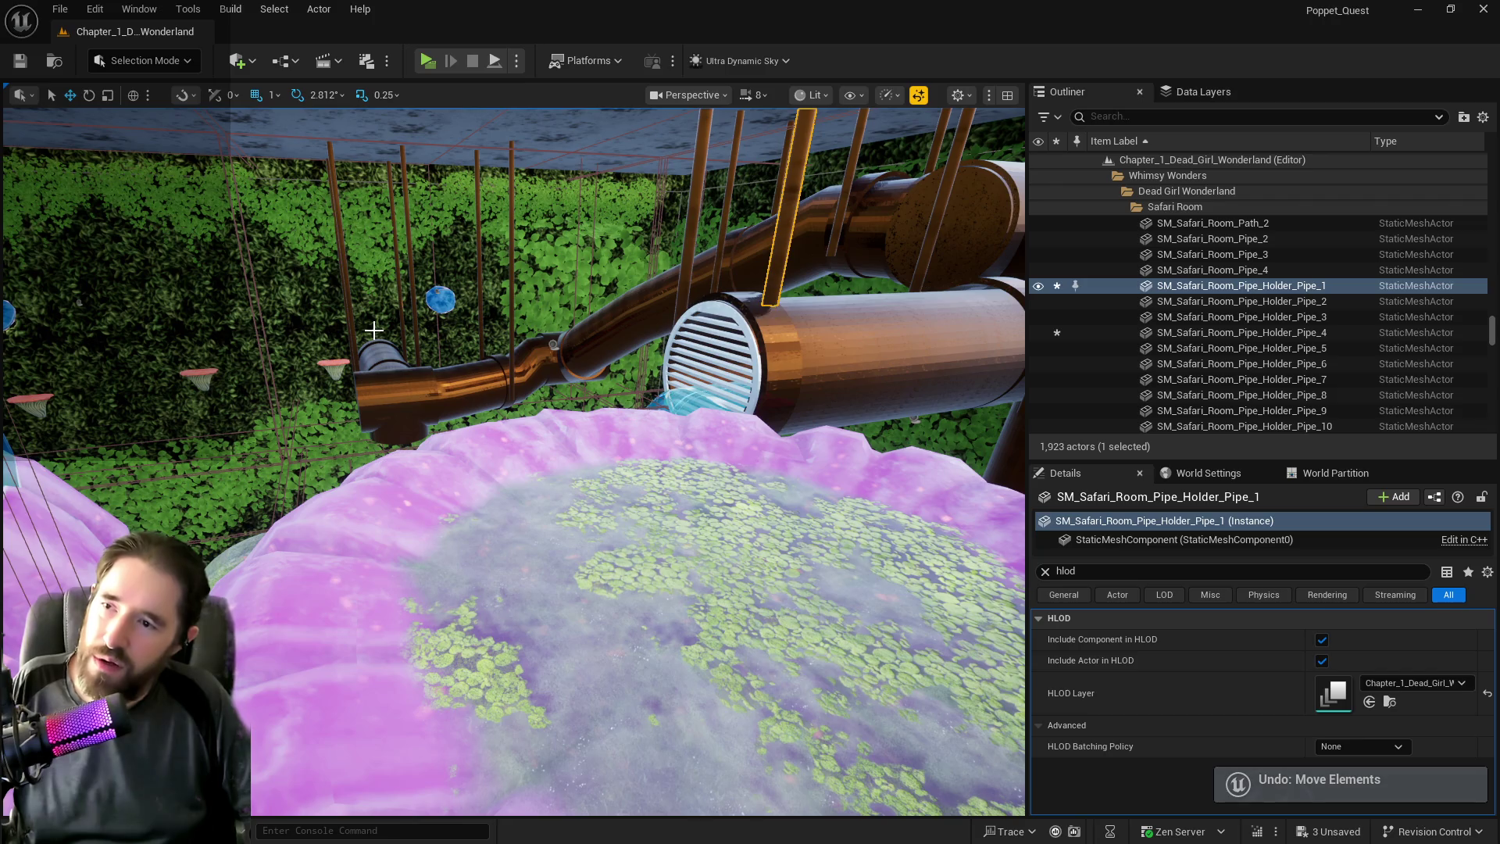
{"action": "key", "text": "ctrl+z"}
{"action": "key", "text": "f"}
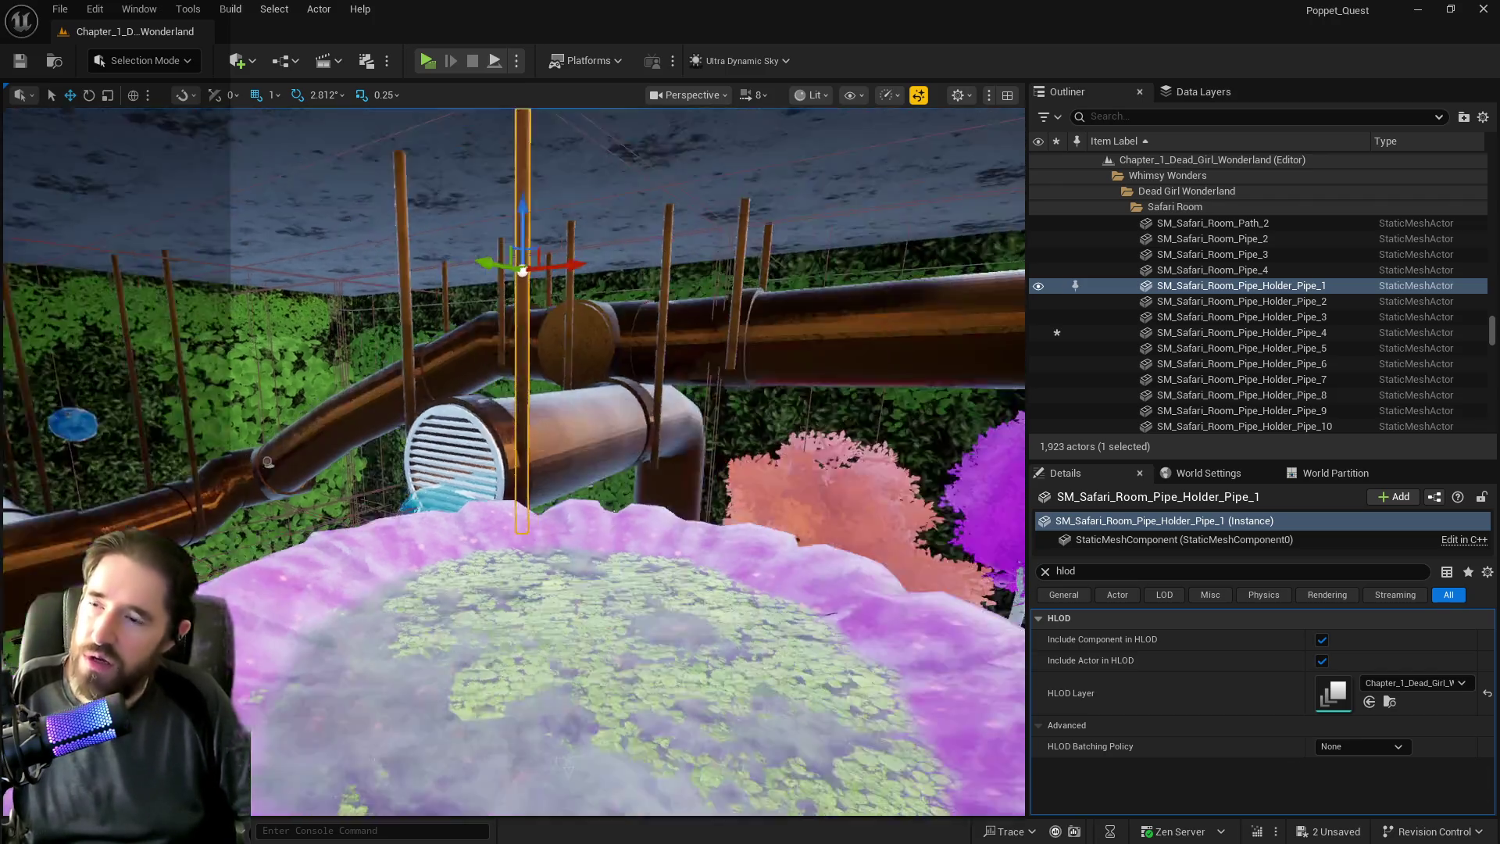
{"action": "scroll", "coordinate": [514, 461], "scroll_direction": "down", "scroll_amount": 5}
{"action": "left_click_drag", "start_coordinate": [477, 285], "coordinate": [455, 311]}
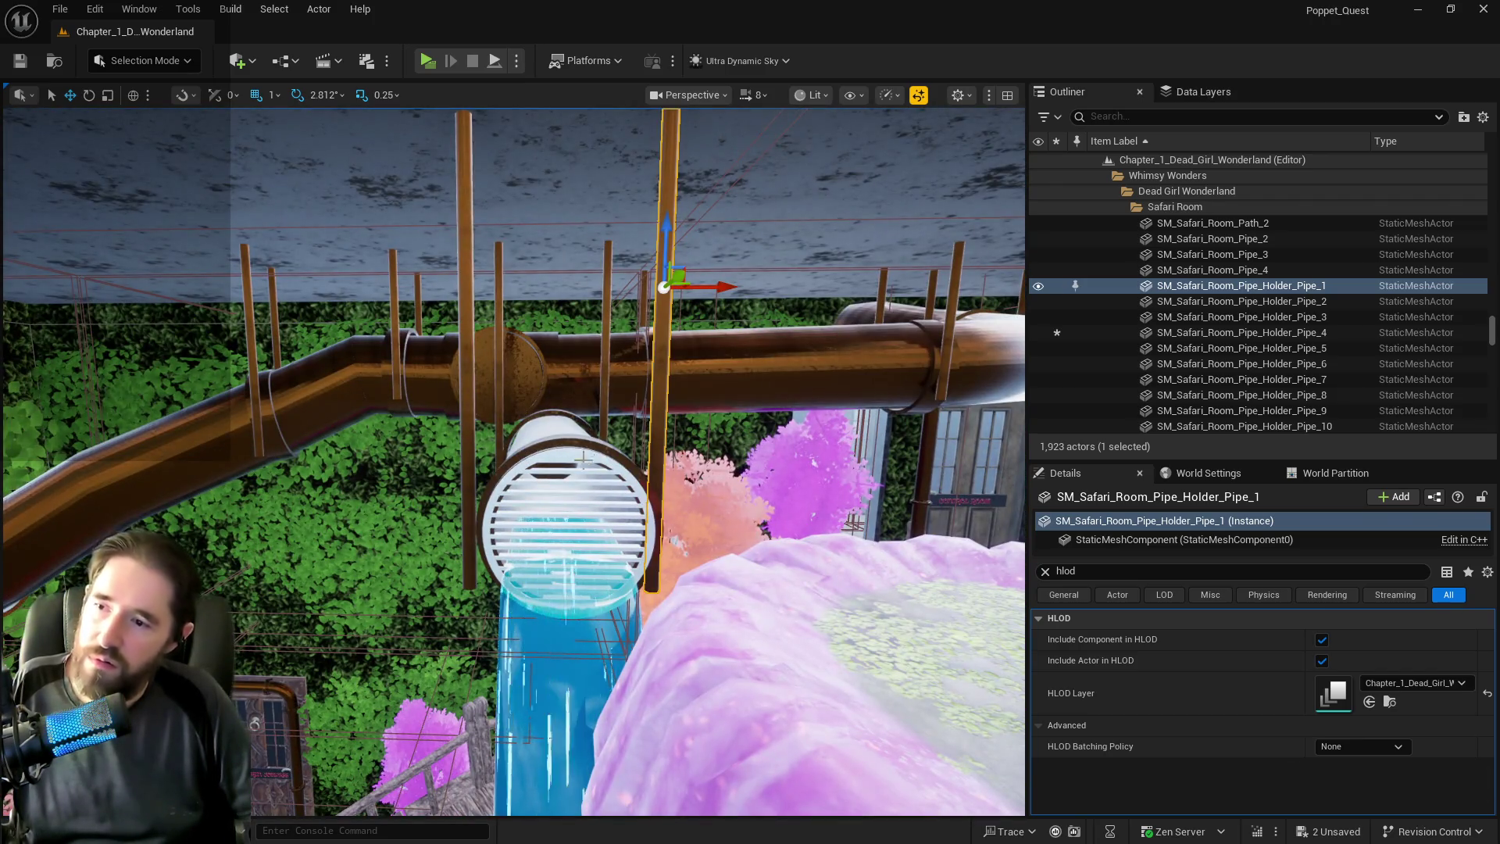
Reselect Pipe_Holder_Pipe_1 and slide it along the pipe toward the vent.
{"action": "left_click", "coordinate": [464, 509]}
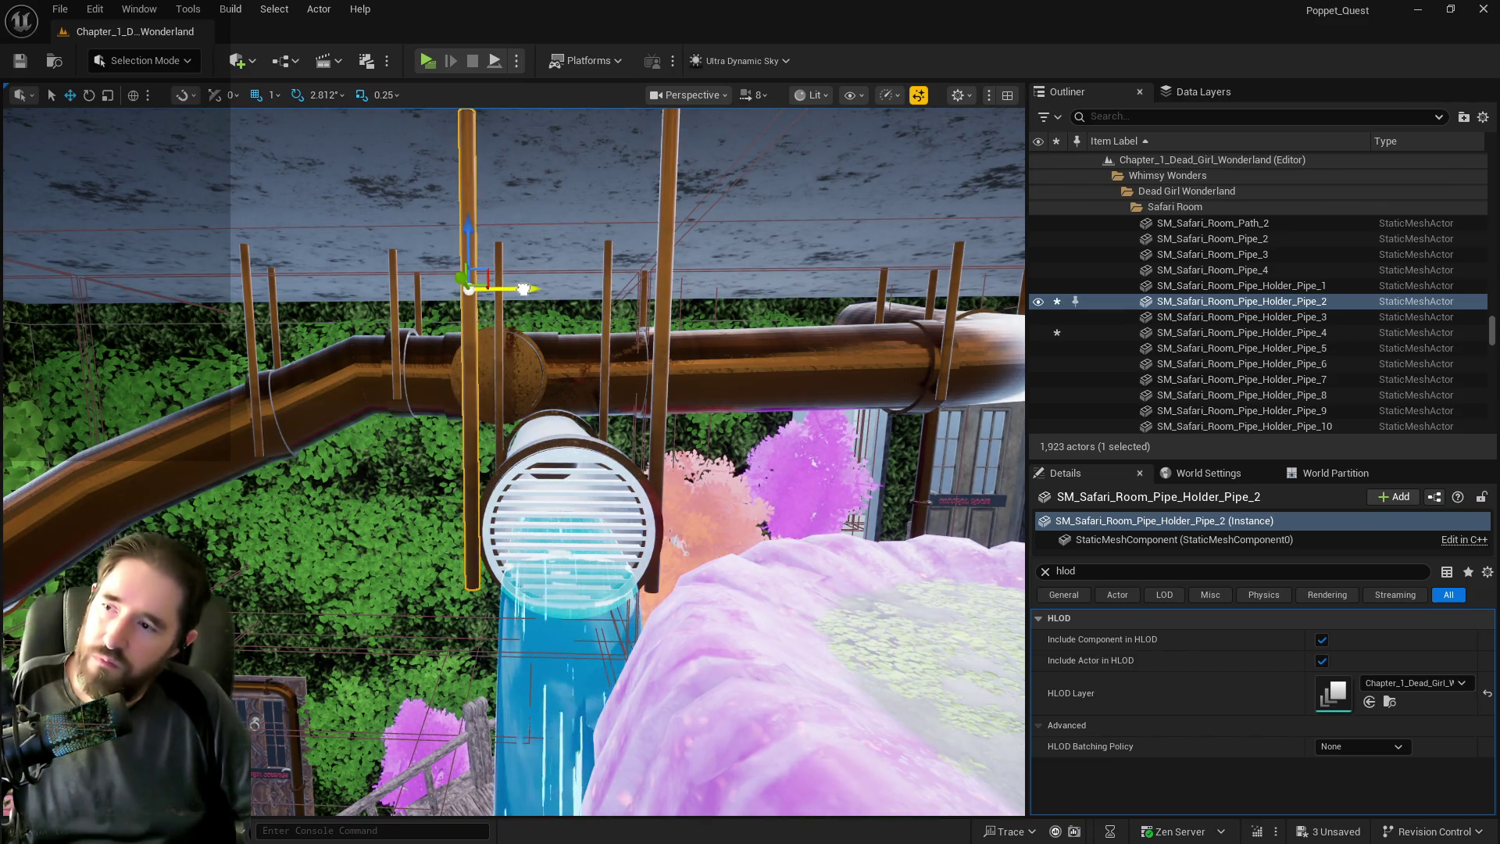
{"action": "left_click", "coordinate": [664, 349]}
{"action": "left_click_drag", "start_coordinate": [707, 288], "coordinate": [699, 288]}
{"action": "left_click_drag", "start_coordinate": [547, 352], "coordinate": [306, 479]}
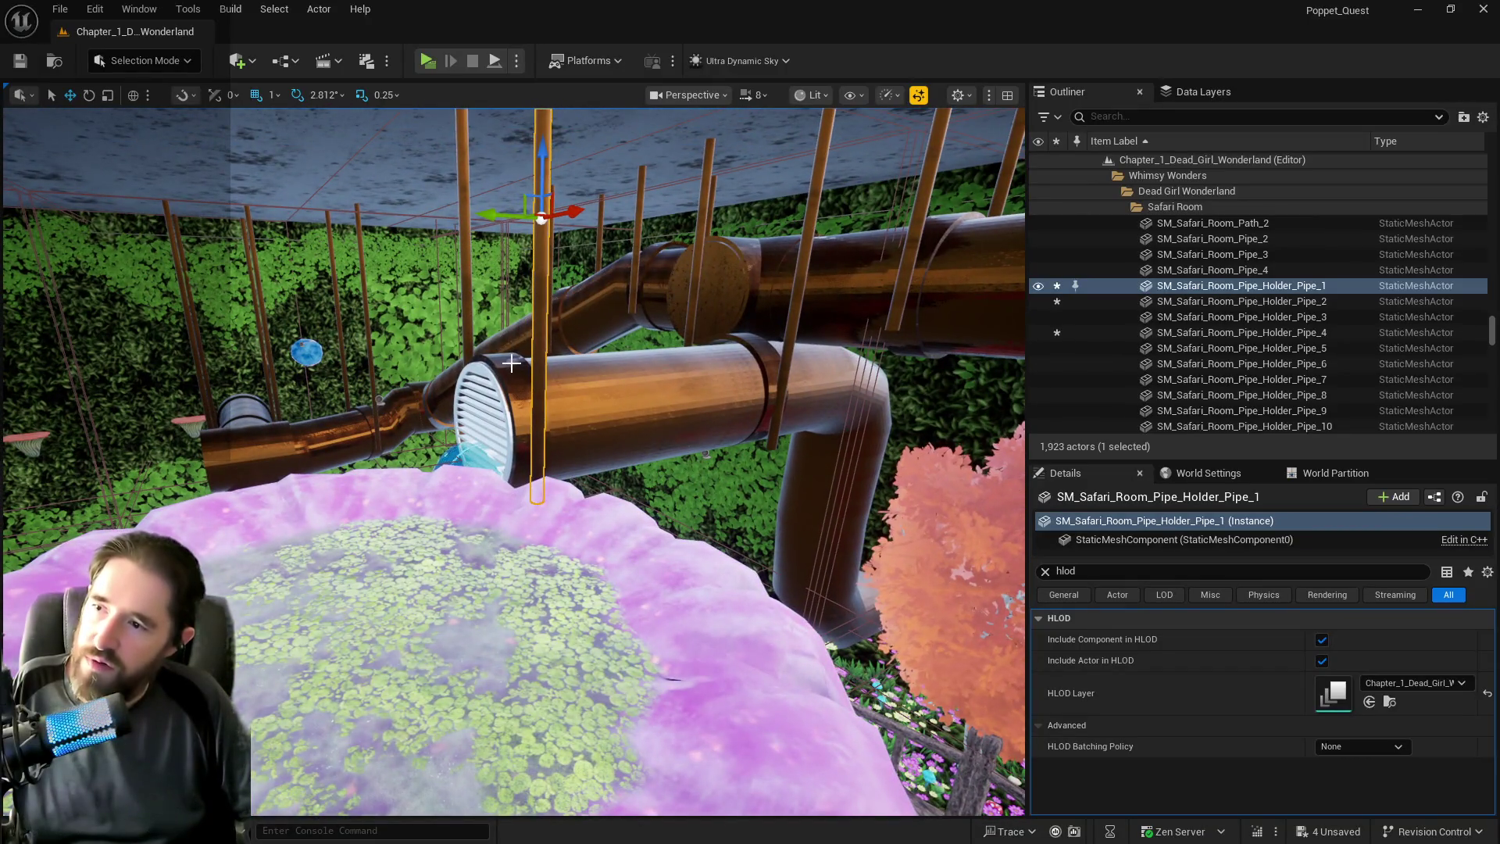
Add SM_Pipe_Ring6, another ring, holder poles 2–4, the pipe and its grate to the selection.
{"action": "left_click", "coordinate": [512, 364], "text": "ctrl"}
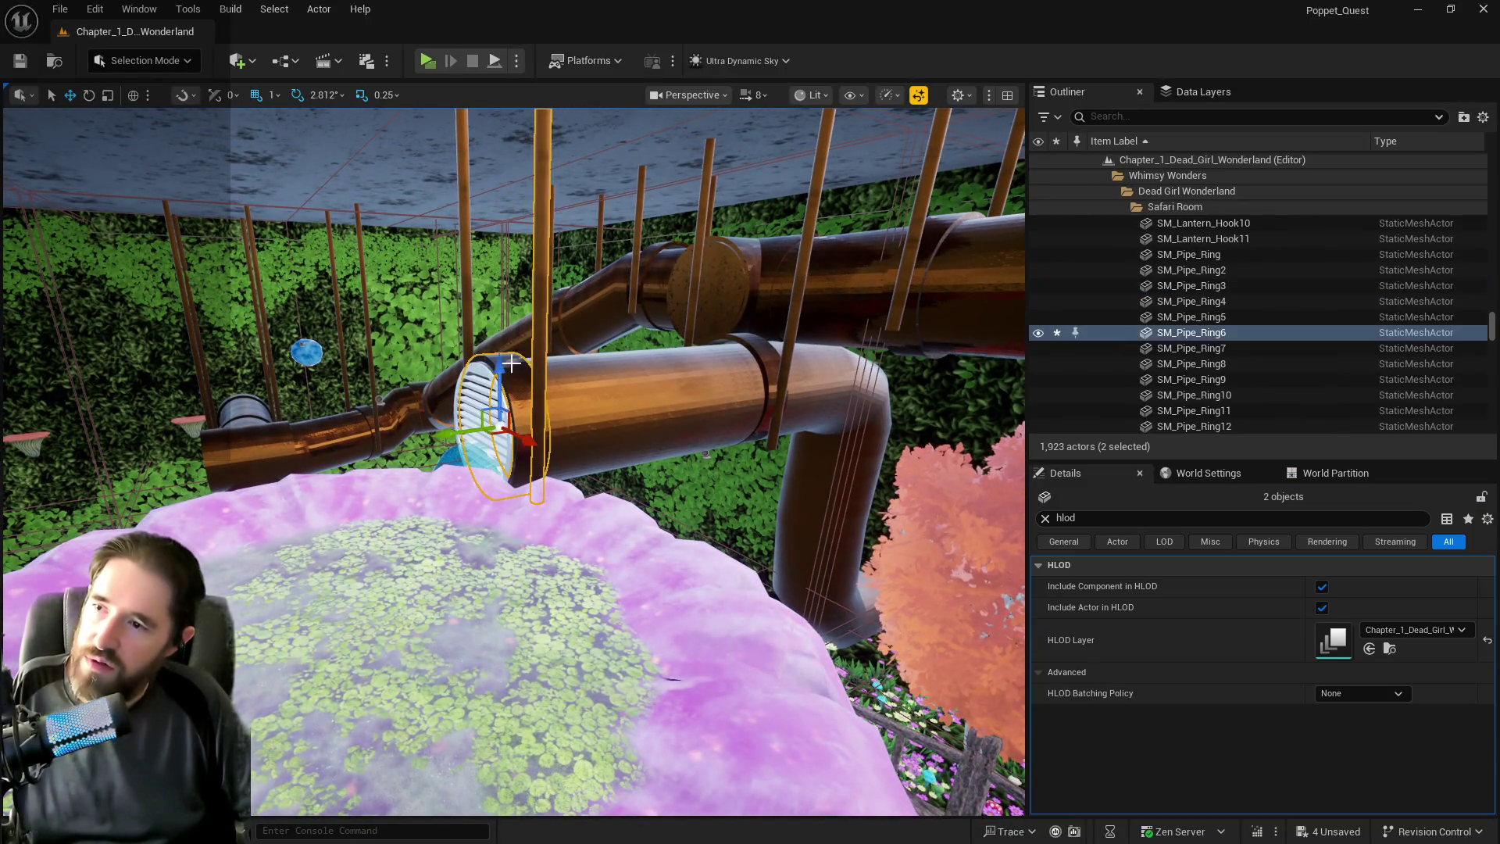
{"action": "left_click", "coordinate": [466, 282], "text": "ctrl"}
{"action": "left_click", "coordinate": [735, 341], "text": "ctrl"}
{"action": "left_click", "coordinate": [778, 331], "text": "ctrl"}
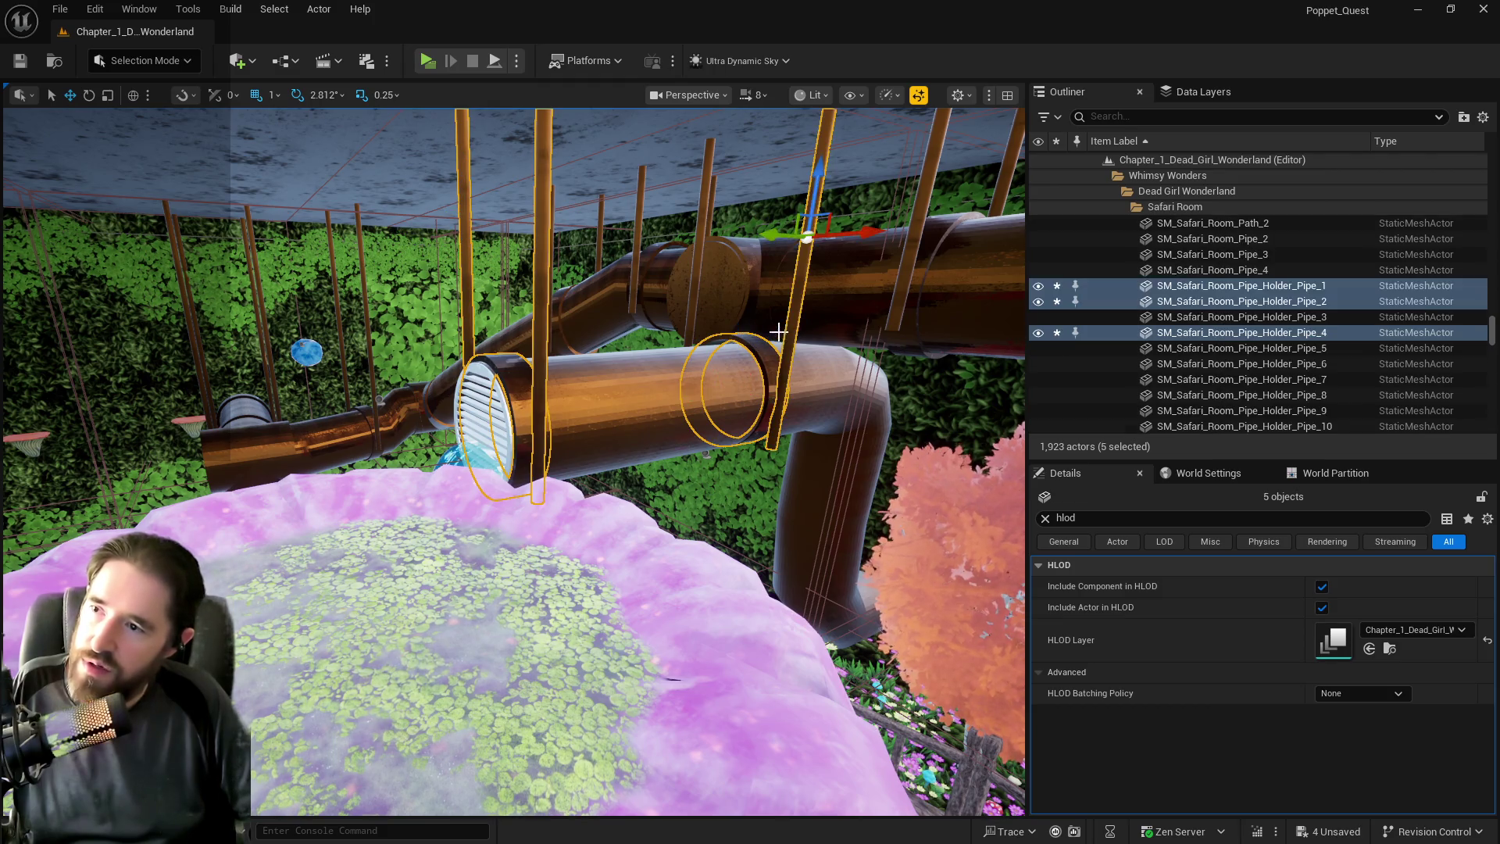
{"action": "left_click", "coordinate": [693, 295], "text": "ctrl"}
{"action": "left_click", "coordinate": [563, 399], "text": "ctrl"}
{"action": "left_click", "coordinate": [476, 391], "text": "ctrl"}
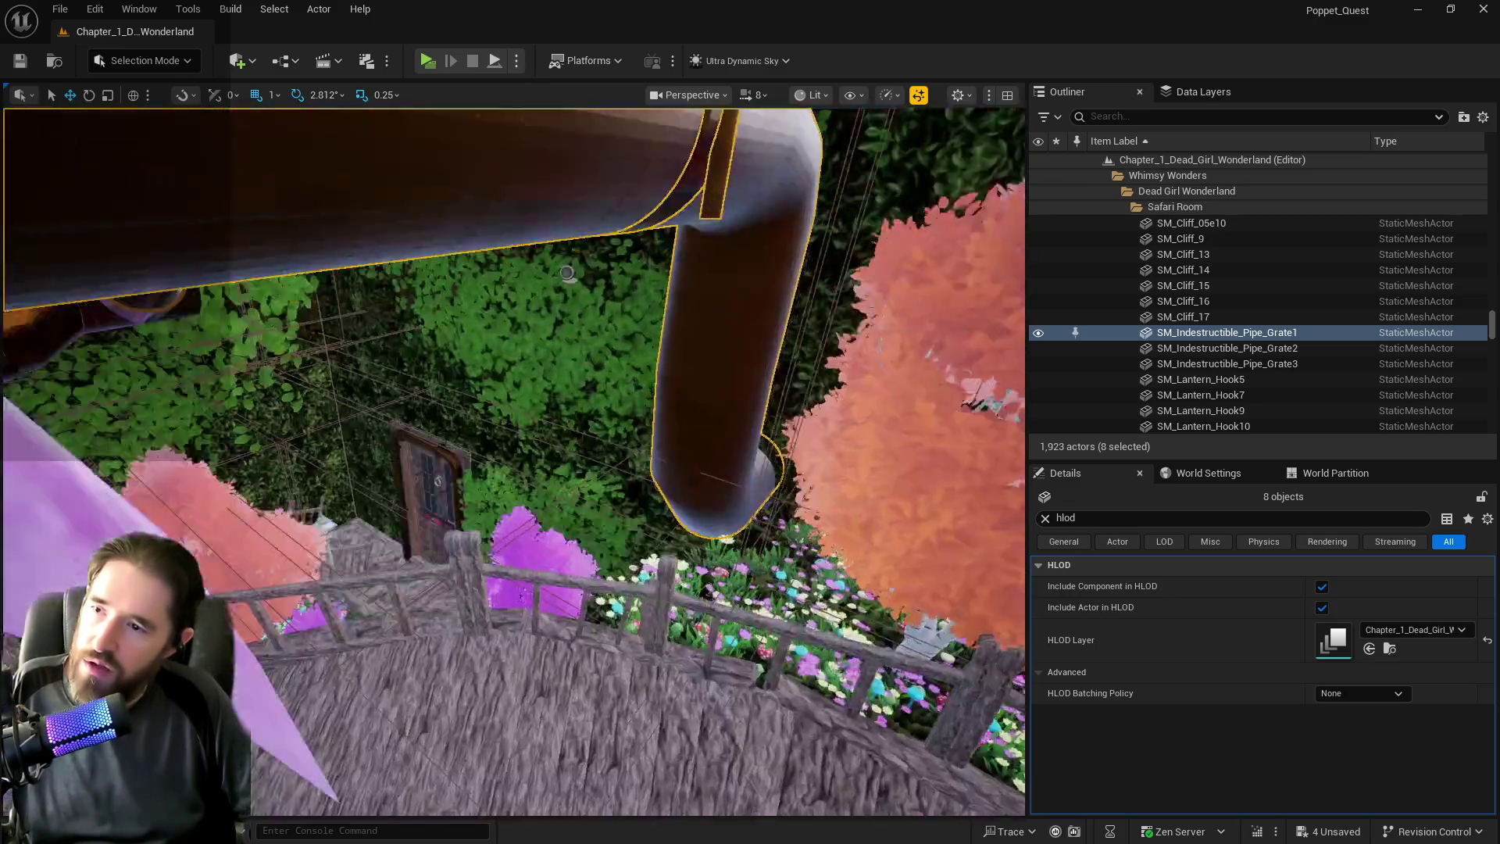
{"action": "mouse_move", "coordinate": [567, 273]}
{"action": "left_mouse_down"}
{"action": "mouse_move", "coordinate": [646, 493]}
{"action": "mouse_move", "coordinate": [937, 256]}
{"action": "mouse_move", "coordinate": [967, 139]}
{"action": "mouse_move", "coordinate": [1003, 254]}
{"action": "left_mouse_up"}
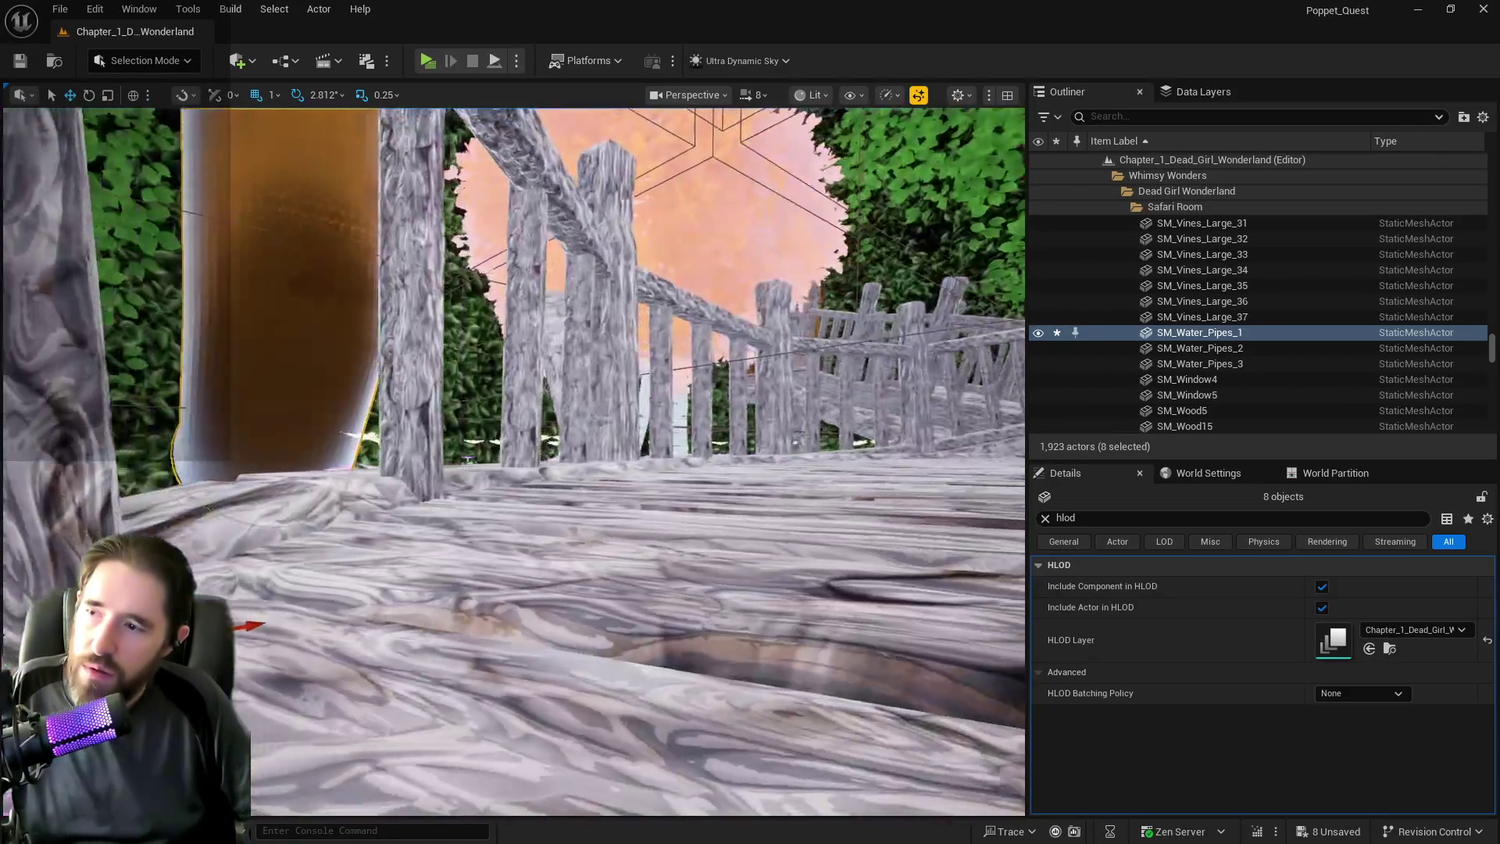
Examine the pipe elbow by the vines, then select and focus on SM_Machinery_Room_Ceiling2.
{"action": "key", "text": "f"}
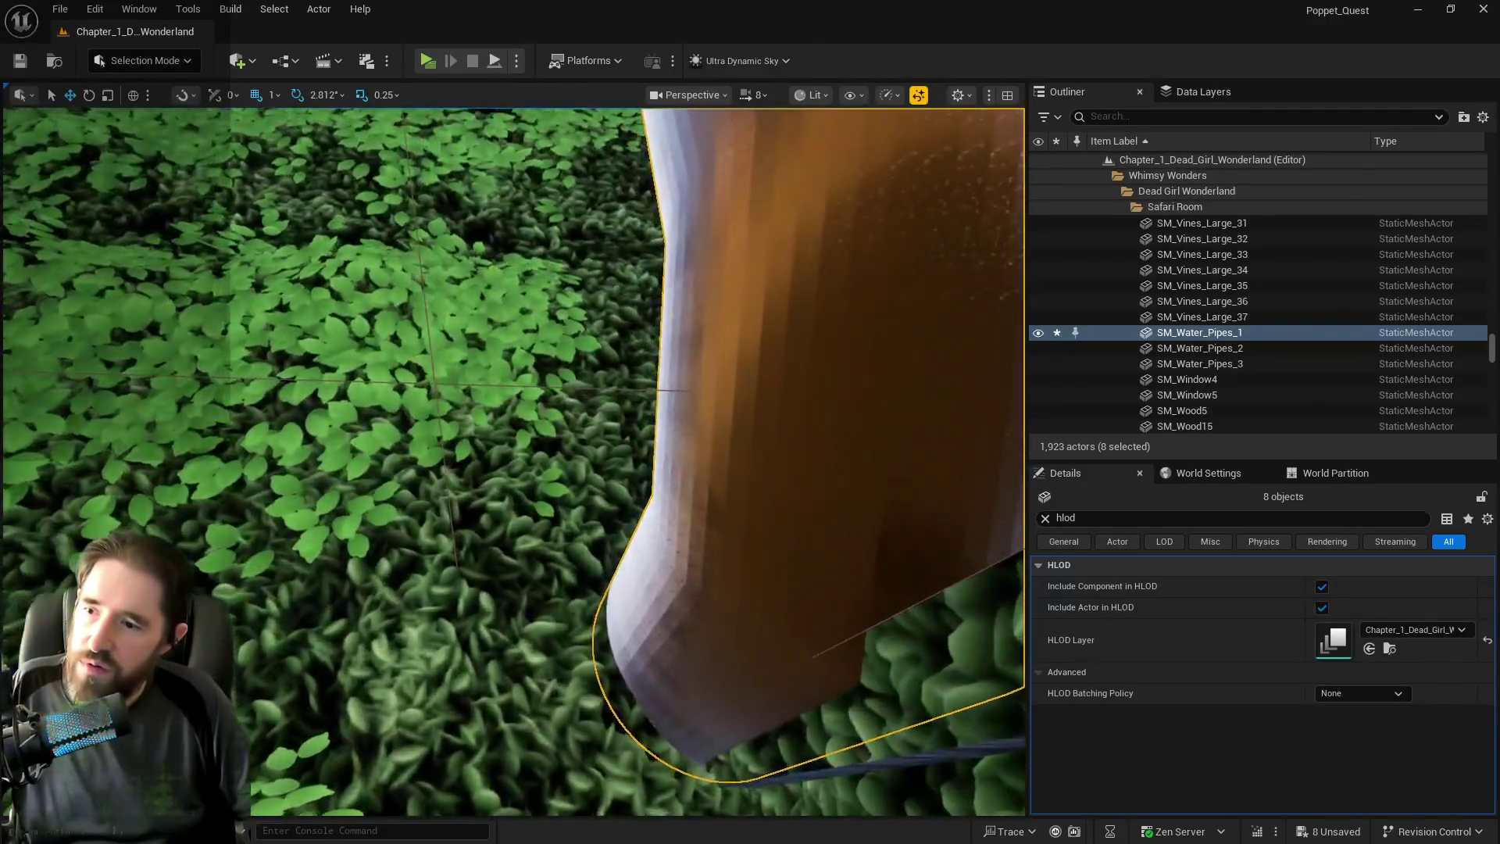
{"action": "scroll", "coordinate": [514, 461], "scroll_direction": "down", "scroll_amount": 5}
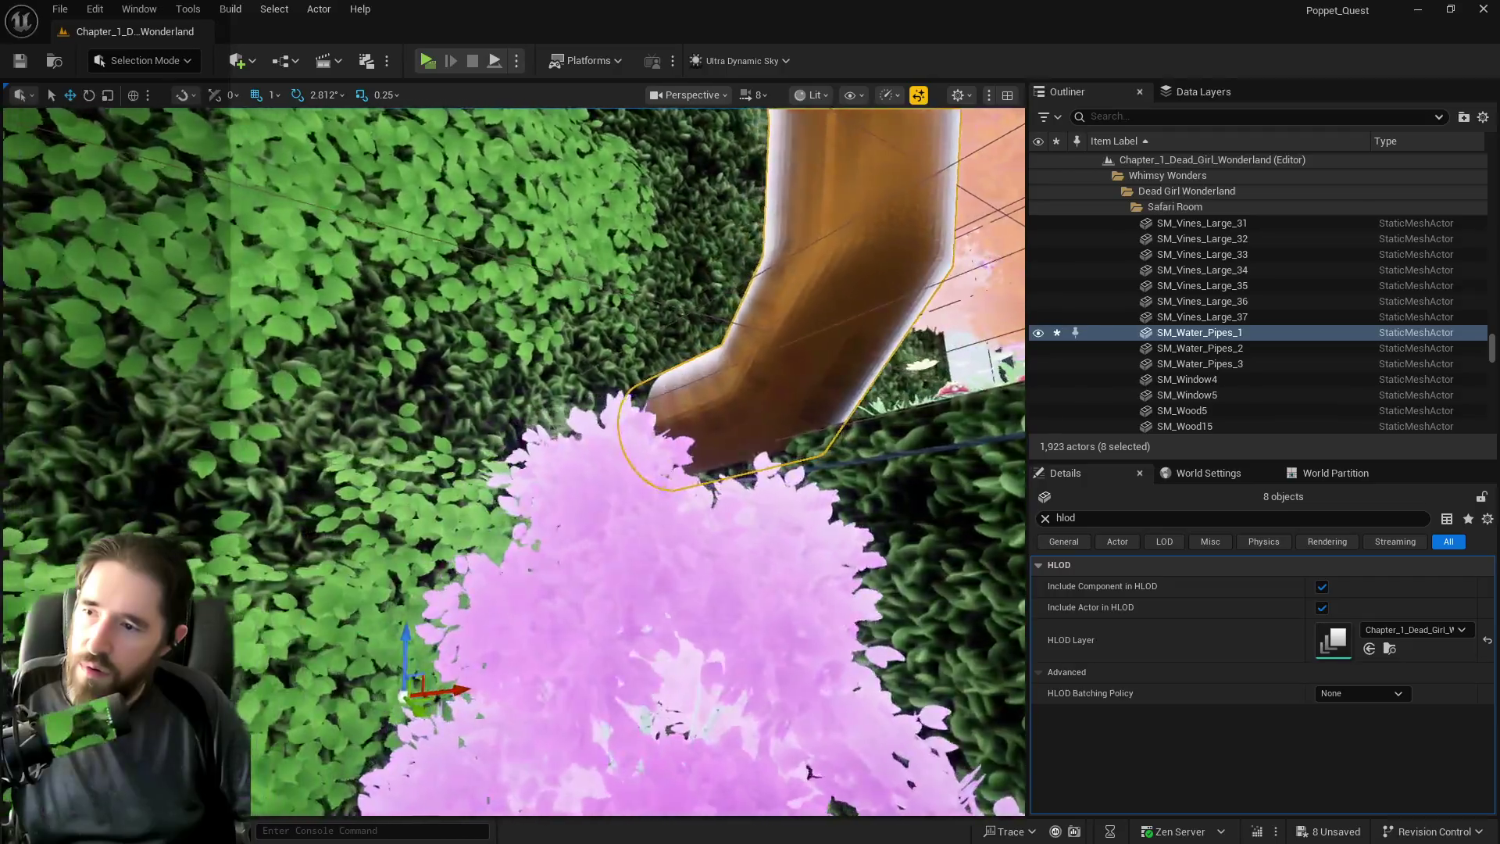
{"action": "scroll", "coordinate": [557, 619], "scroll_direction": "down", "scroll_amount": 5}
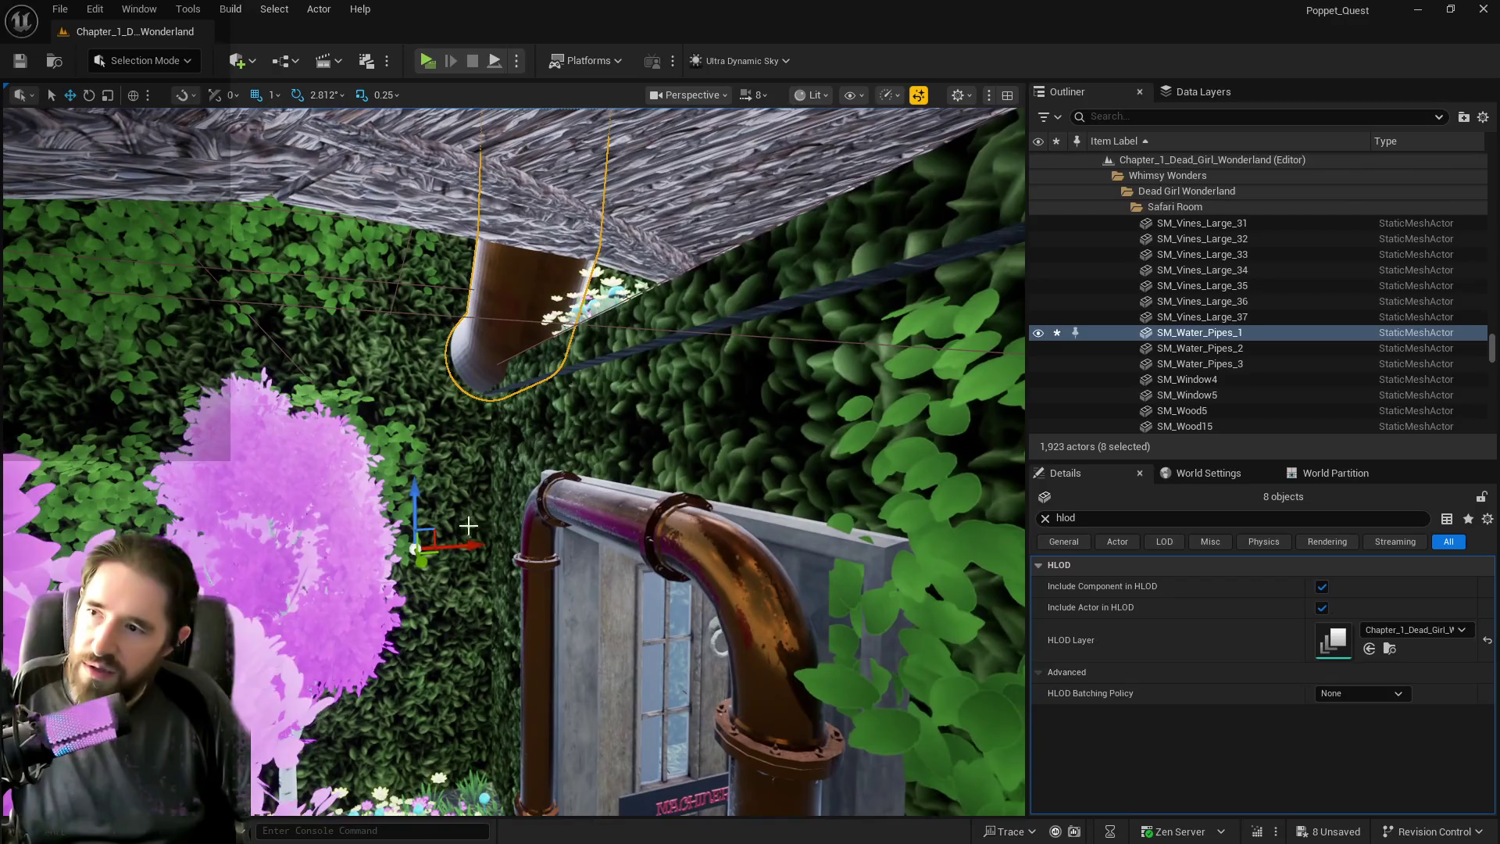
{"action": "left_click", "coordinate": [328, 172]}
{"action": "key", "text": "f"}
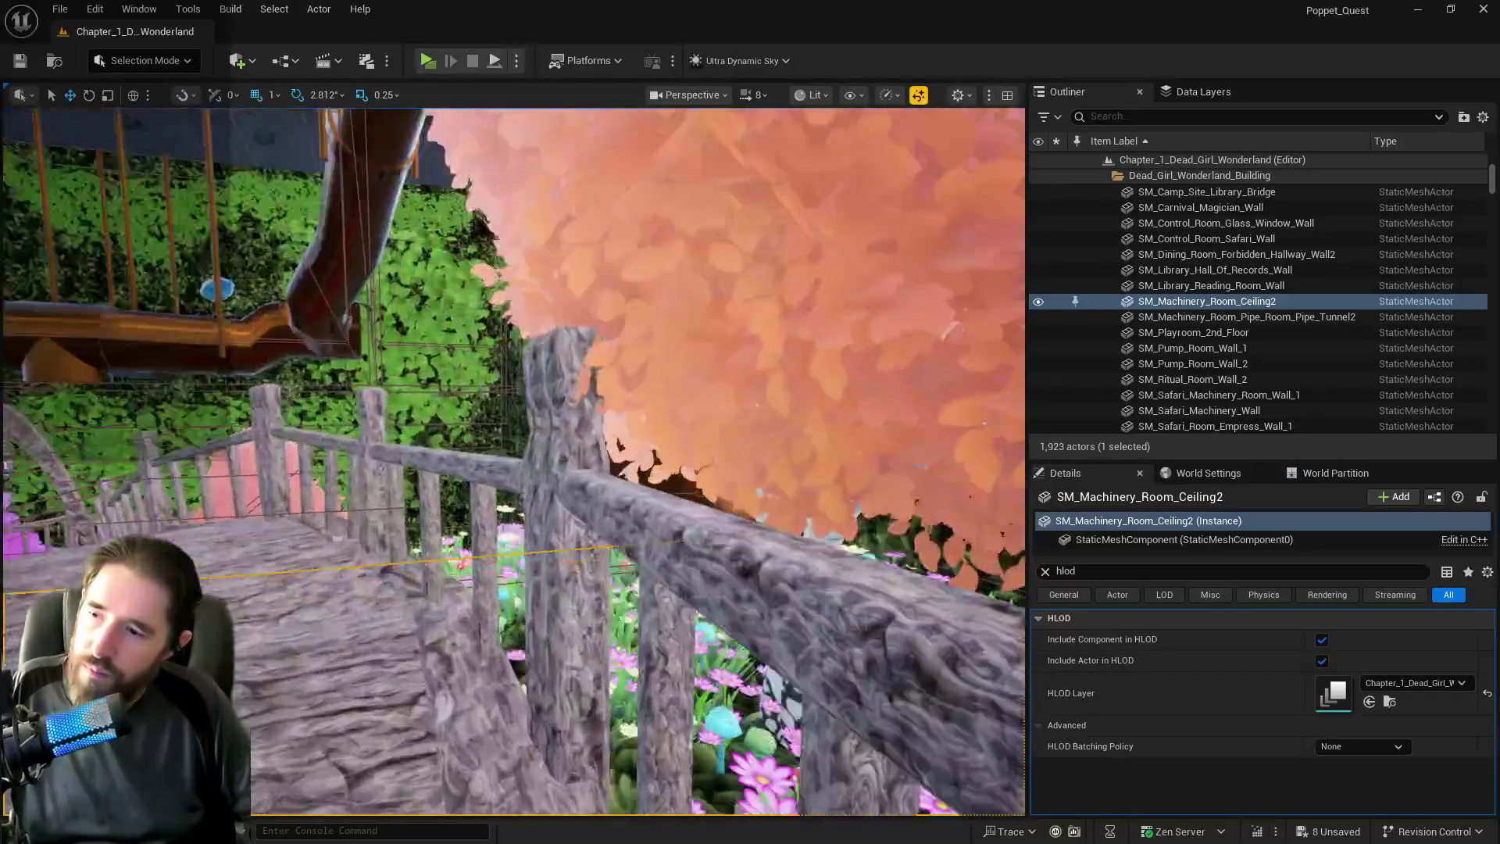
Deselect everything and turn the view toward the door and hedge wall.
{"action": "key", "text": "Escape"}
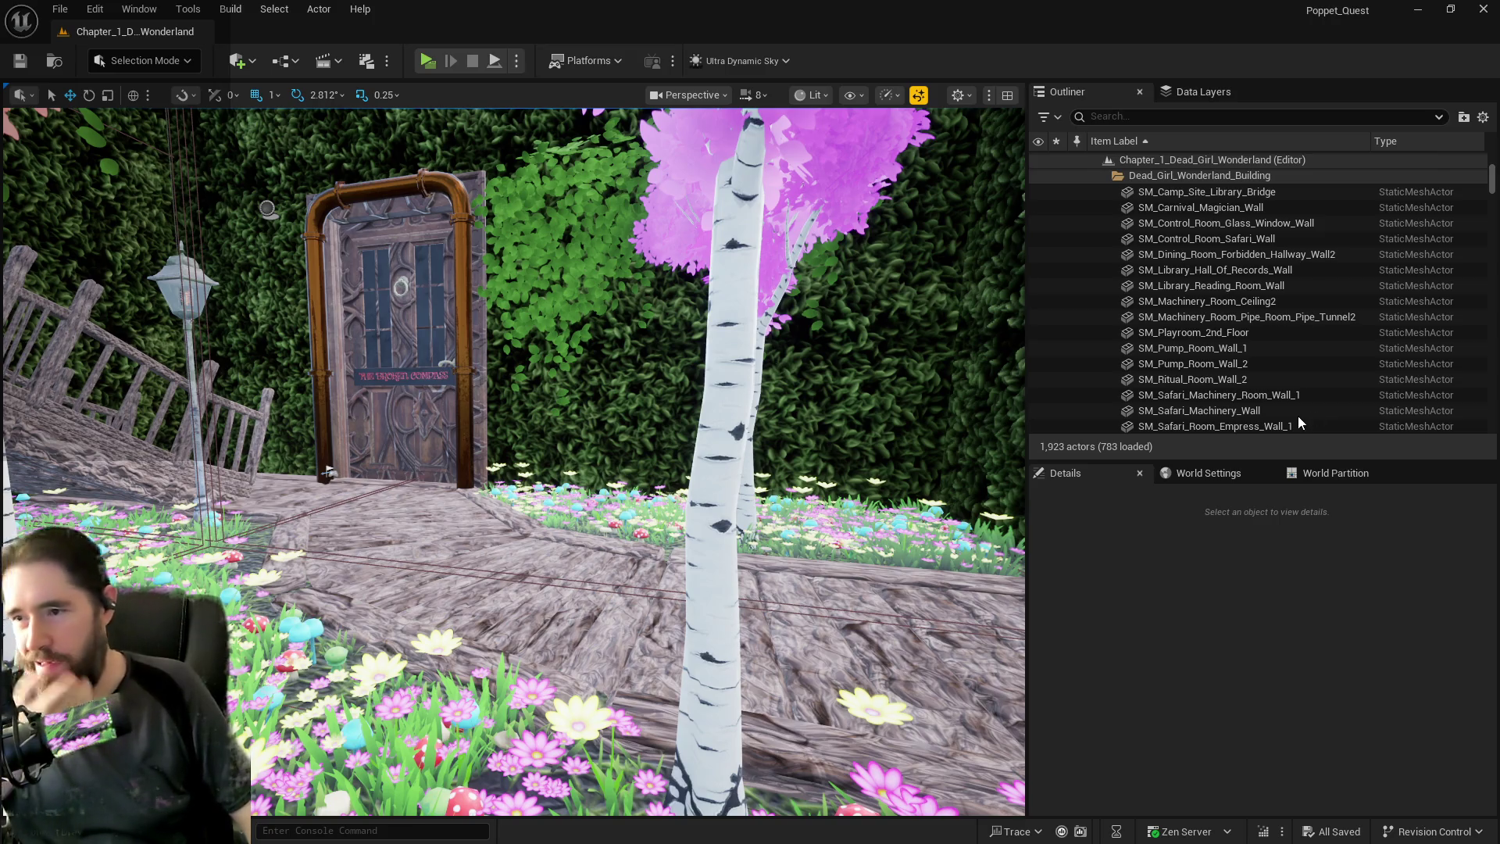
{"action": "mouse_move", "coordinate": [547, 469]}
{"action": "left_mouse_down"}
{"action": "mouse_move", "coordinate": [422, 391]}
{"action": "mouse_move", "coordinate": [686, 244]}
{"action": "left_mouse_up"}
Select SM_Machinery_Room_Ceiling2, clear the HLOD filter, and nudge its Location X toward the hedge.
{"action": "left_click", "coordinate": [687, 245]}
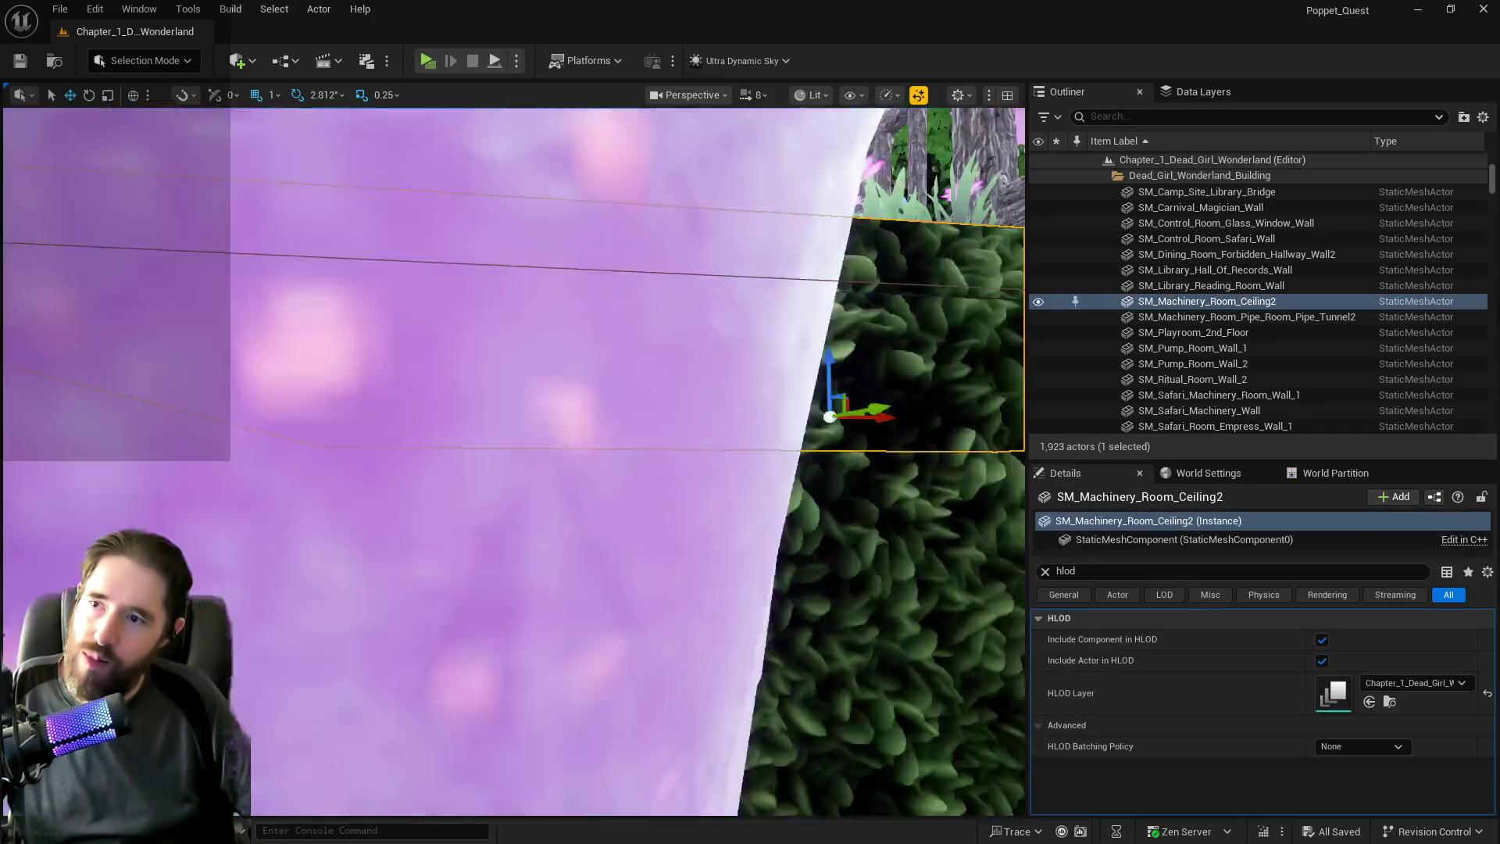
{"action": "key", "text": "f"}
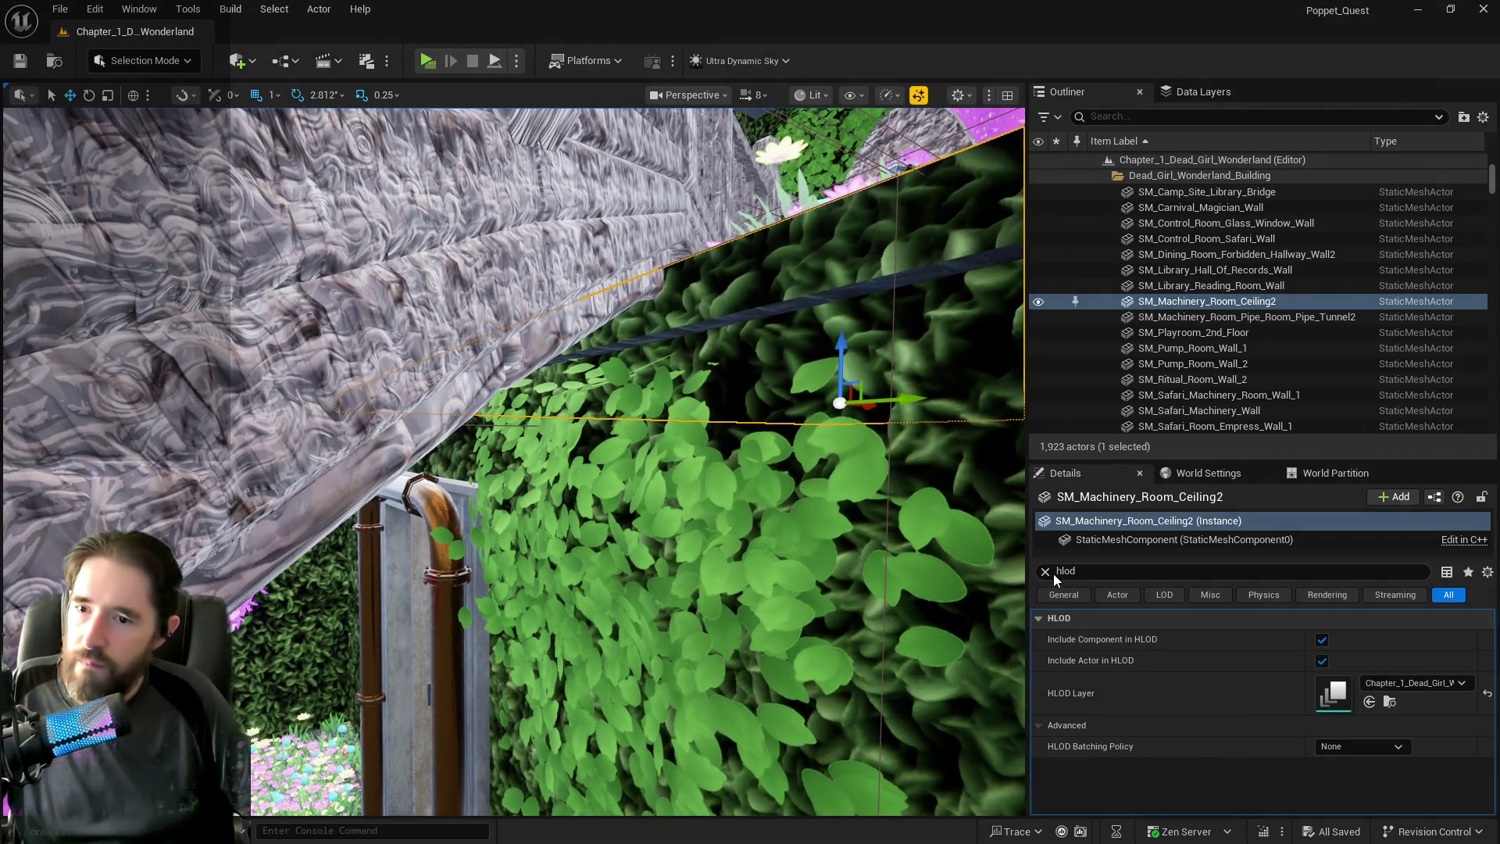
{"action": "left_click", "coordinate": [1045, 572]}
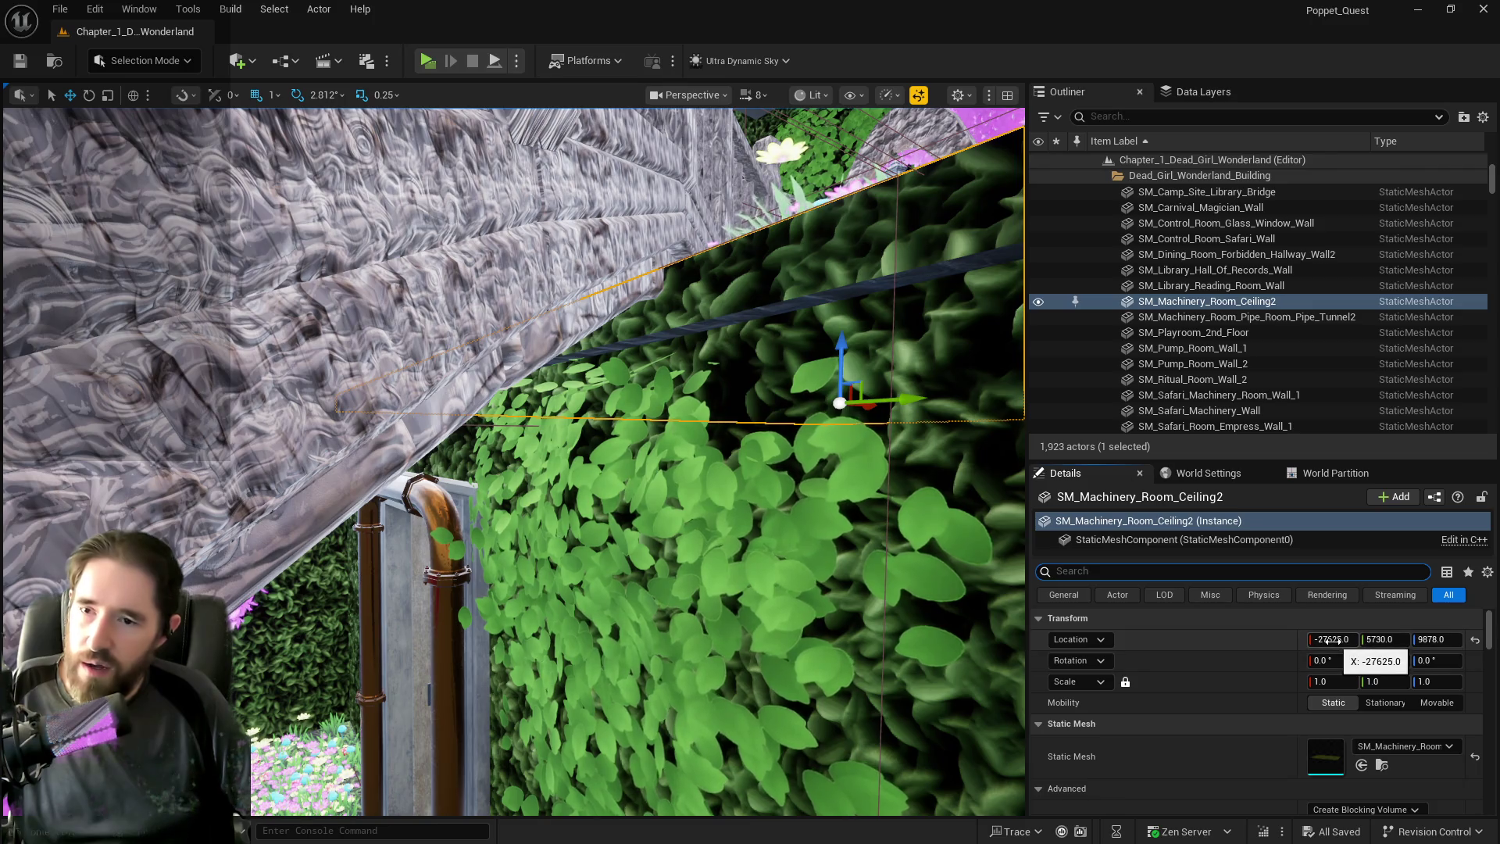
{"action": "left_click_drag", "start_coordinate": [1333, 639], "coordinate": [1337, 639]}
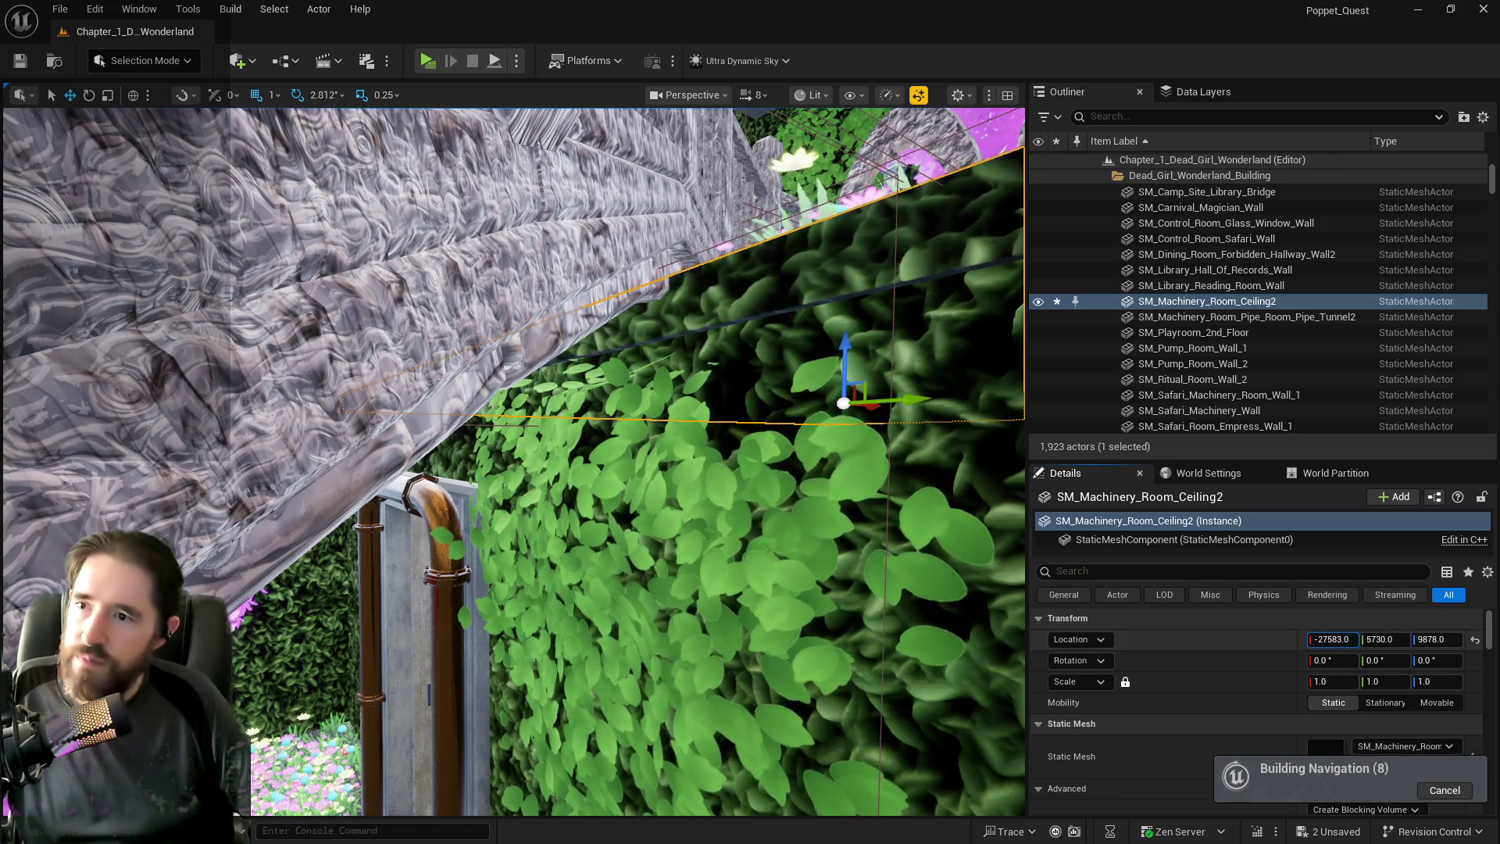
{"action": "mouse_move", "coordinate": [870, 637]}
{"action": "left_mouse_down"}
{"action": "mouse_move", "coordinate": [969, 703]}
{"action": "mouse_move", "coordinate": [930, 648]}
{"action": "left_mouse_up"}
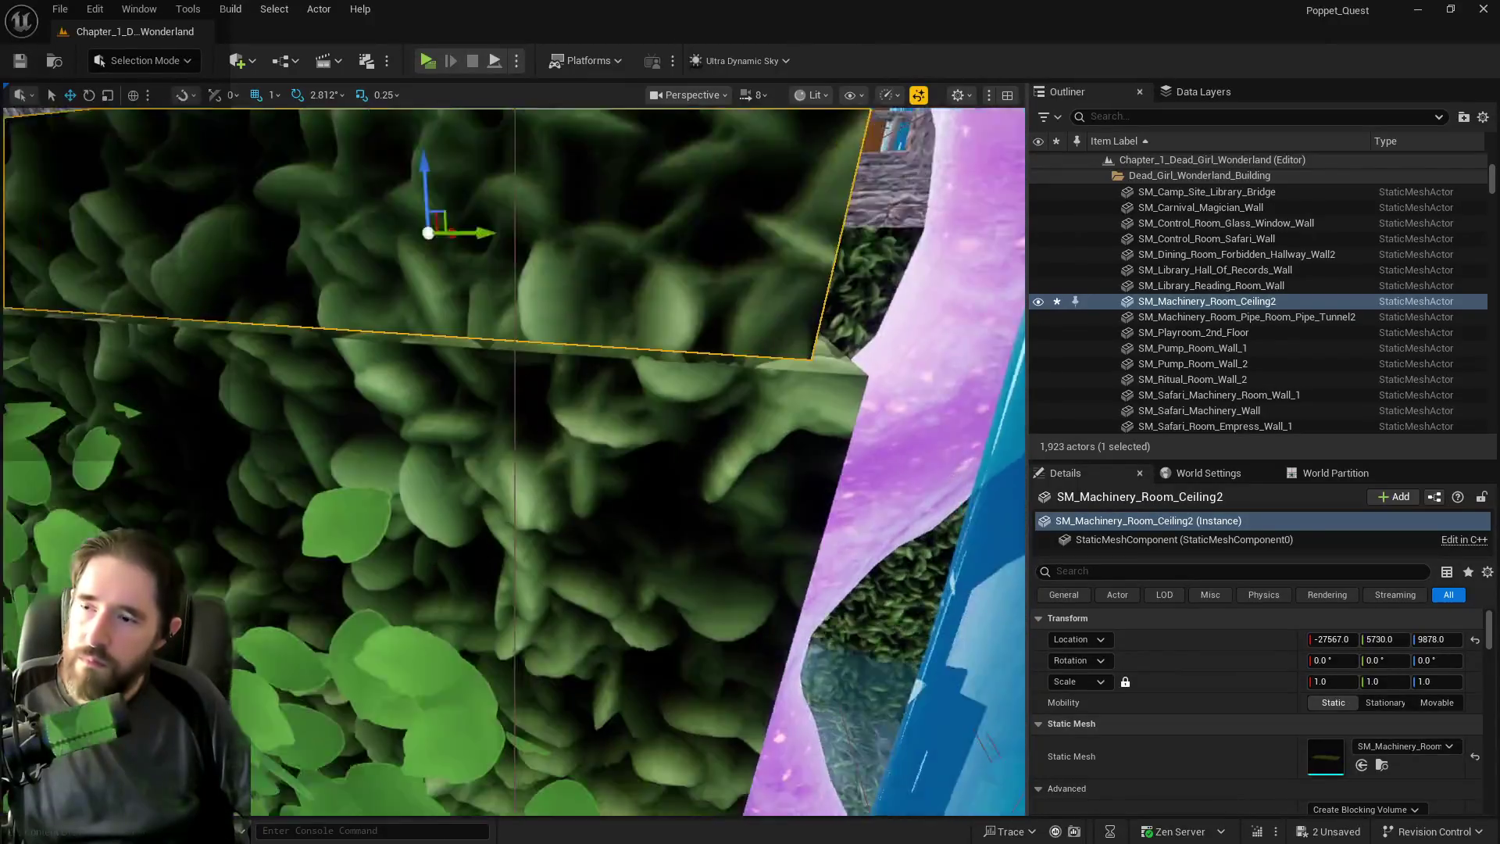
{"action": "scroll", "coordinate": [822, 636], "scroll_direction": "down", "scroll_amount": 5}
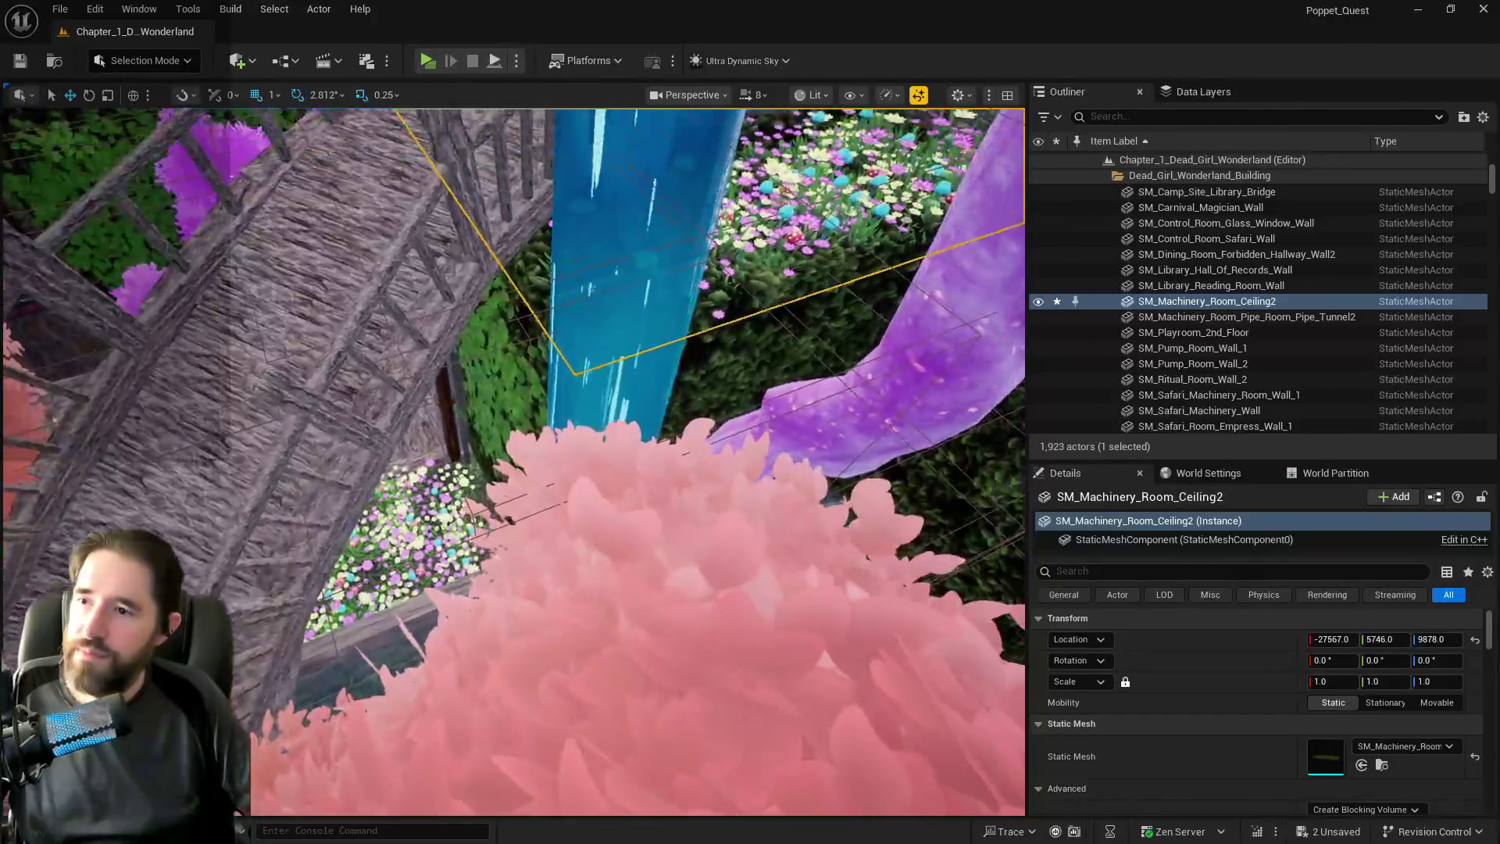
{"action": "left_click_drag", "start_coordinate": [898, 406], "coordinate": [903, 400]}
{"action": "scroll", "coordinate": [903, 400], "scroll_direction": "down", "scroll_amount": 5}
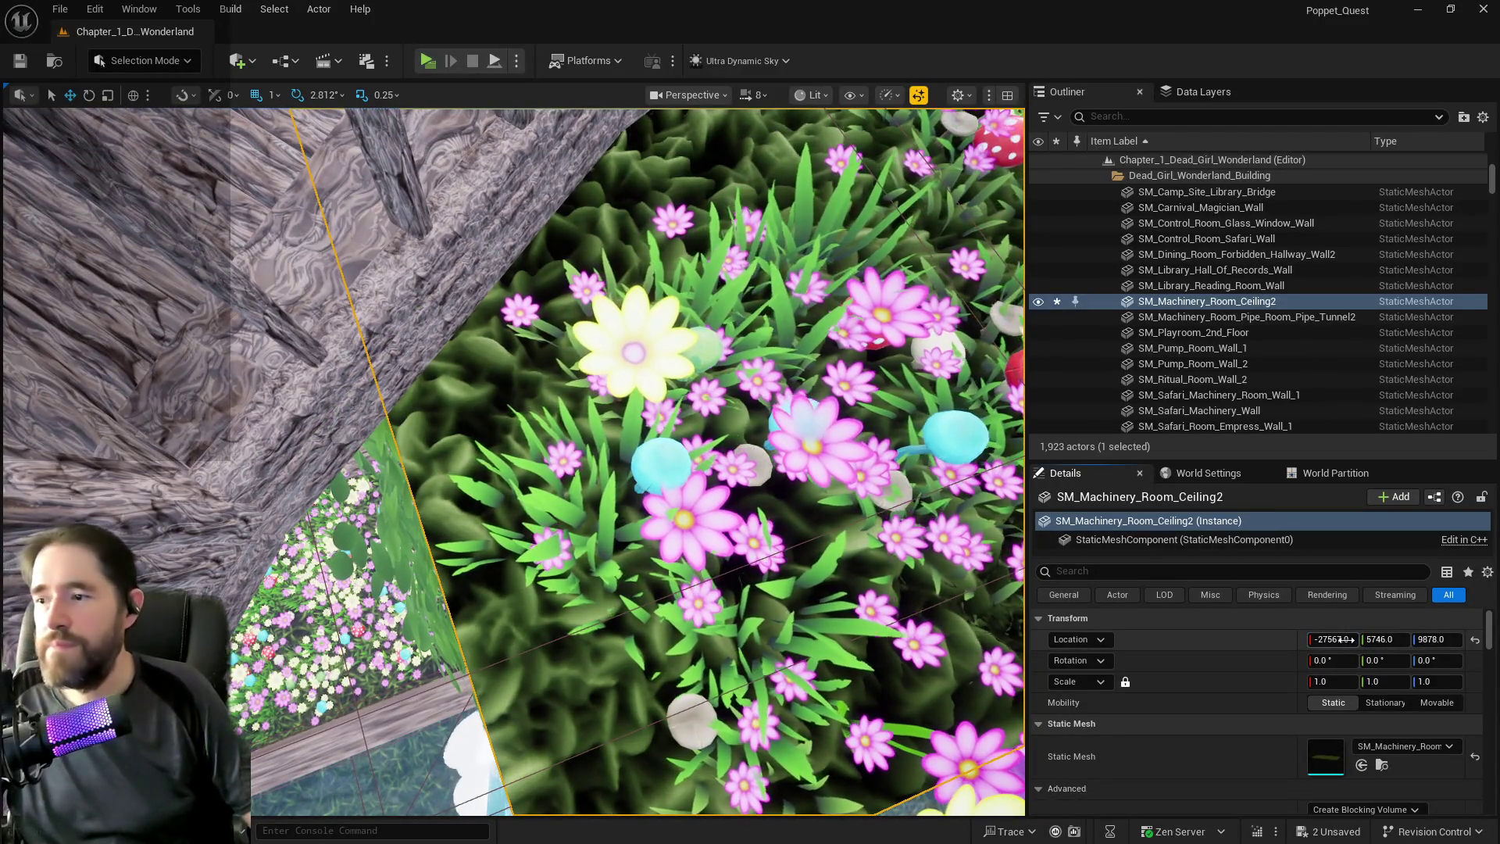
Settle the ceiling at X -27575 and lower the viewport camera speed from 8 to 1.
{"action": "left_click_drag", "start_coordinate": [1341, 639], "coordinate": [1333, 639]}
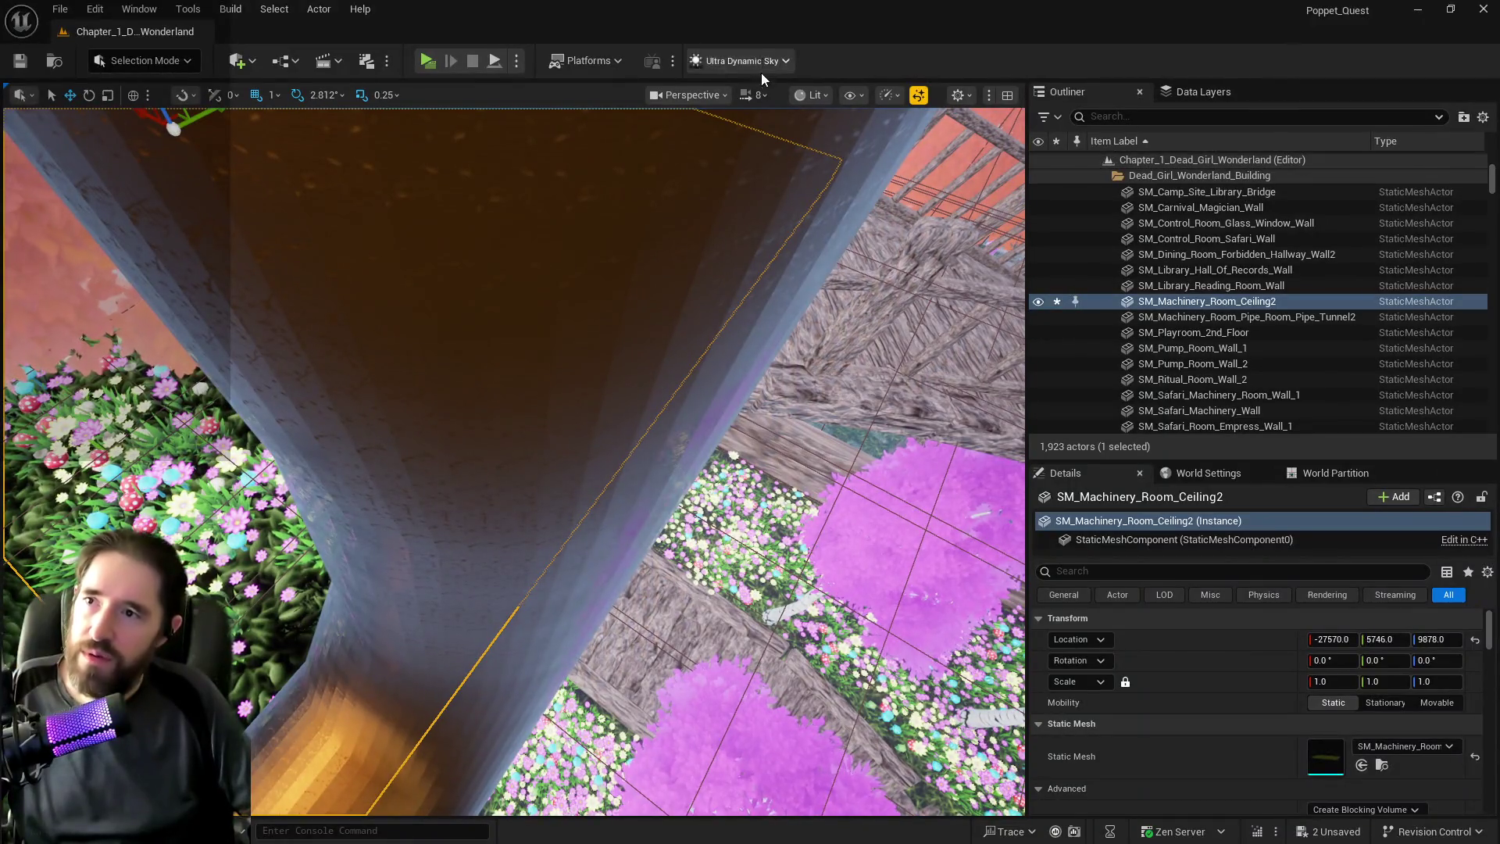
{"action": "left_click", "coordinate": [754, 94]}
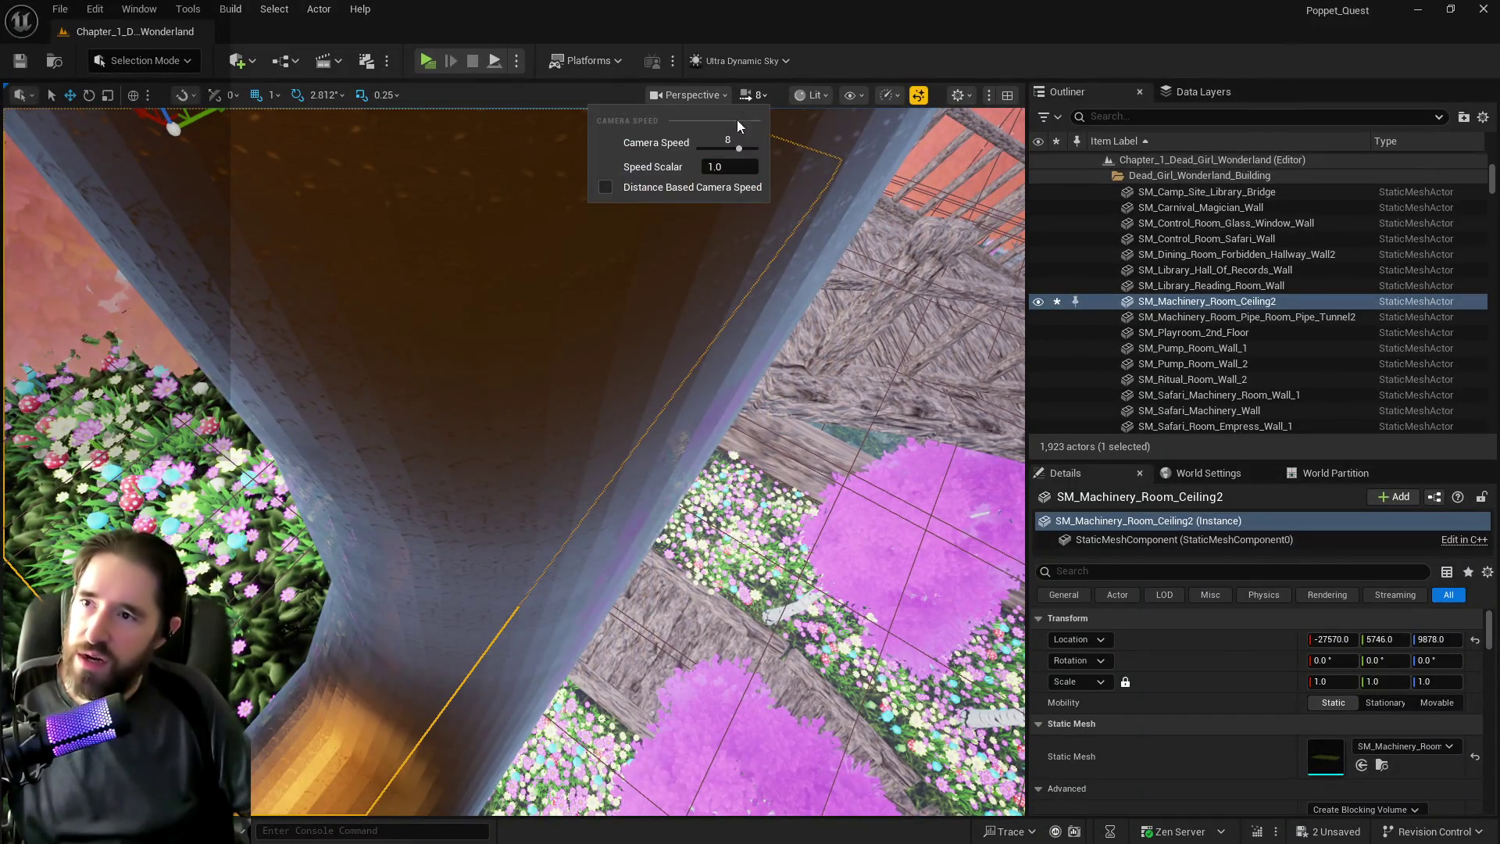
{"action": "left_click_drag", "start_coordinate": [726, 148], "coordinate": [698, 148]}
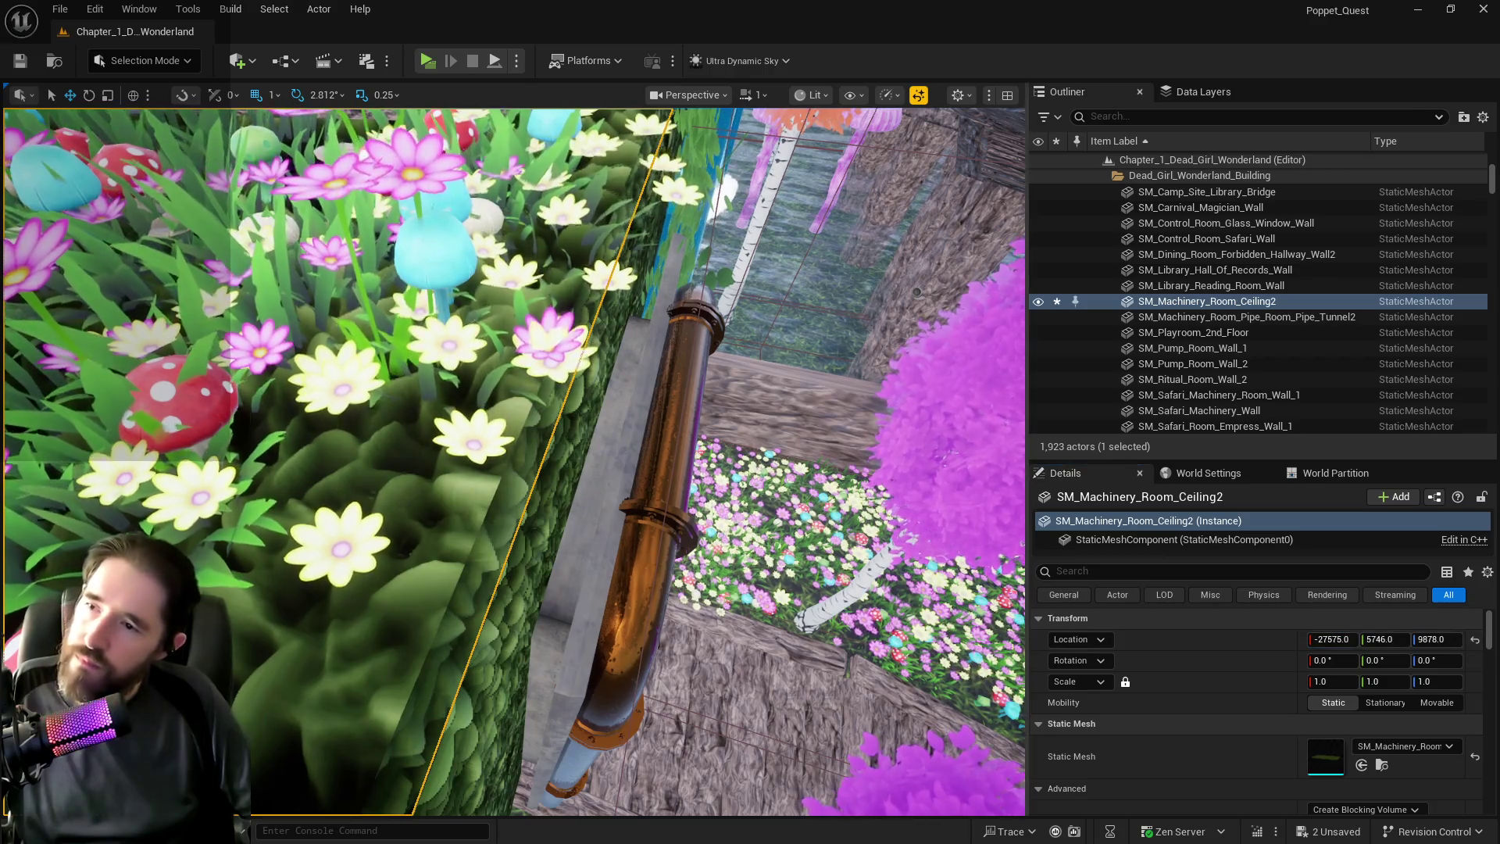
Slide BP_Door_13 along X to -30089.24 and uncheck Is Open so it starts closed.
{"action": "right_click", "coordinate": [727, 109]}
{"action": "key", "text": "Escape"}
{"action": "left_click", "coordinate": [583, 707]}
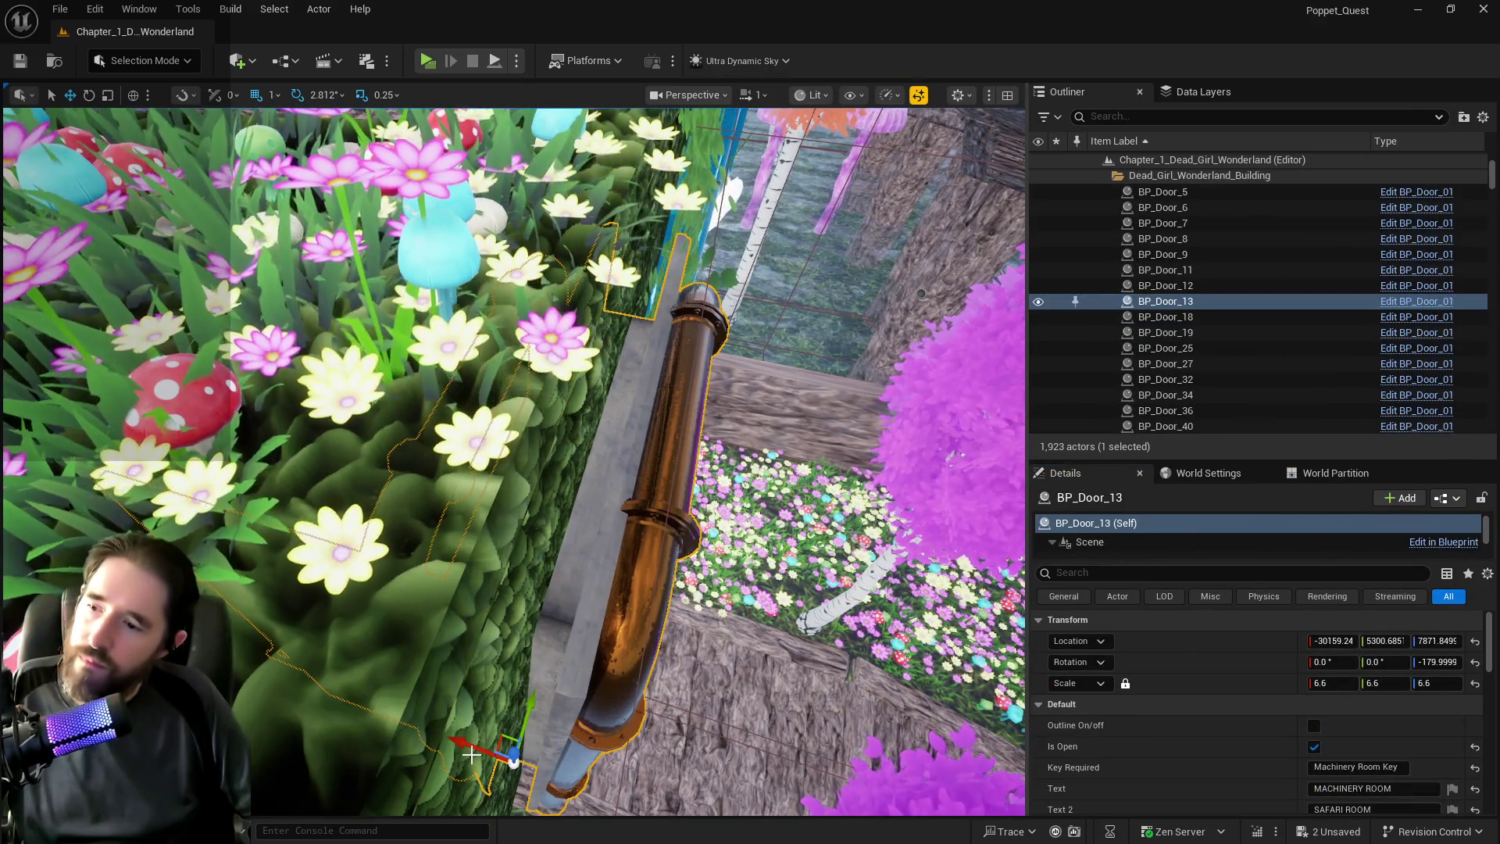
{"action": "left_click_drag", "start_coordinate": [468, 750], "coordinate": [450, 747]}
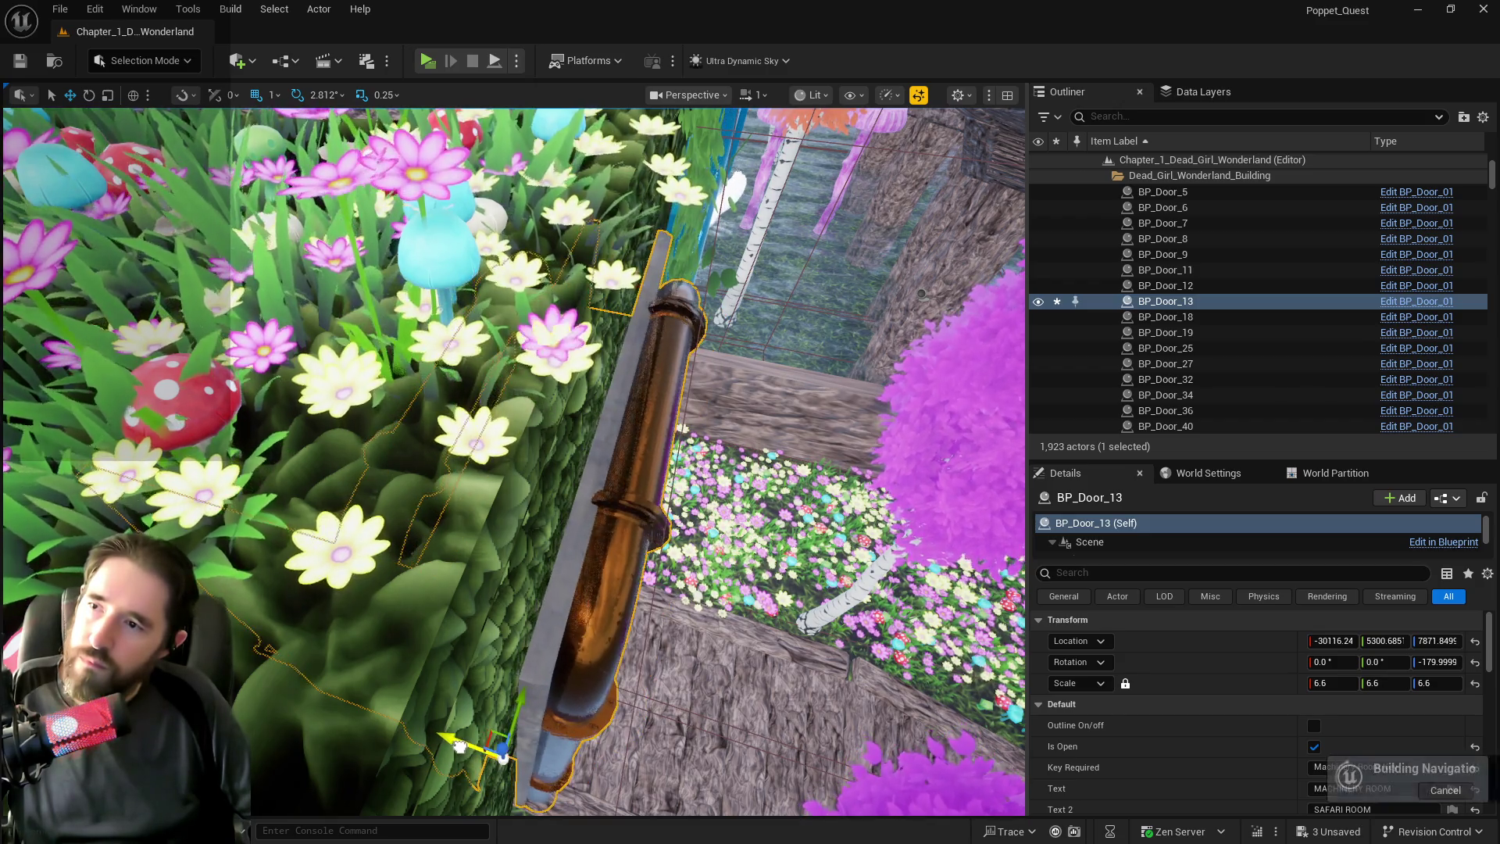
{"action": "scroll", "coordinate": [455, 746], "scroll_direction": "up", "scroll_amount": 3}
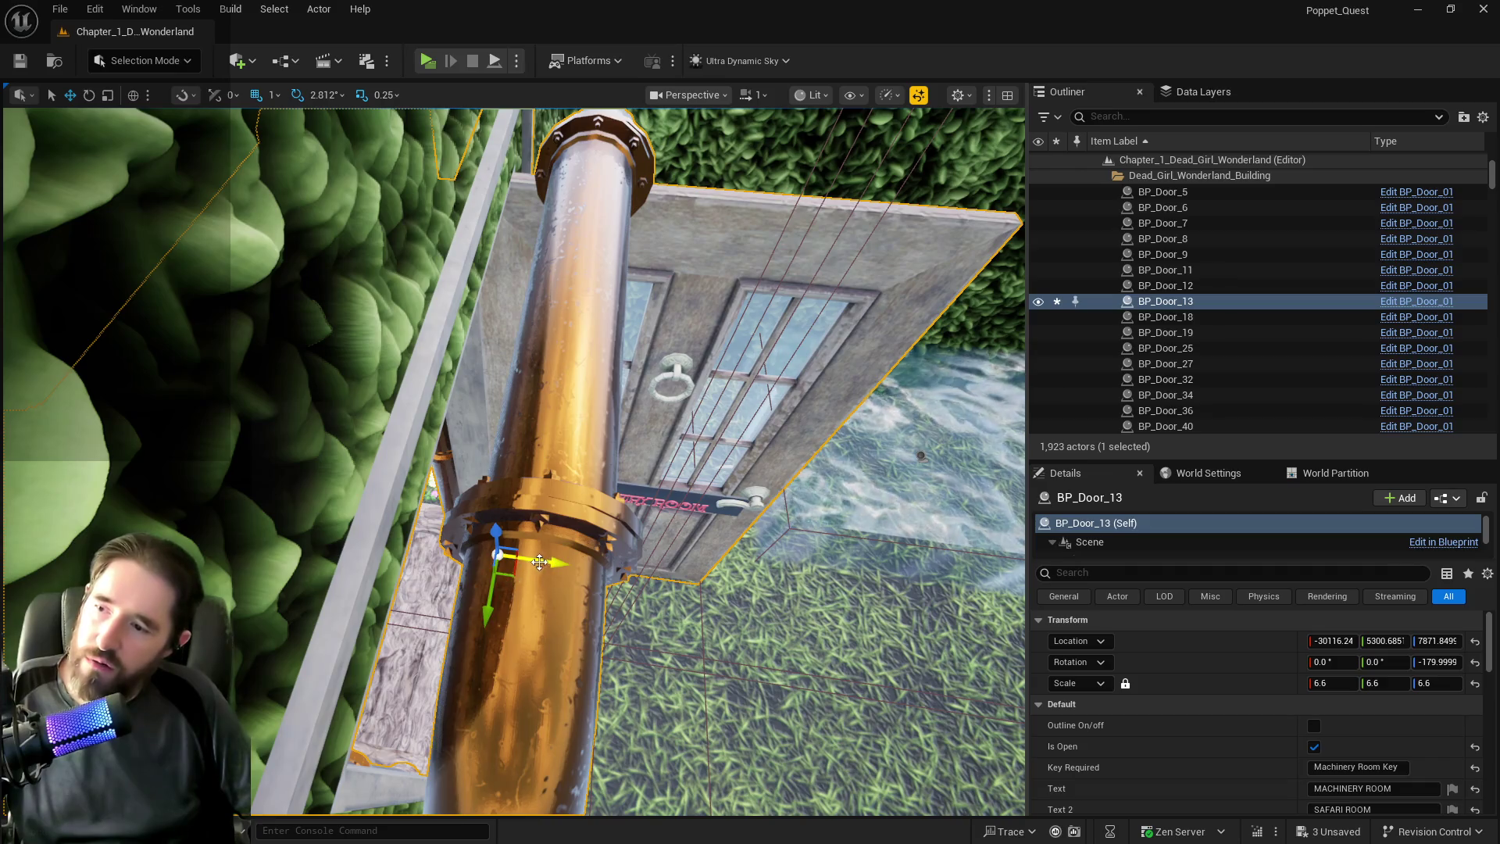
{"action": "left_click_drag", "start_coordinate": [539, 562], "coordinate": [549, 562]}
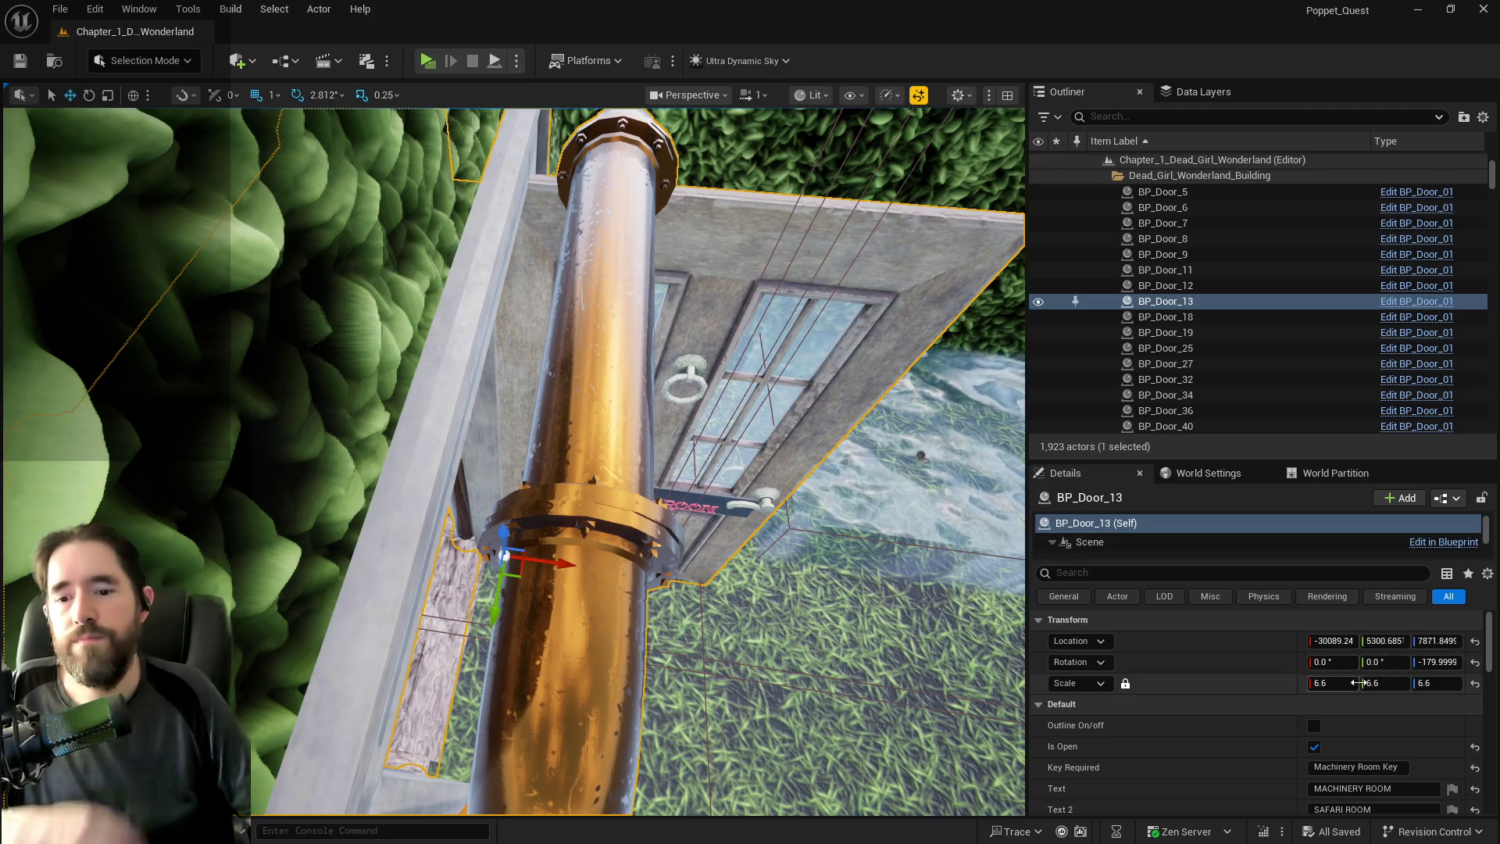
{"action": "left_click", "coordinate": [1314, 746]}
{"action": "key", "text": "w"}
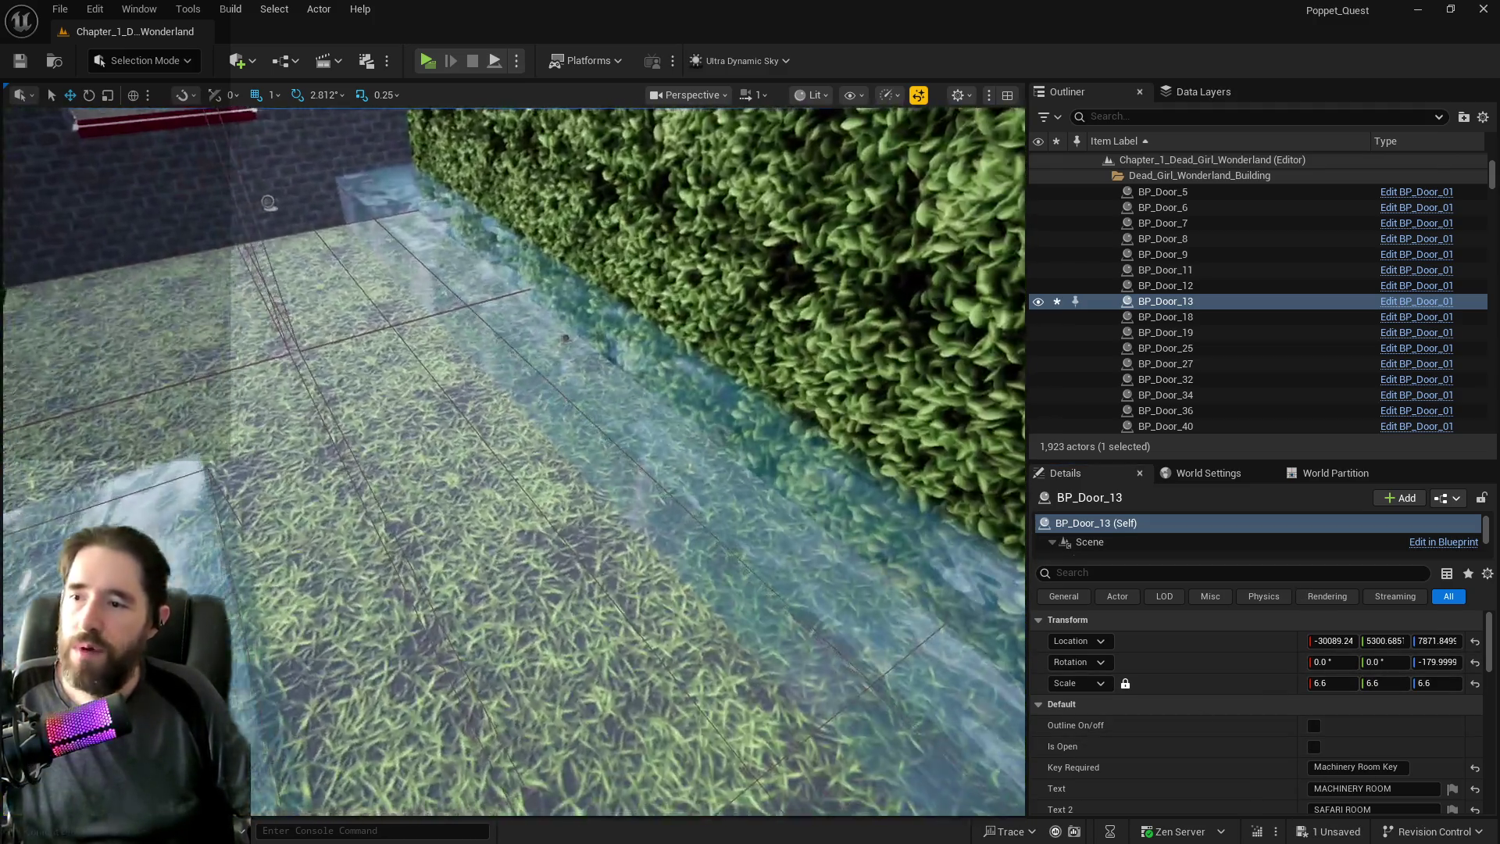
{"action": "left_click", "coordinate": [565, 337]}
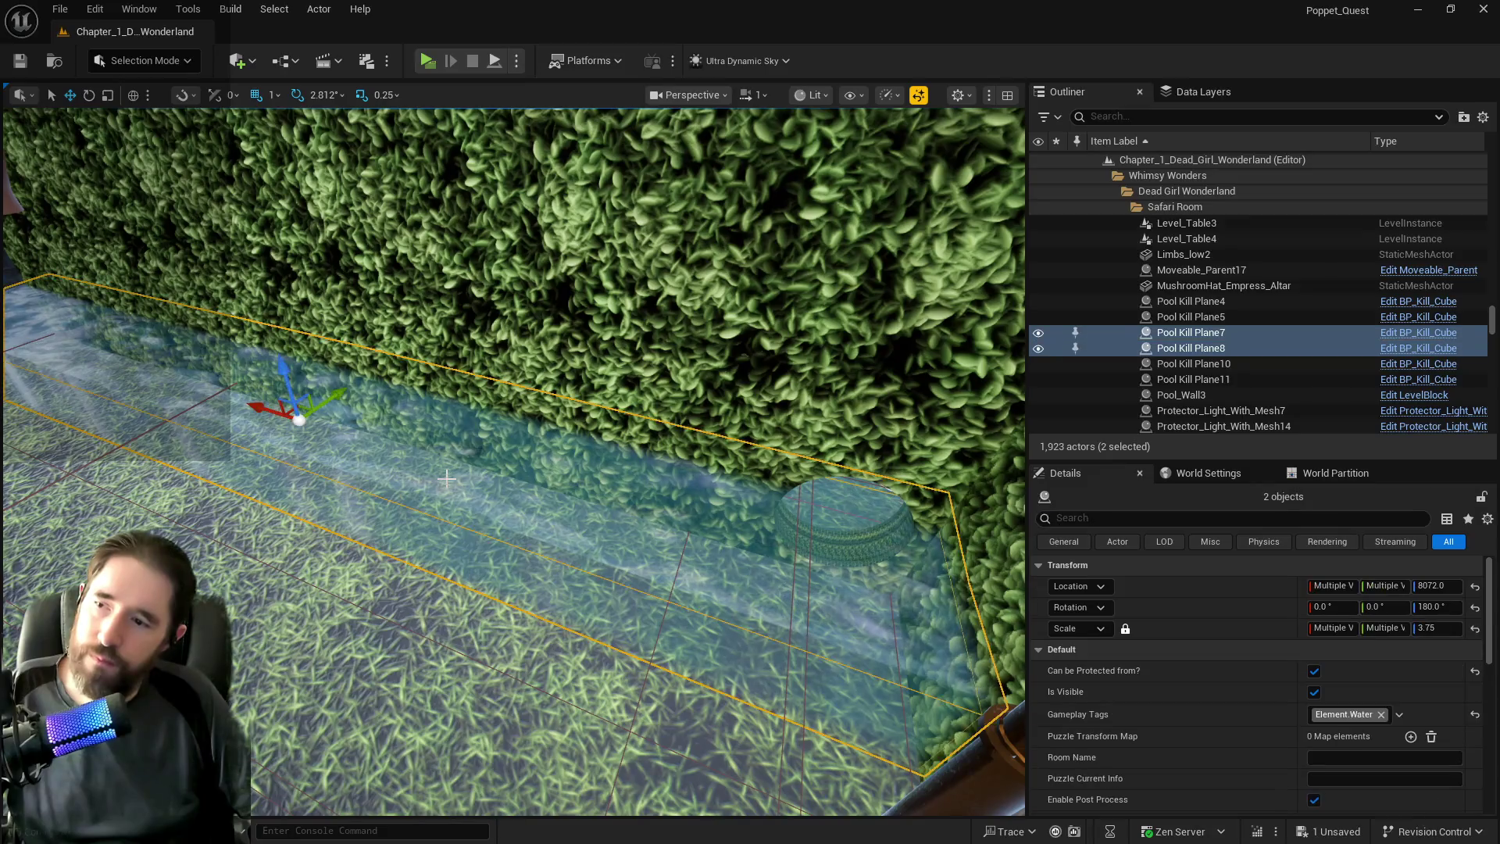
File both kill planes under Safari_Machinery_Room via Move To, searching 'machin'.
{"action": "key", "text": "a"}
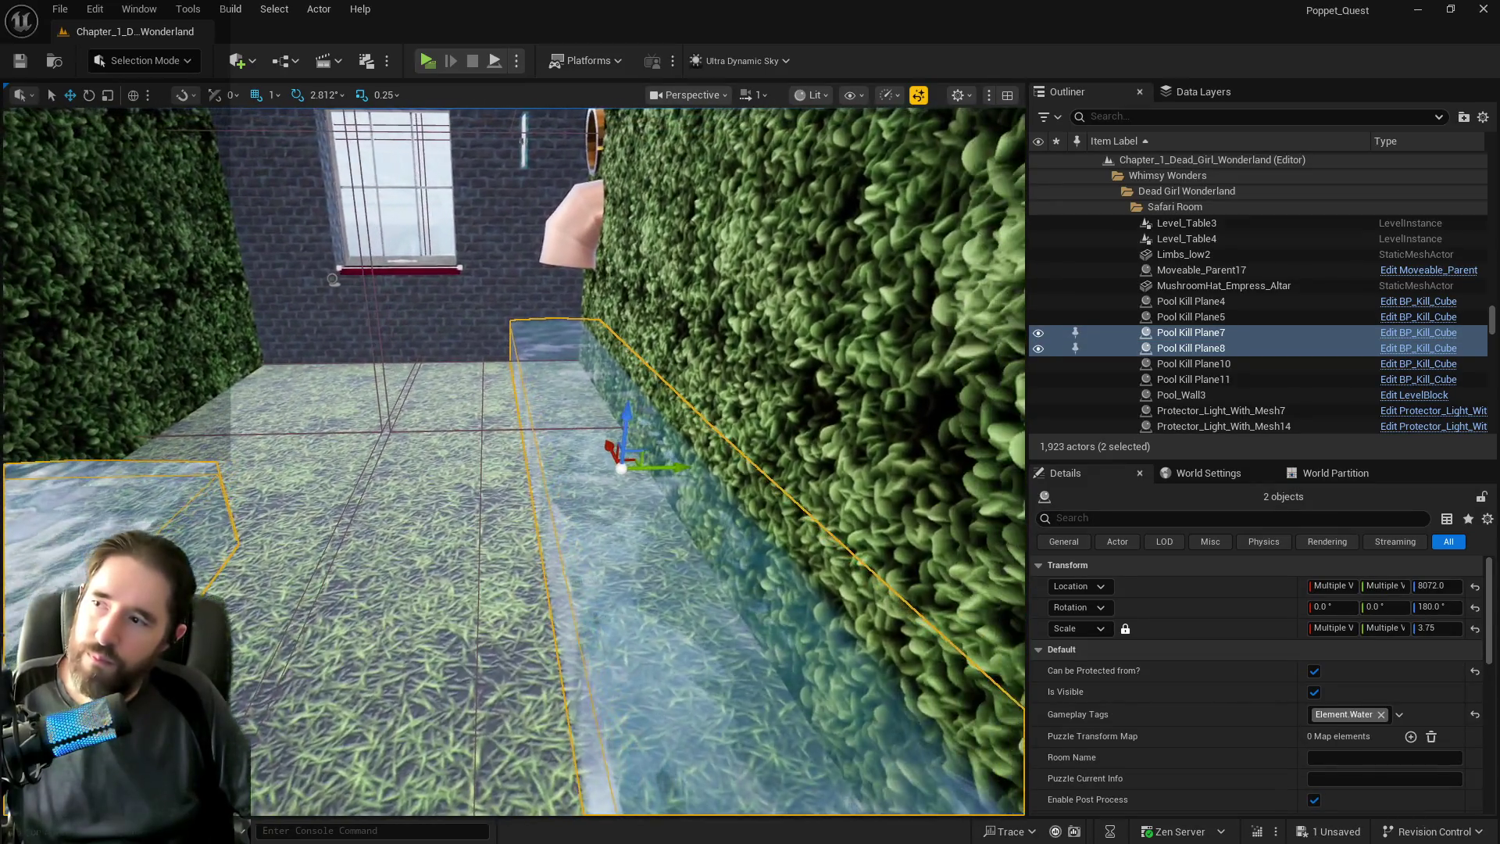
{"action": "right_click", "coordinate": [1169, 348]}
{"action": "mouse_move", "coordinate": [1169, 349]}
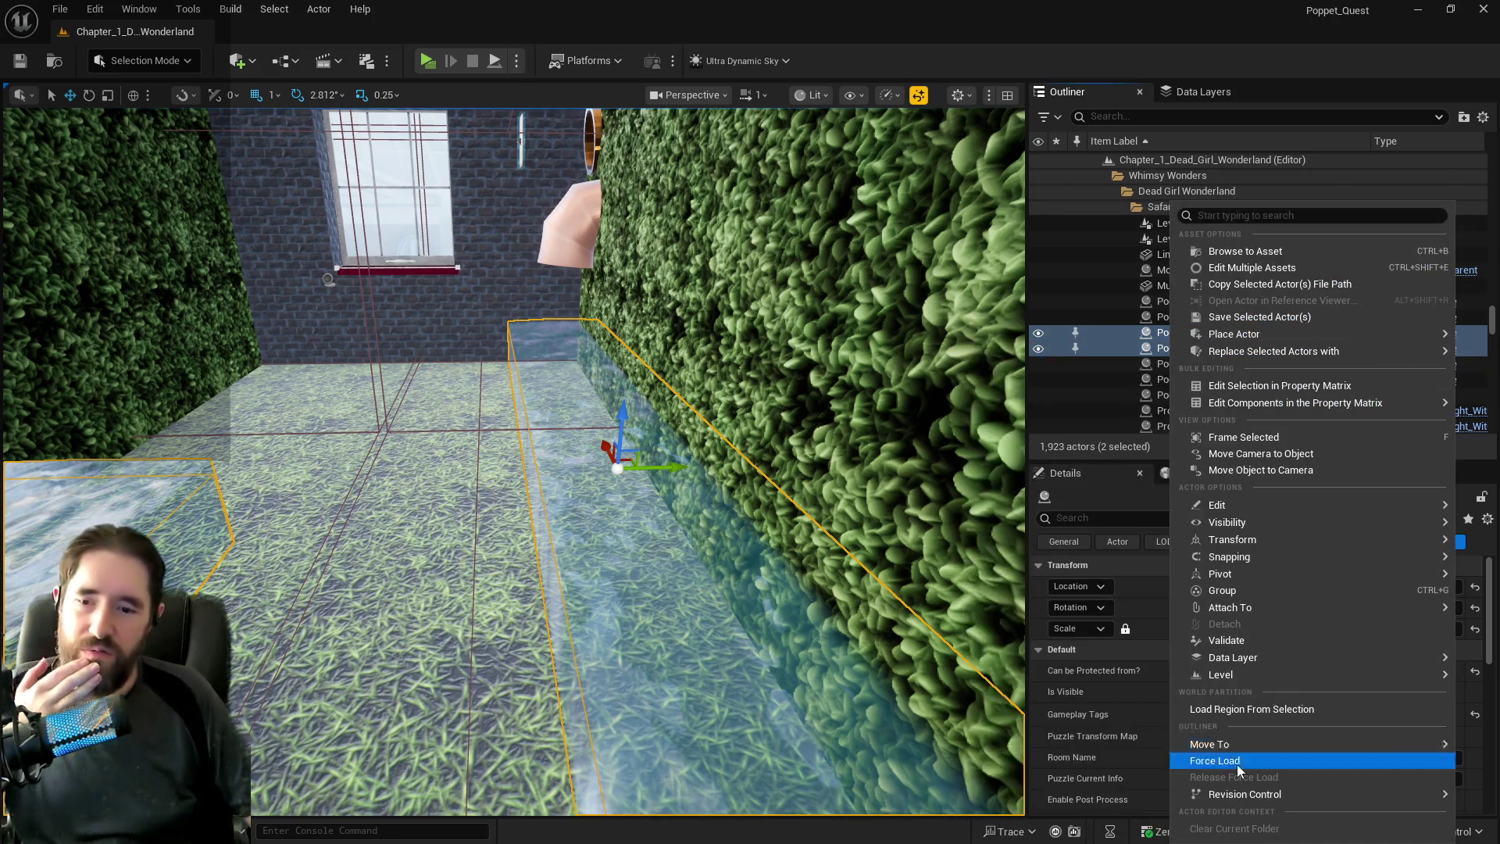
{"action": "mouse_move", "coordinate": [1212, 743]}
{"action": "type", "text": "machin"}
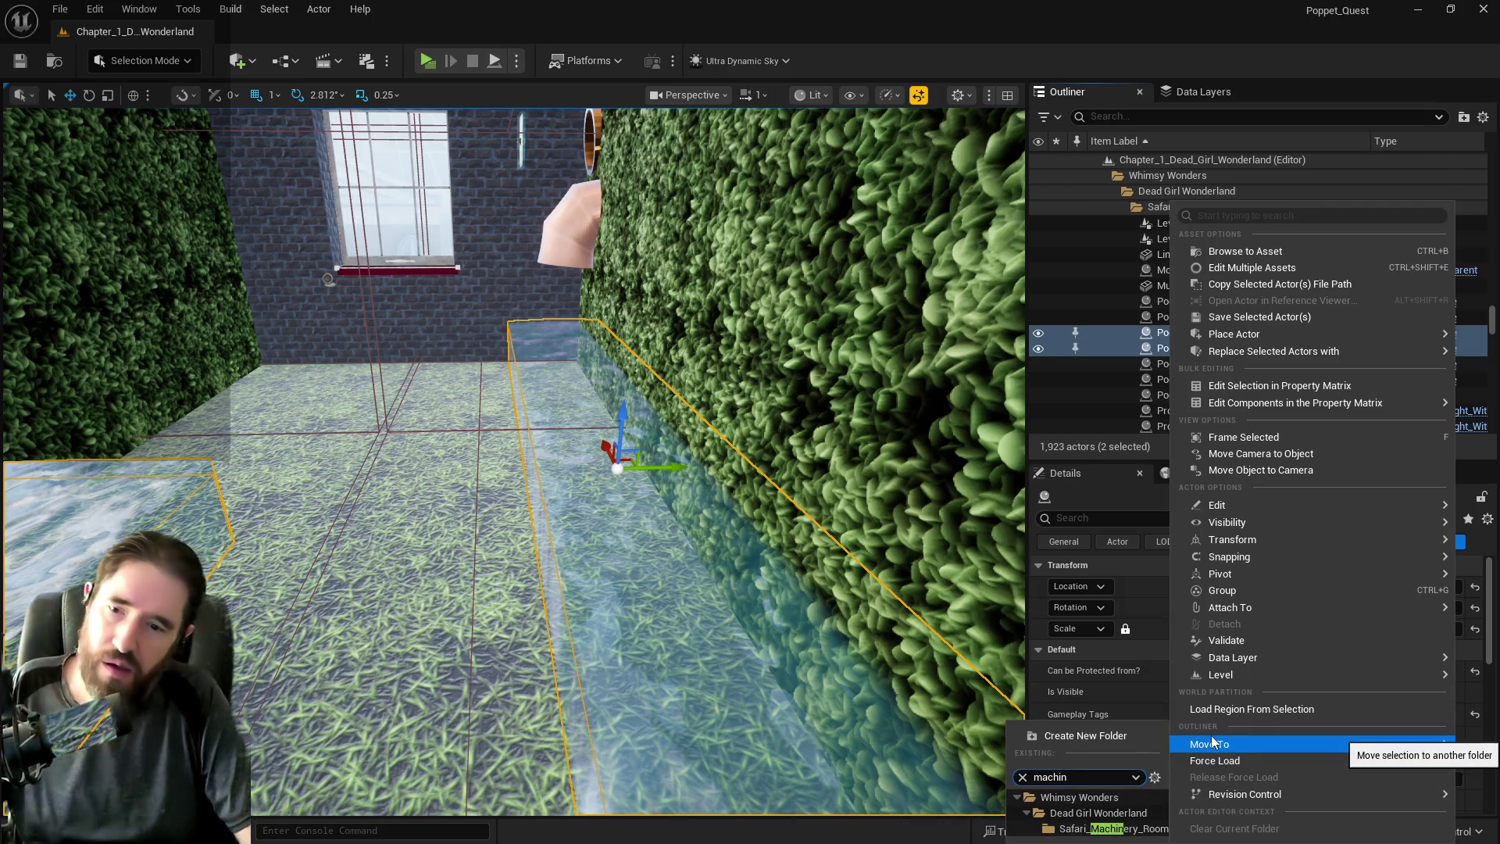
{"action": "left_click", "coordinate": [1092, 828]}
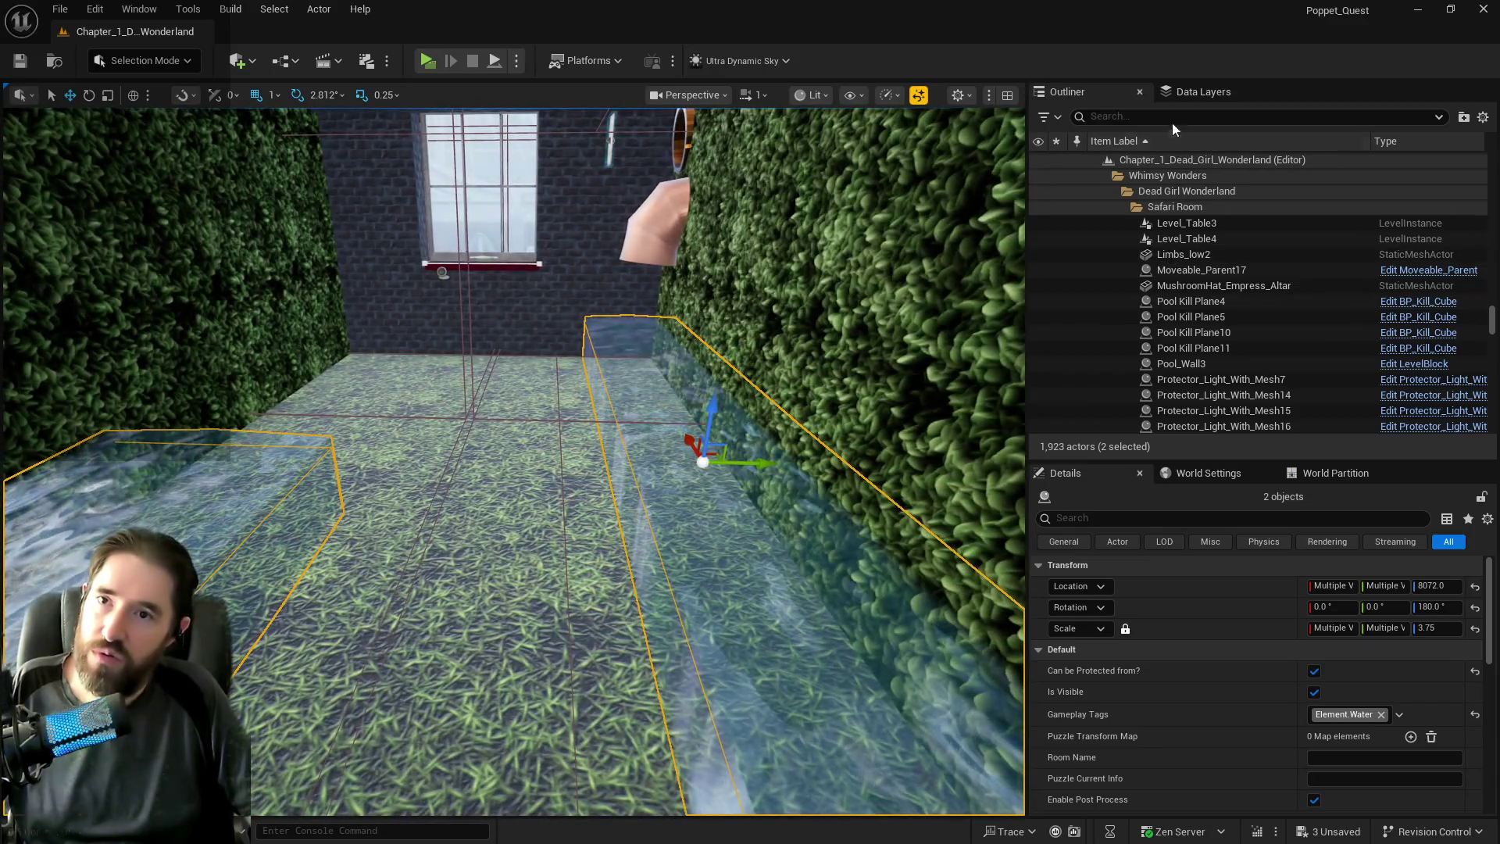
{"action": "left_click", "coordinate": [1179, 97]}
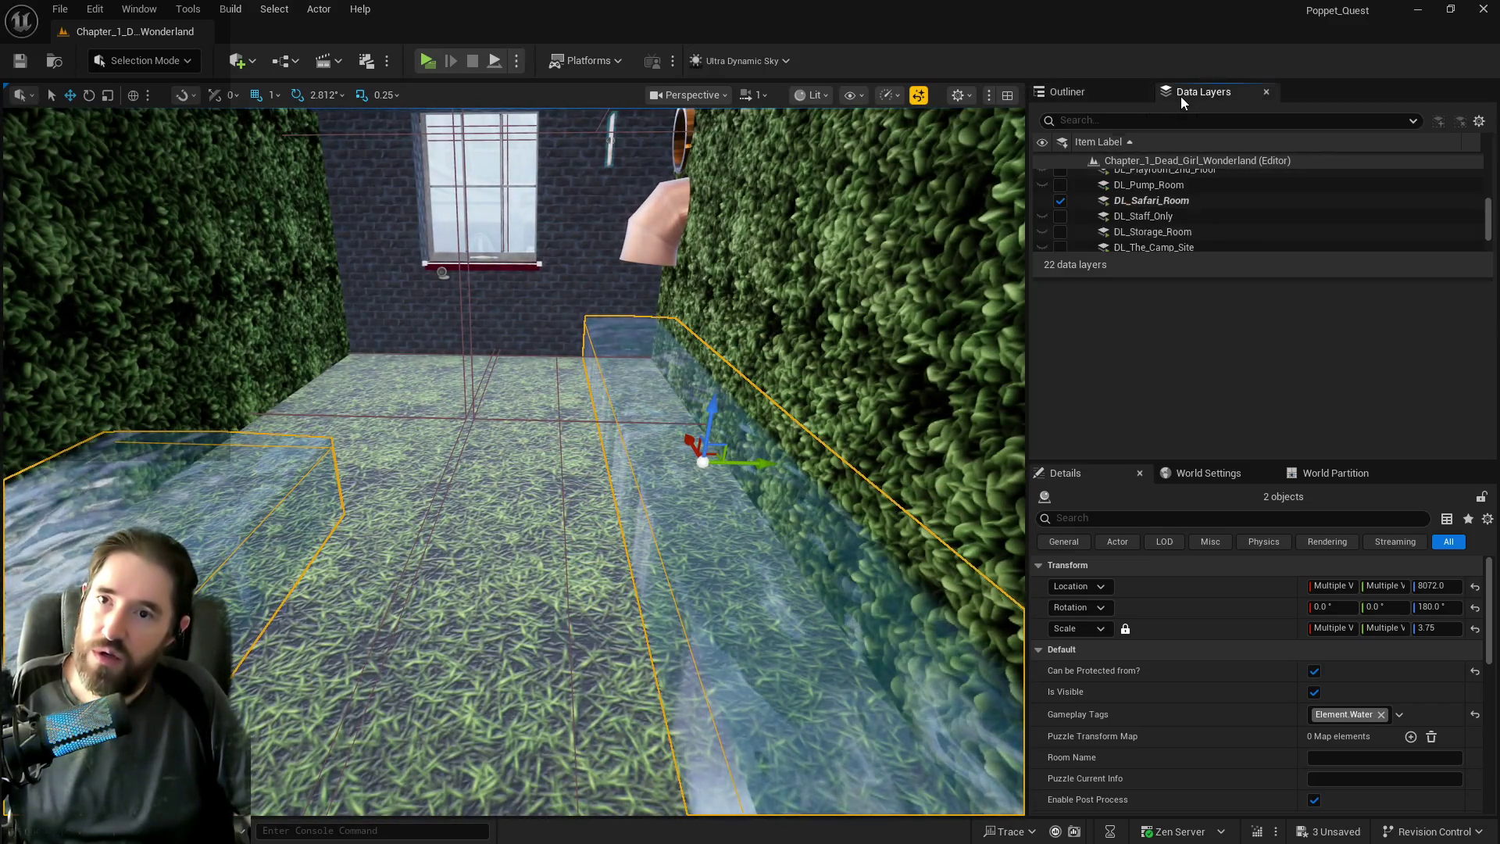
Unload the DL_Safari_Room data layer and select DL_Machinery_Room.
{"action": "left_click", "coordinate": [1060, 201]}
{"action": "scroll", "coordinate": [1095, 211], "scroll_direction": "down", "scroll_amount": 3}
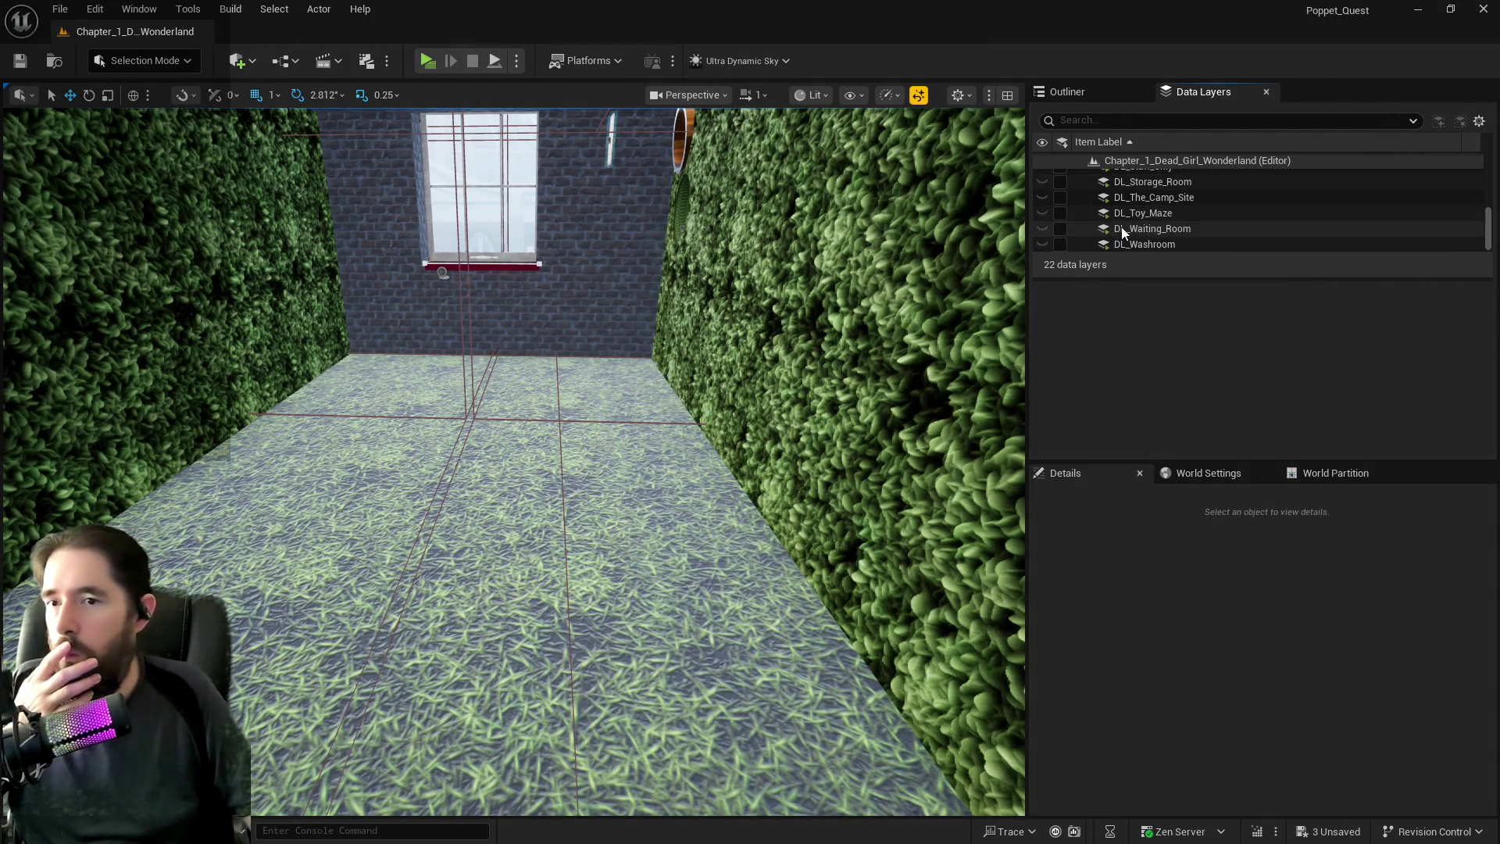
{"action": "scroll", "coordinate": [1124, 243], "scroll_direction": "up", "scroll_amount": 8}
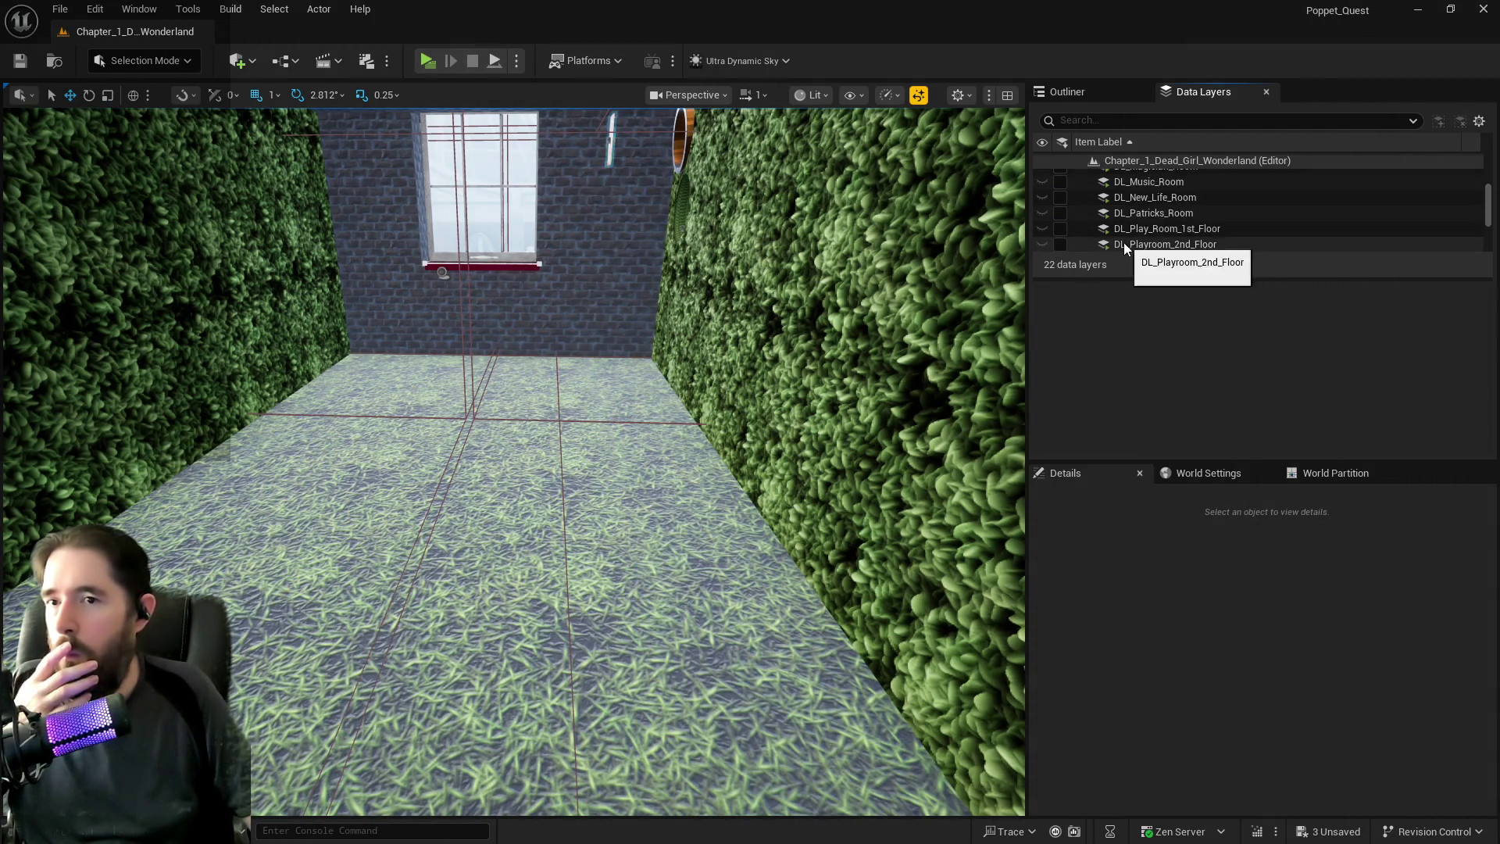
{"action": "scroll", "coordinate": [1123, 242], "scroll_direction": "down", "scroll_amount": 2}
{"action": "left_click", "coordinate": [1164, 201]}
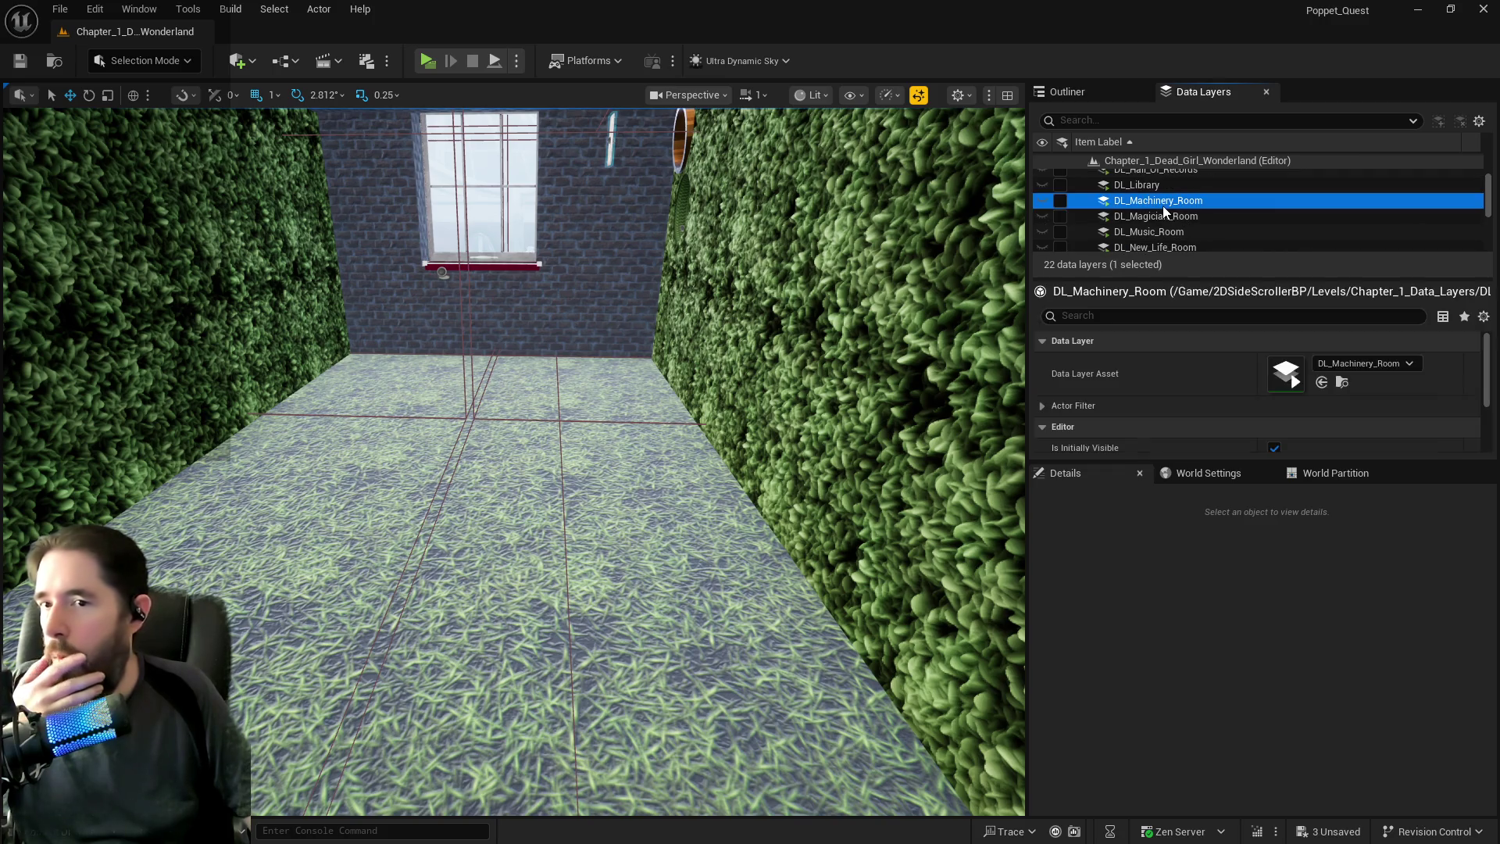
{"action": "right_click", "coordinate": [1163, 205]}
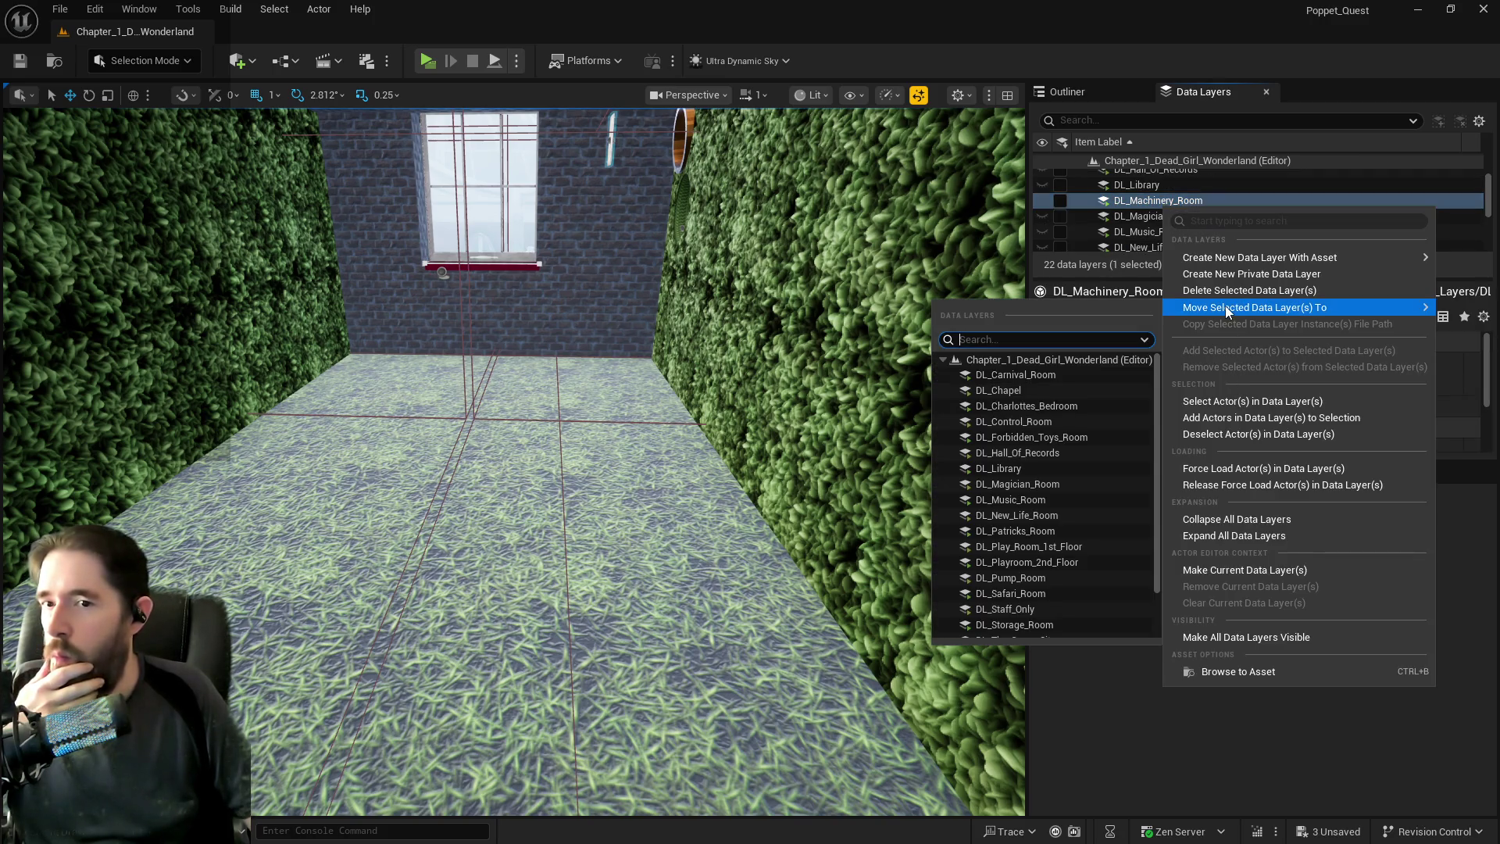
{"action": "left_click", "coordinate": [1128, 161]}
{"action": "left_click", "coordinate": [1095, 86]}
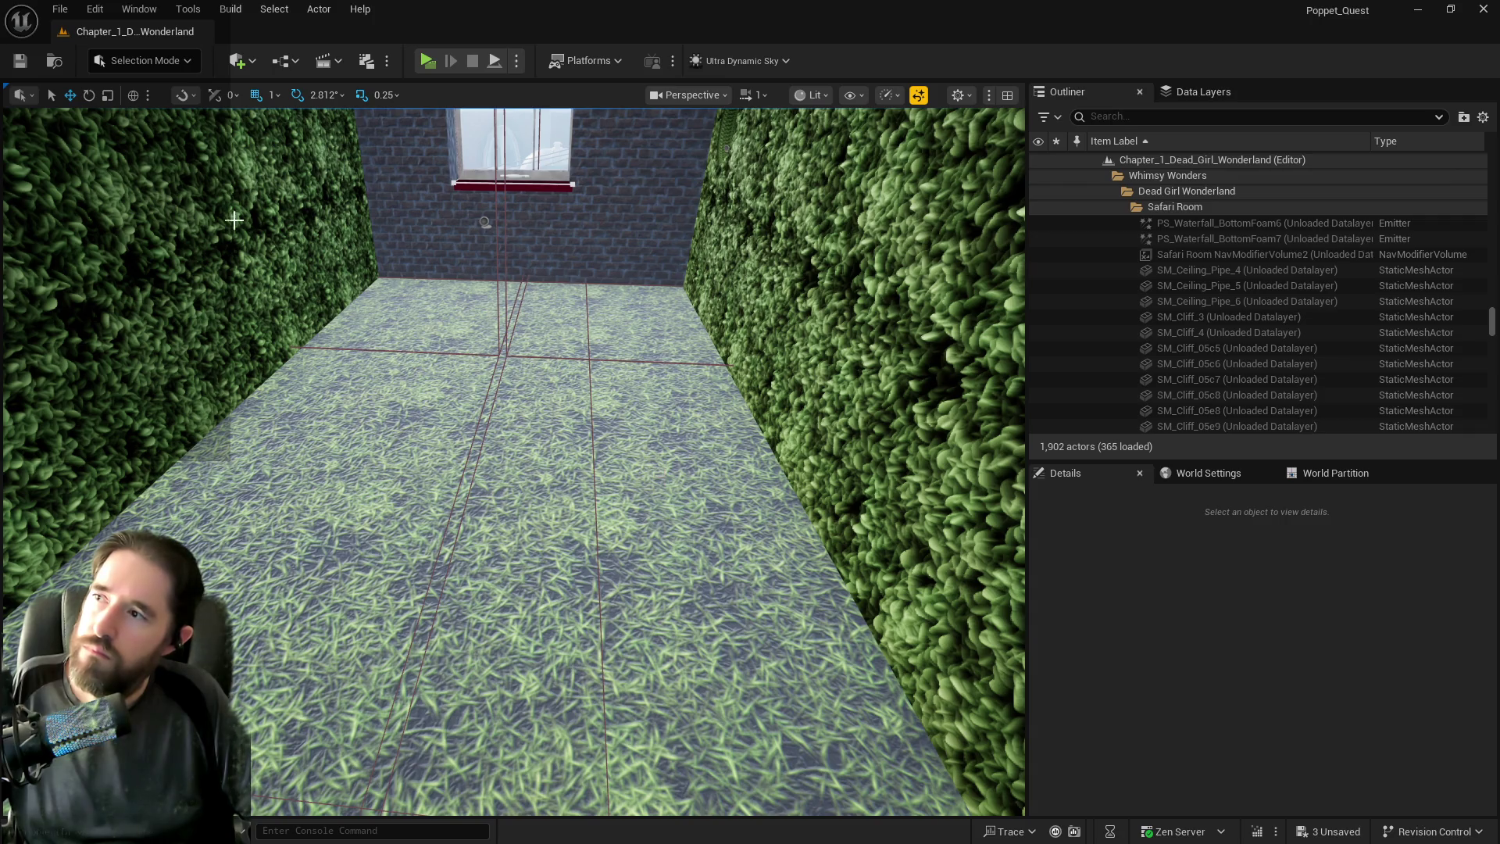
Load the DL_Machinery_Room layer and fly the view toward the machinery room.
{"action": "left_click", "coordinate": [61, 9]}
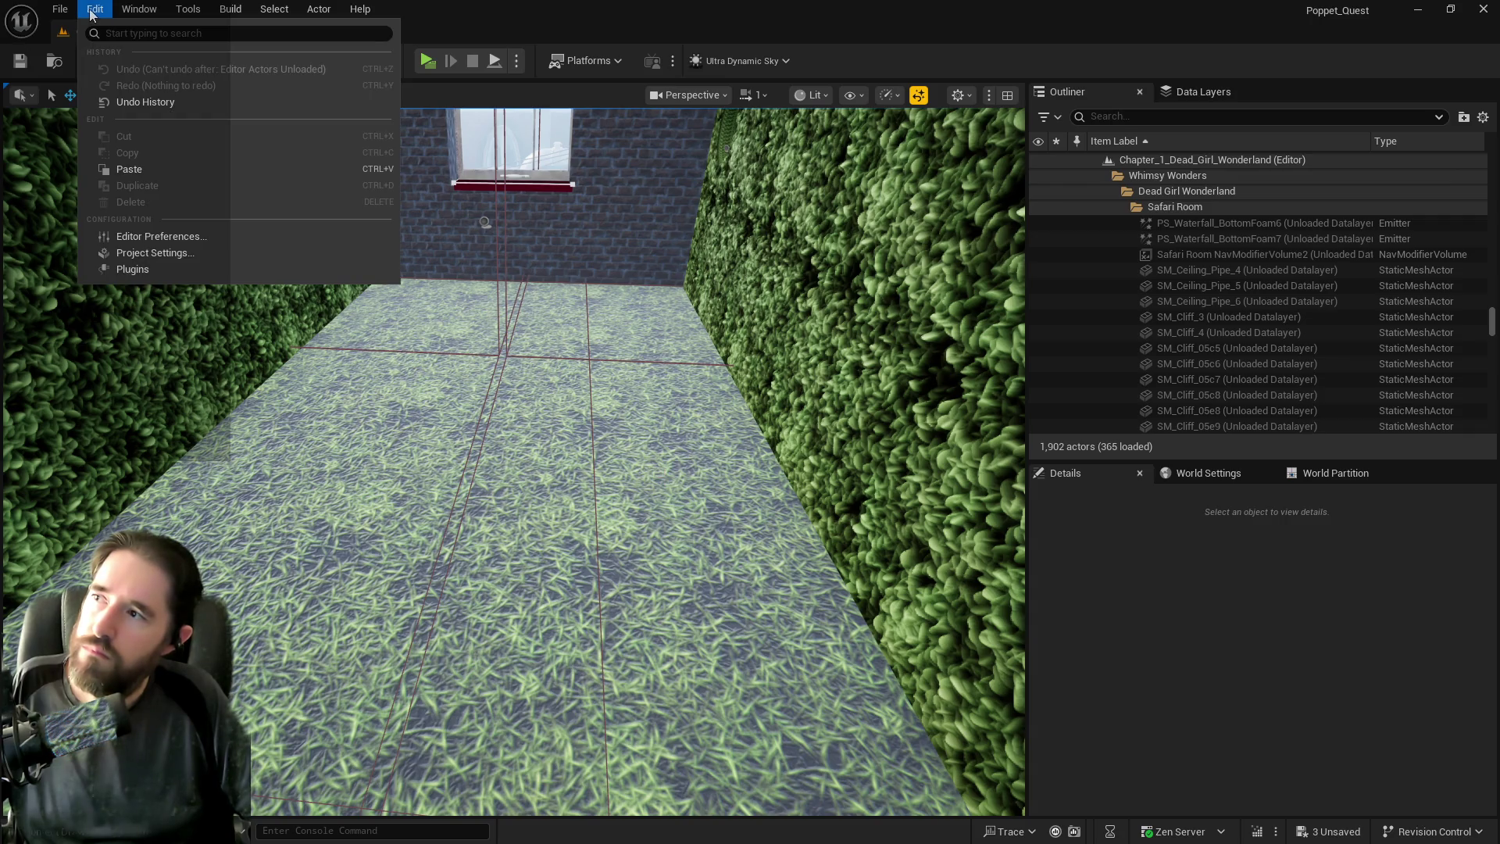
{"action": "left_click", "coordinate": [177, 94]}
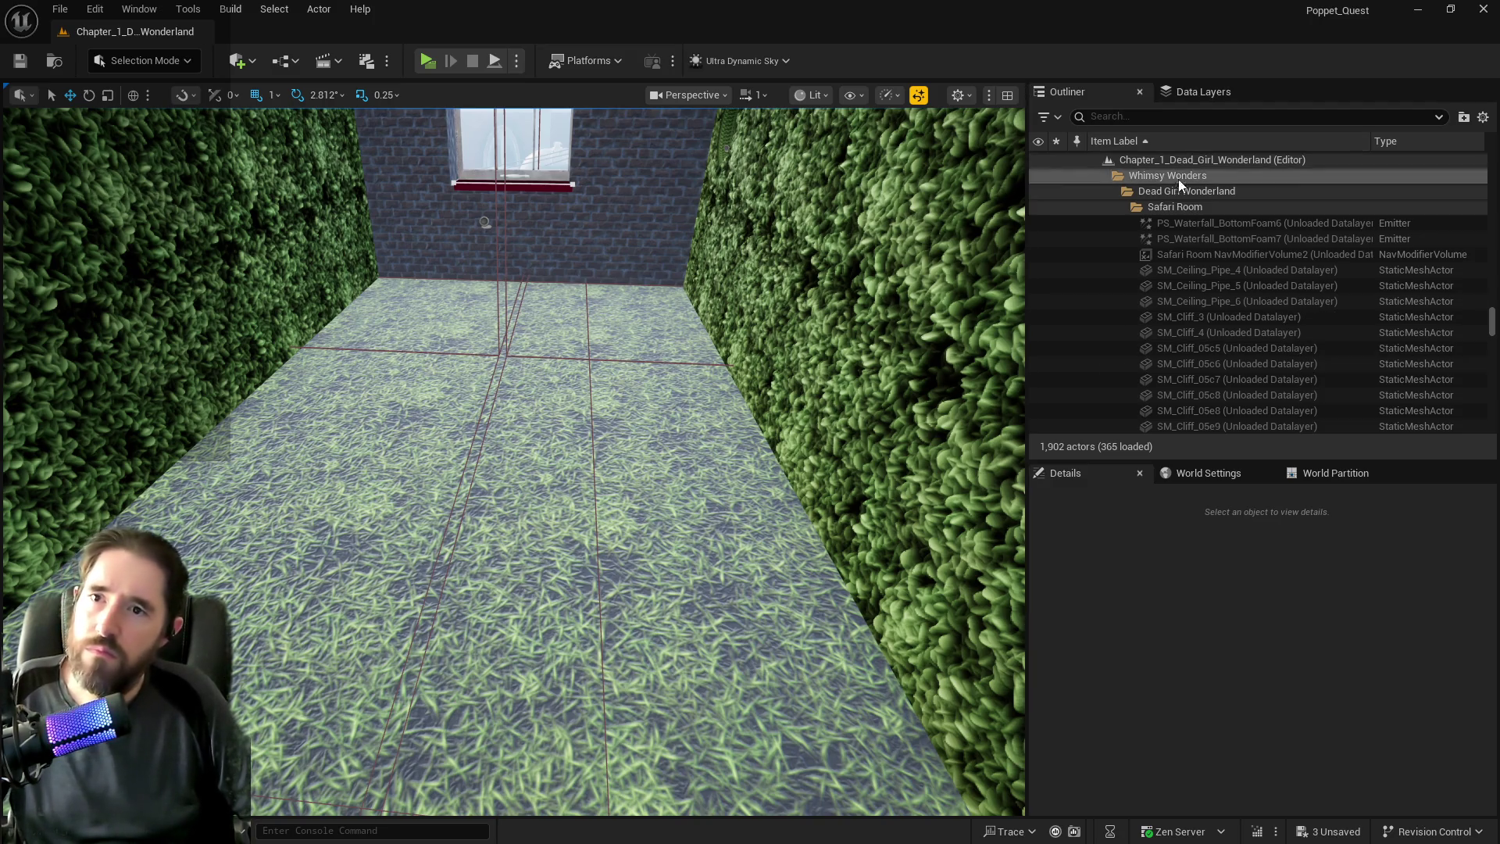
{"action": "left_click", "coordinate": [1193, 92]}
{"action": "left_click", "coordinate": [1060, 201]}
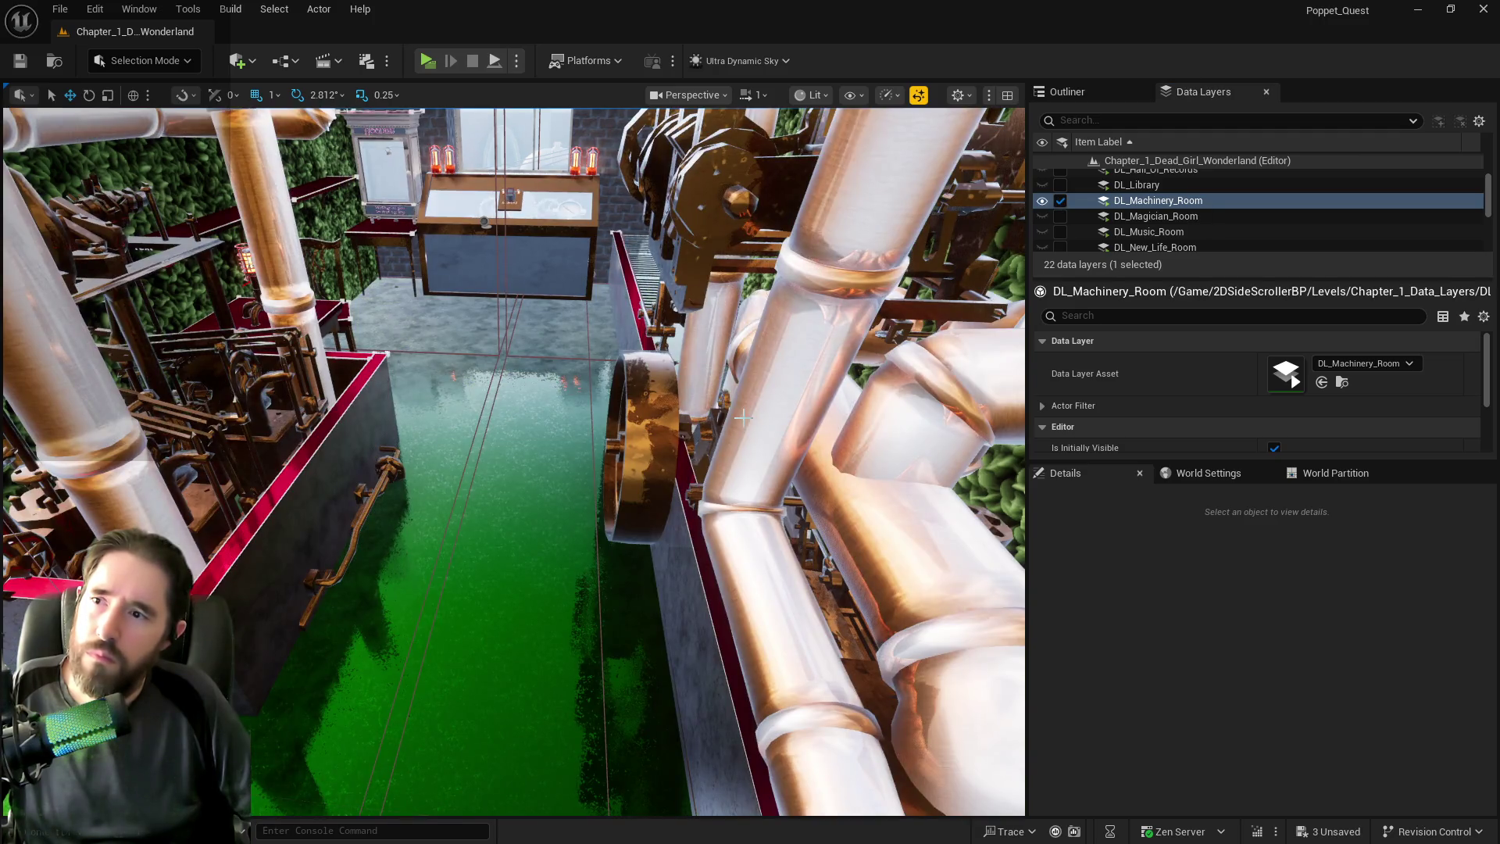
{"action": "left_click_drag", "start_coordinate": [743, 417], "coordinate": [1012, 171]}
Search the Outliner for 'water', then 'kill', to find the pool kill planes.
{"action": "left_click", "coordinate": [1073, 90]}
{"action": "left_click", "coordinate": [1093, 118]}
{"action": "type", "text": "water"}
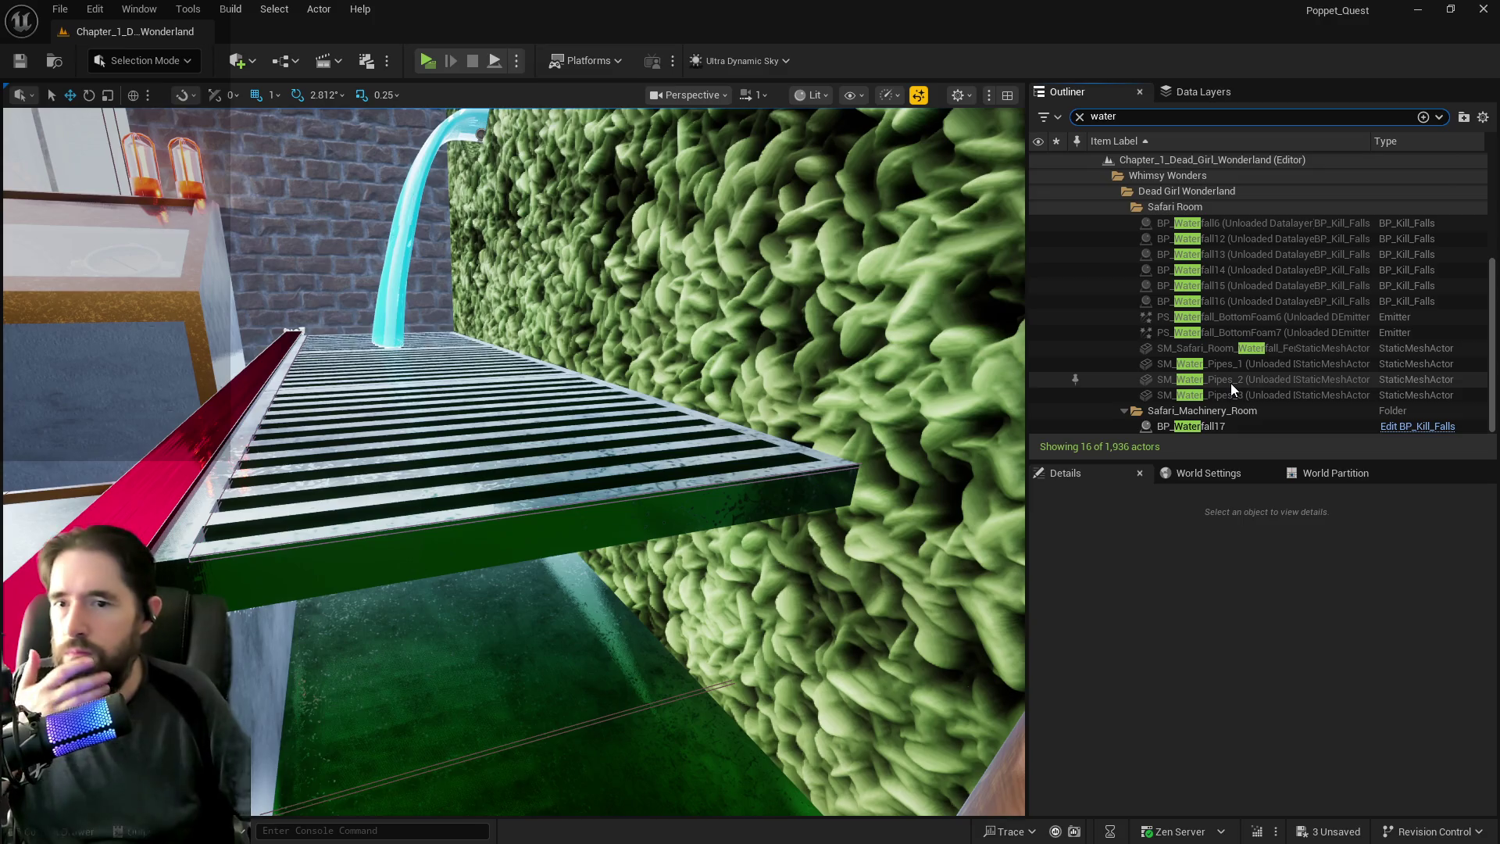
{"action": "scroll", "coordinate": [1231, 383], "scroll_direction": "up", "scroll_amount": 2}
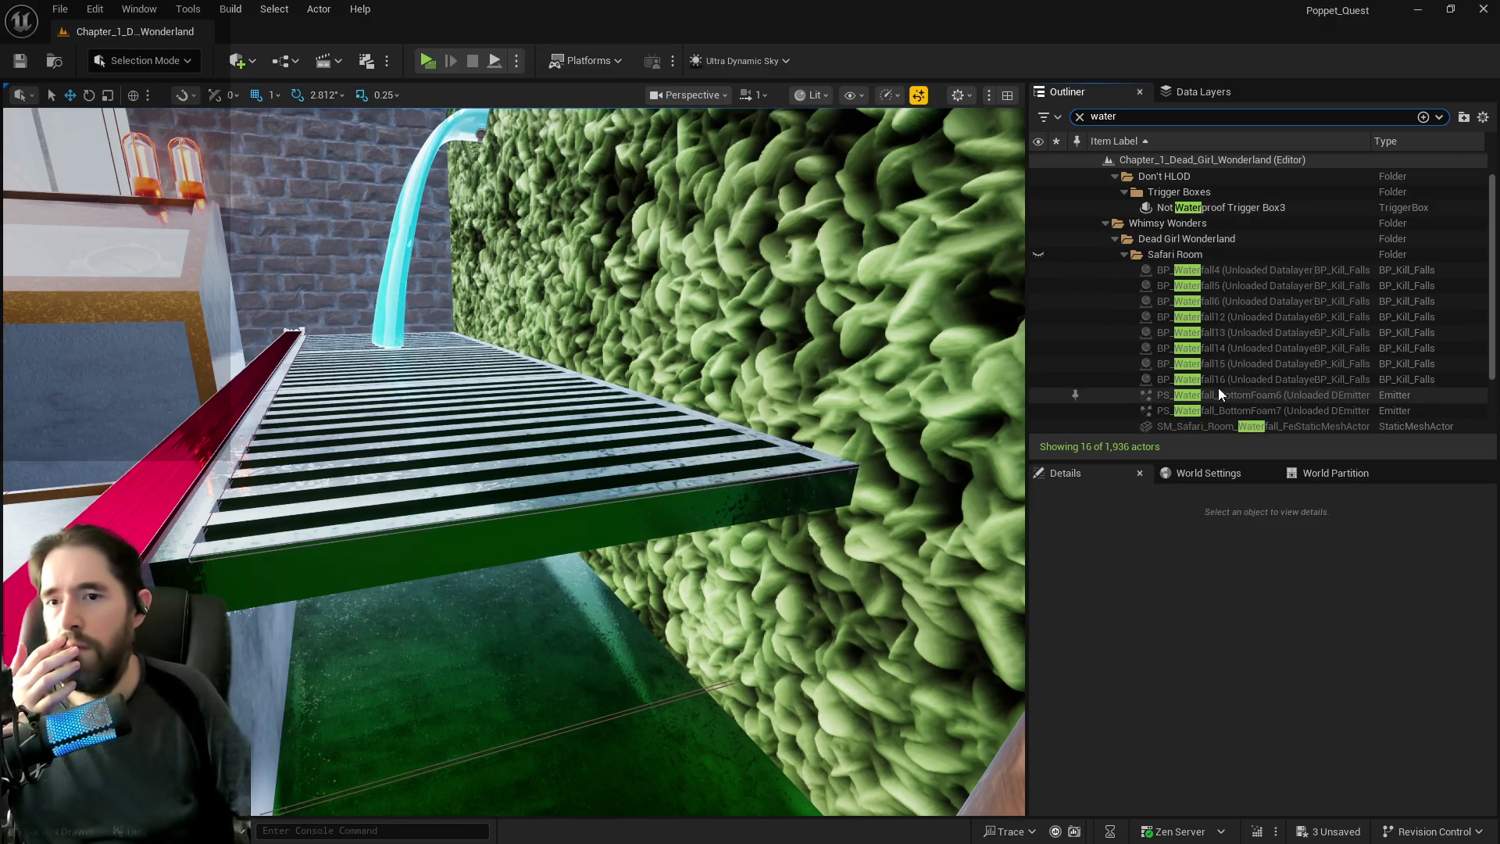
{"action": "scroll", "coordinate": [1219, 392], "scroll_direction": "down", "scroll_amount": 3}
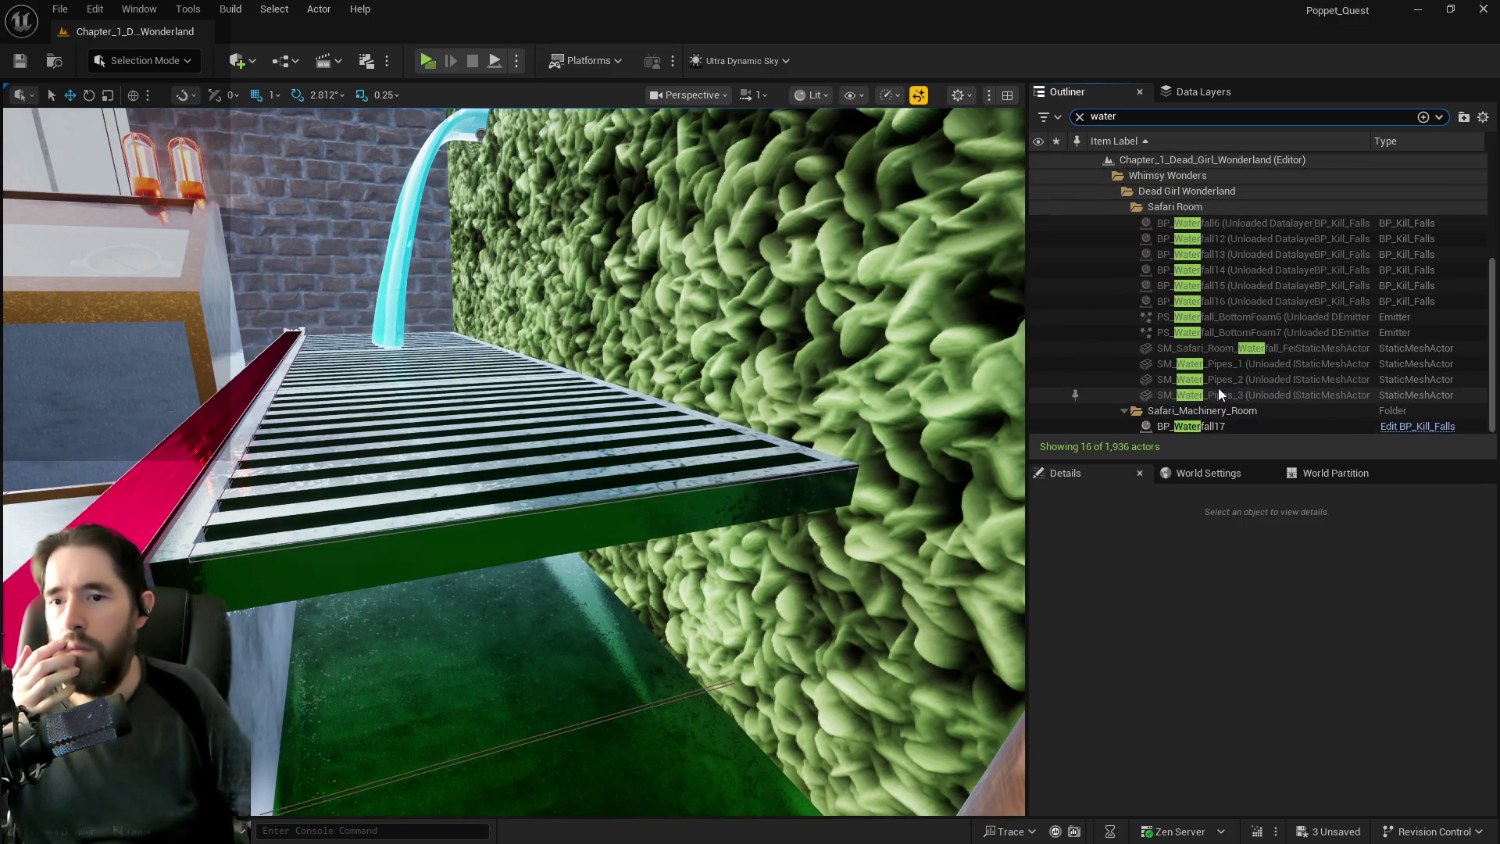
{"action": "scroll", "coordinate": [1198, 189], "scroll_direction": "up", "scroll_amount": 1}
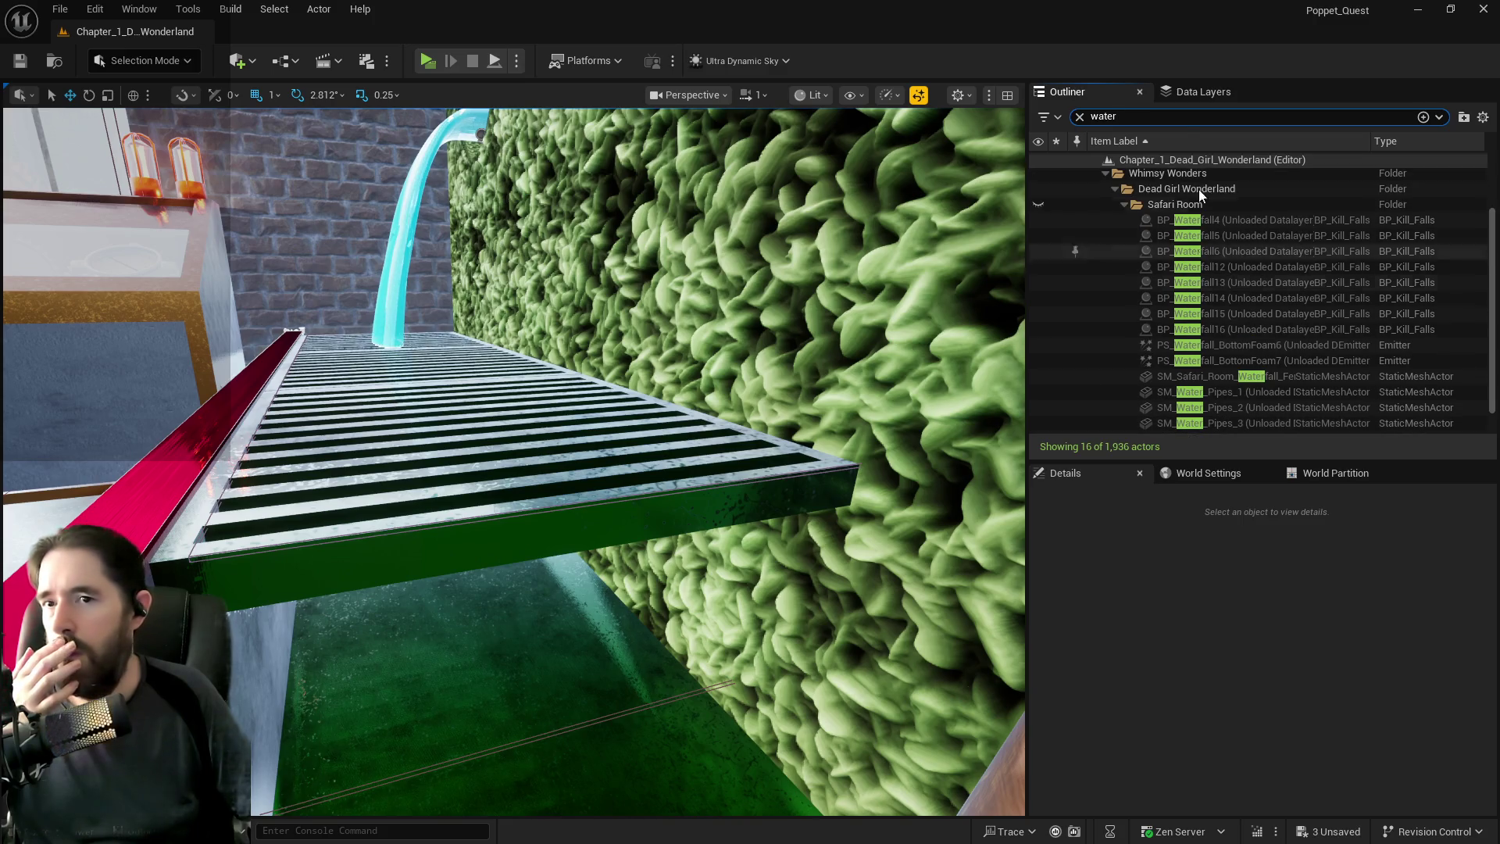
{"action": "type", "text": "kill"}
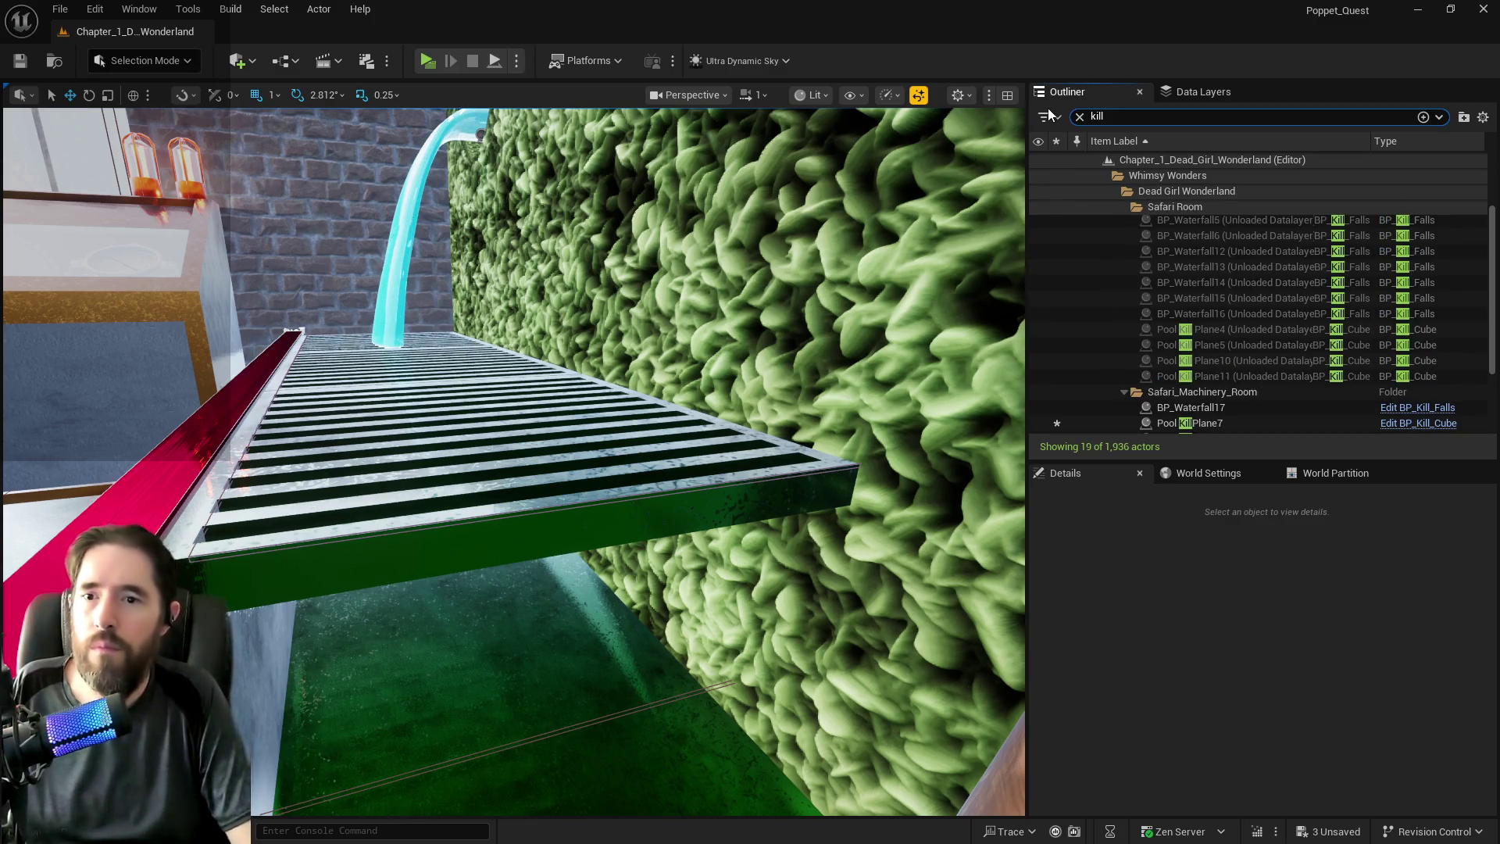
{"action": "scroll", "coordinate": [1239, 350], "scroll_direction": "down", "scroll_amount": 2}
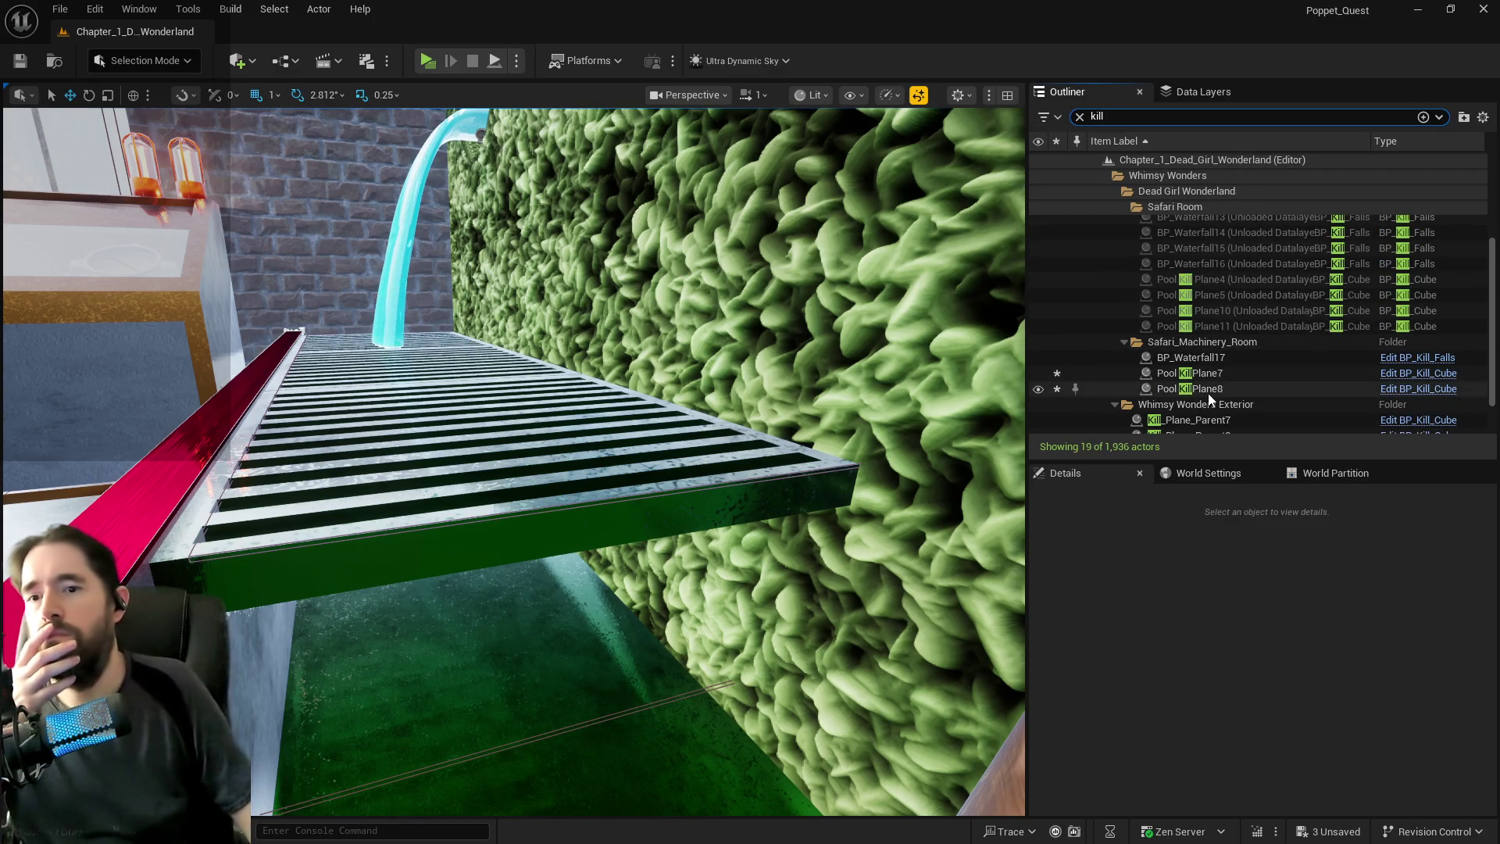
Focus the view on Pool Kill Plane8 and Plane7, then select both.
{"action": "double_click", "coordinate": [1204, 391]}
{"action": "left_click_drag", "start_coordinate": [593, 469], "coordinate": [594, 468]}
{"action": "left_click_drag", "start_coordinate": [925, 417], "coordinate": [925, 416]}
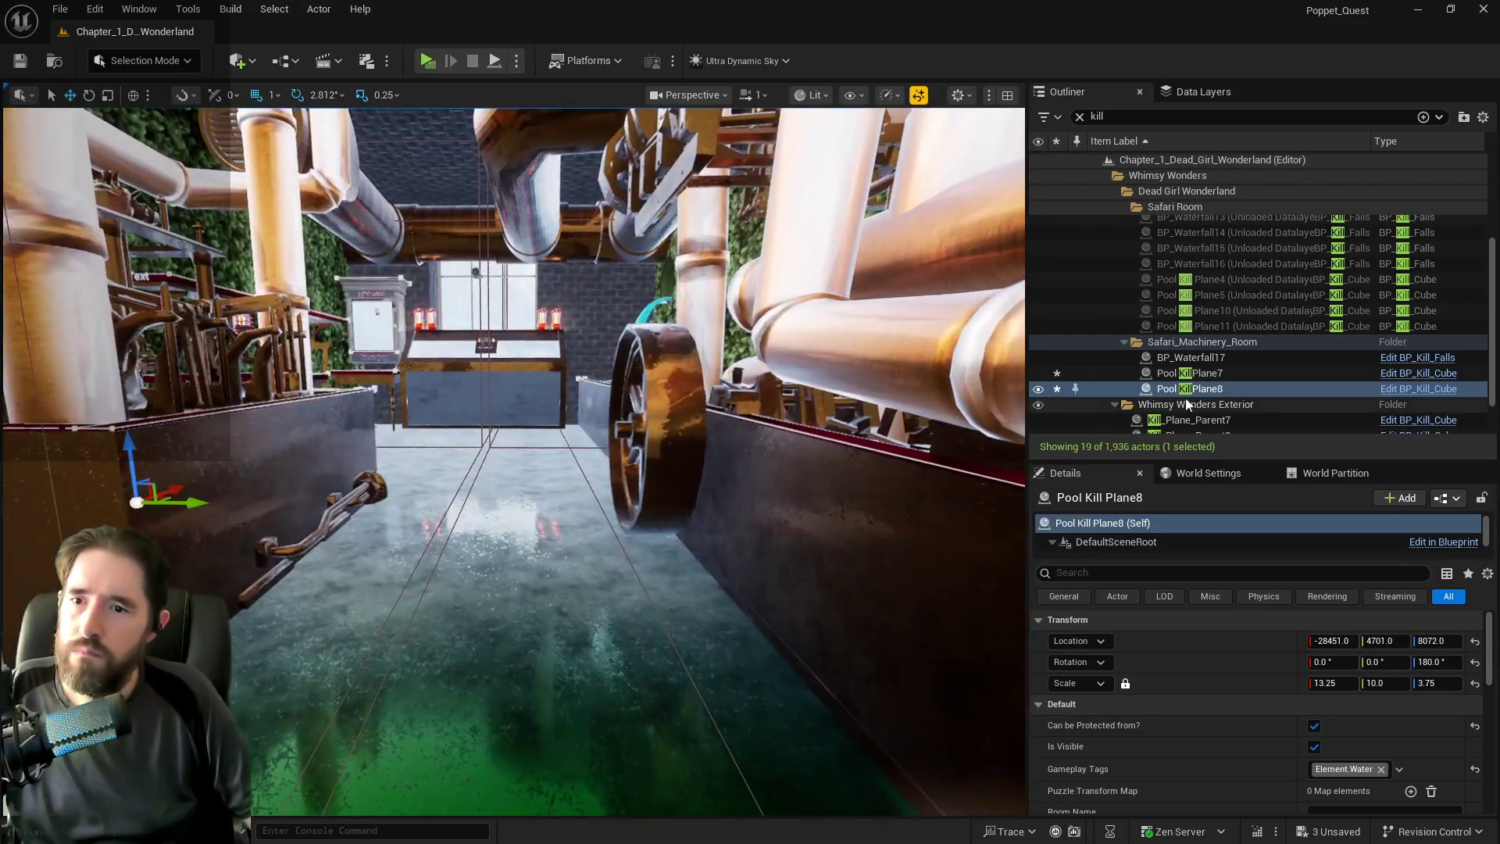
{"action": "double_click", "coordinate": [1176, 373]}
{"action": "mouse_move", "coordinate": [547, 469]}
{"action": "left_mouse_down"}
{"action": "mouse_move", "coordinate": [547, 547]}
{"action": "mouse_move", "coordinate": [547, 468]}
{"action": "mouse_move", "coordinate": [352, 484]}
{"action": "mouse_move", "coordinate": [547, 508]}
{"action": "mouse_move", "coordinate": [563, 437]}
{"action": "left_mouse_up"}
{"action": "left_click", "coordinate": [1161, 389], "text": "ctrl"}
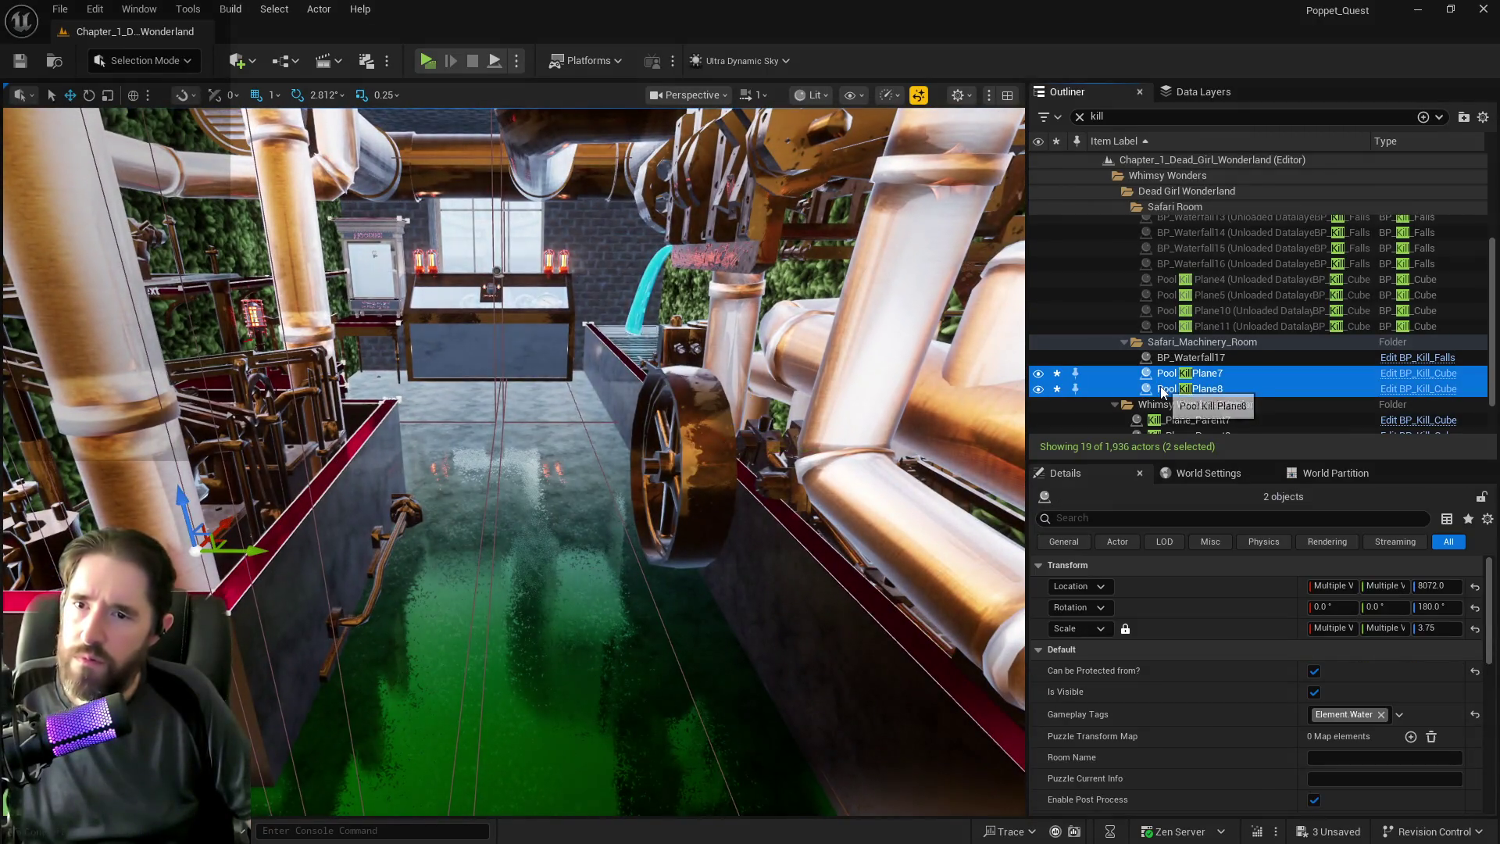
{"action": "left_click", "coordinate": [1381, 715]}
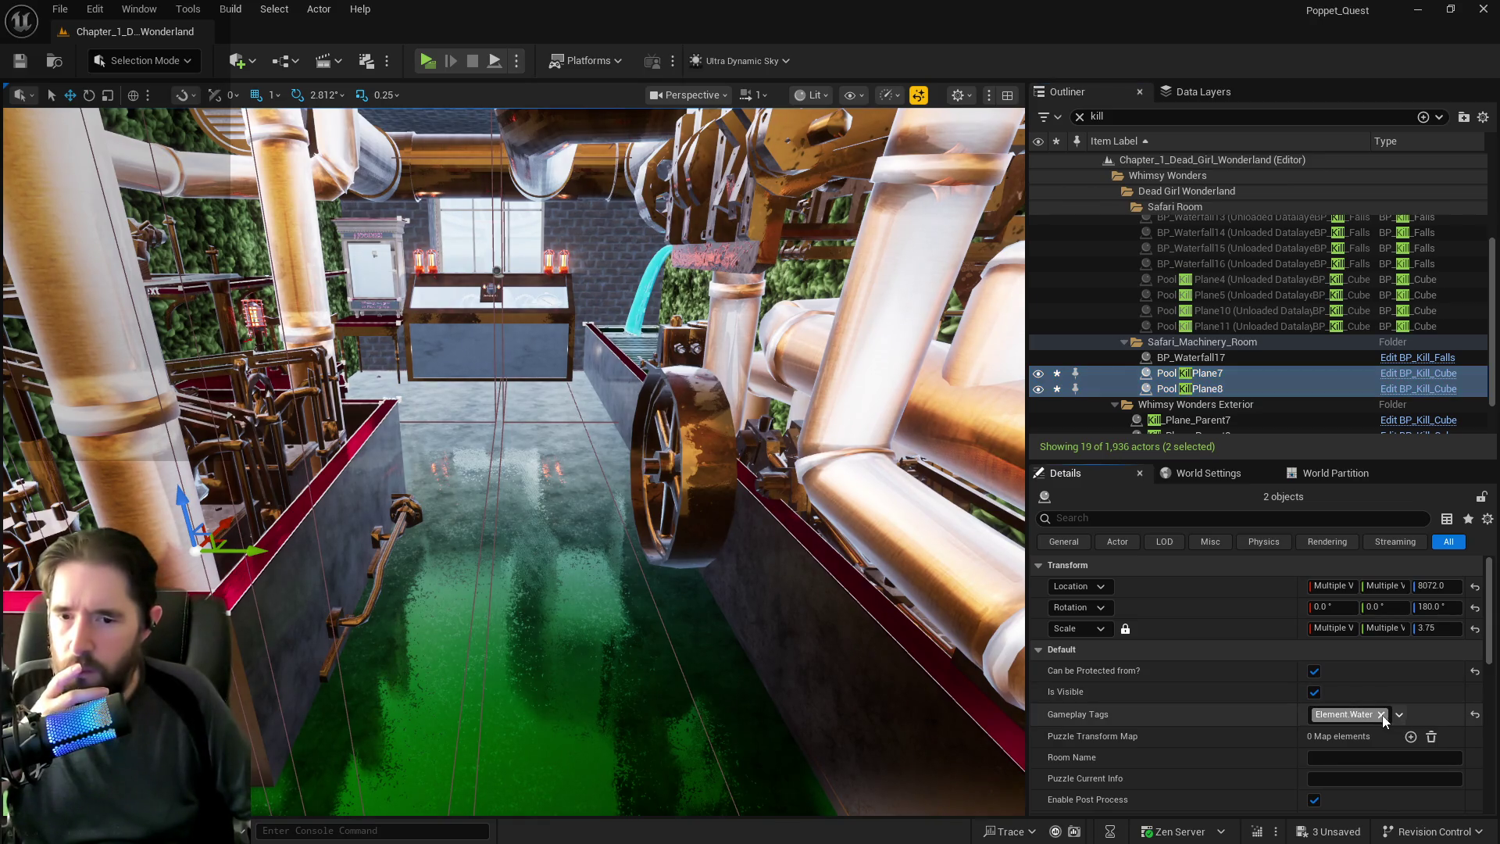
{"action": "mouse_move", "coordinate": [547, 468]}
{"action": "left_mouse_down"}
{"action": "mouse_move", "coordinate": [625, 457]}
{"action": "mouse_move", "coordinate": [547, 469]}
{"action": "left_mouse_up"}
{"action": "mouse_move", "coordinate": [800, 616]}
{"action": "left_mouse_down"}
{"action": "mouse_move", "coordinate": [781, 613]}
{"action": "mouse_move", "coordinate": [800, 616]}
{"action": "left_mouse_up"}
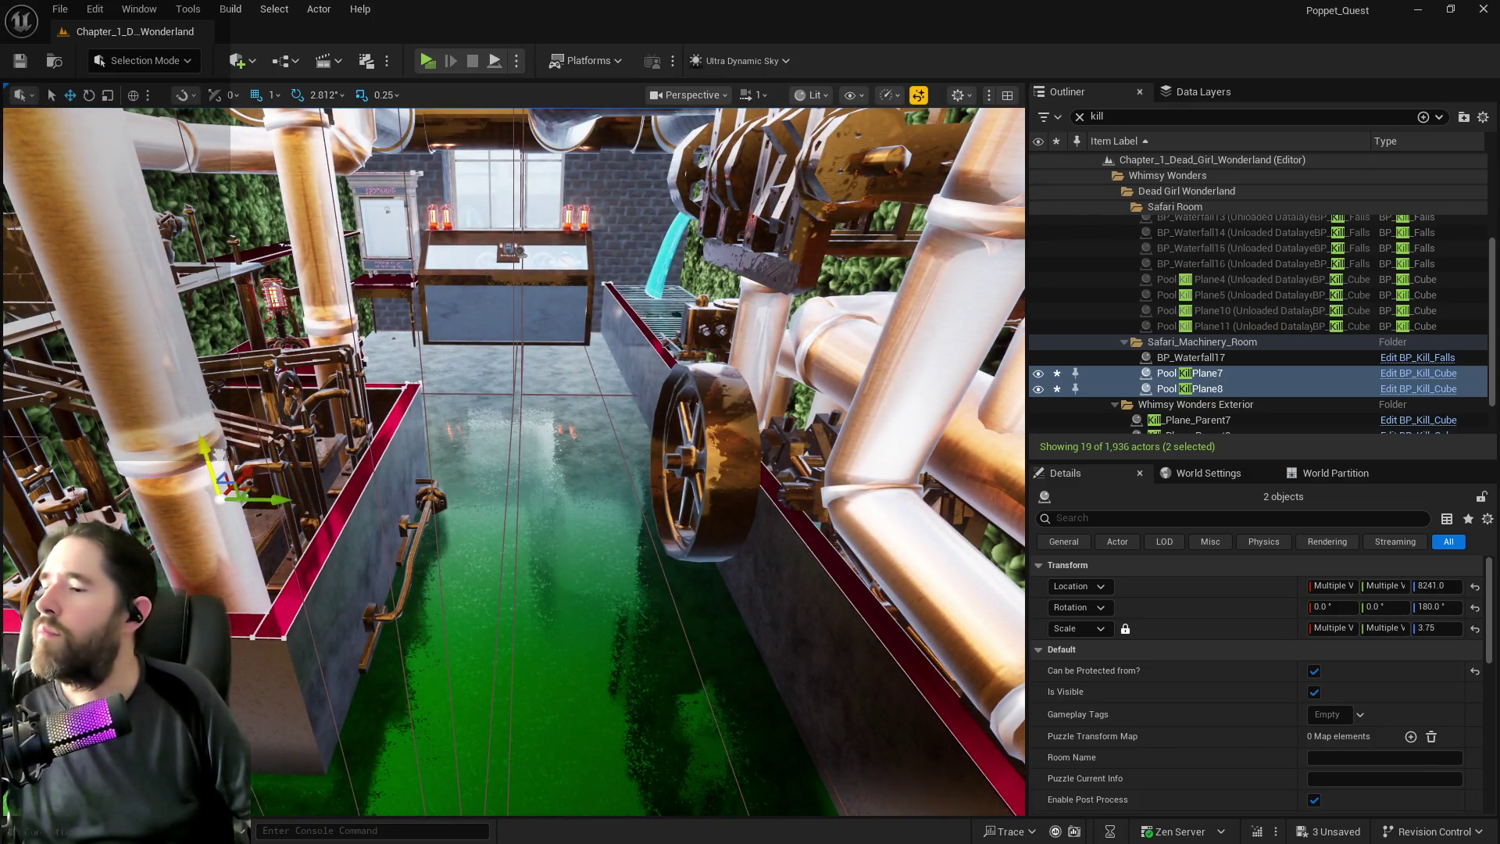
{"action": "left_click", "coordinate": [1327, 714]}
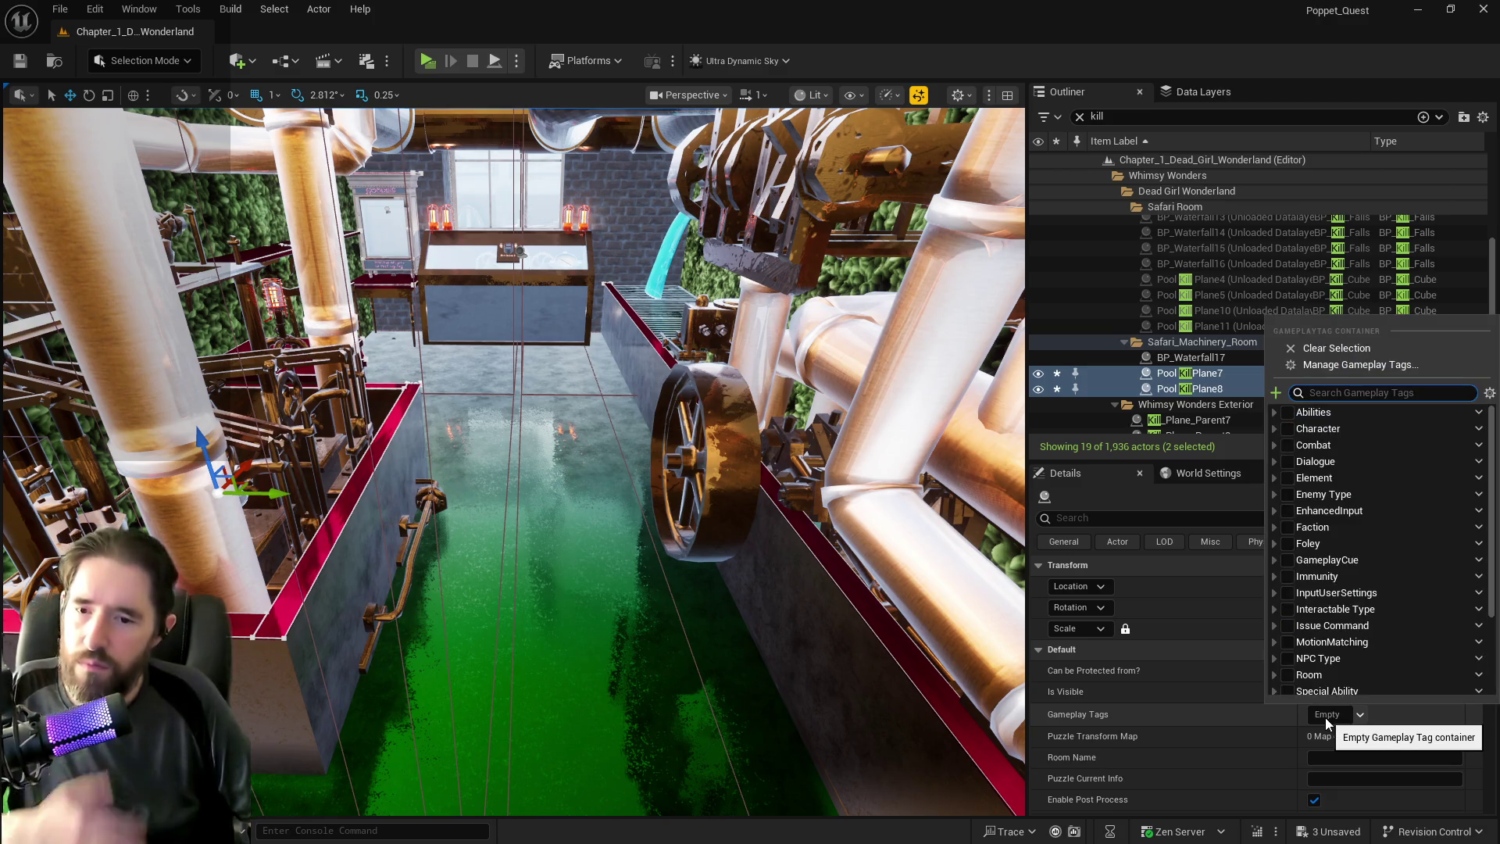
{"action": "left_click", "coordinate": [856, 9]}
{"action": "key", "text": "ctrl+z"}
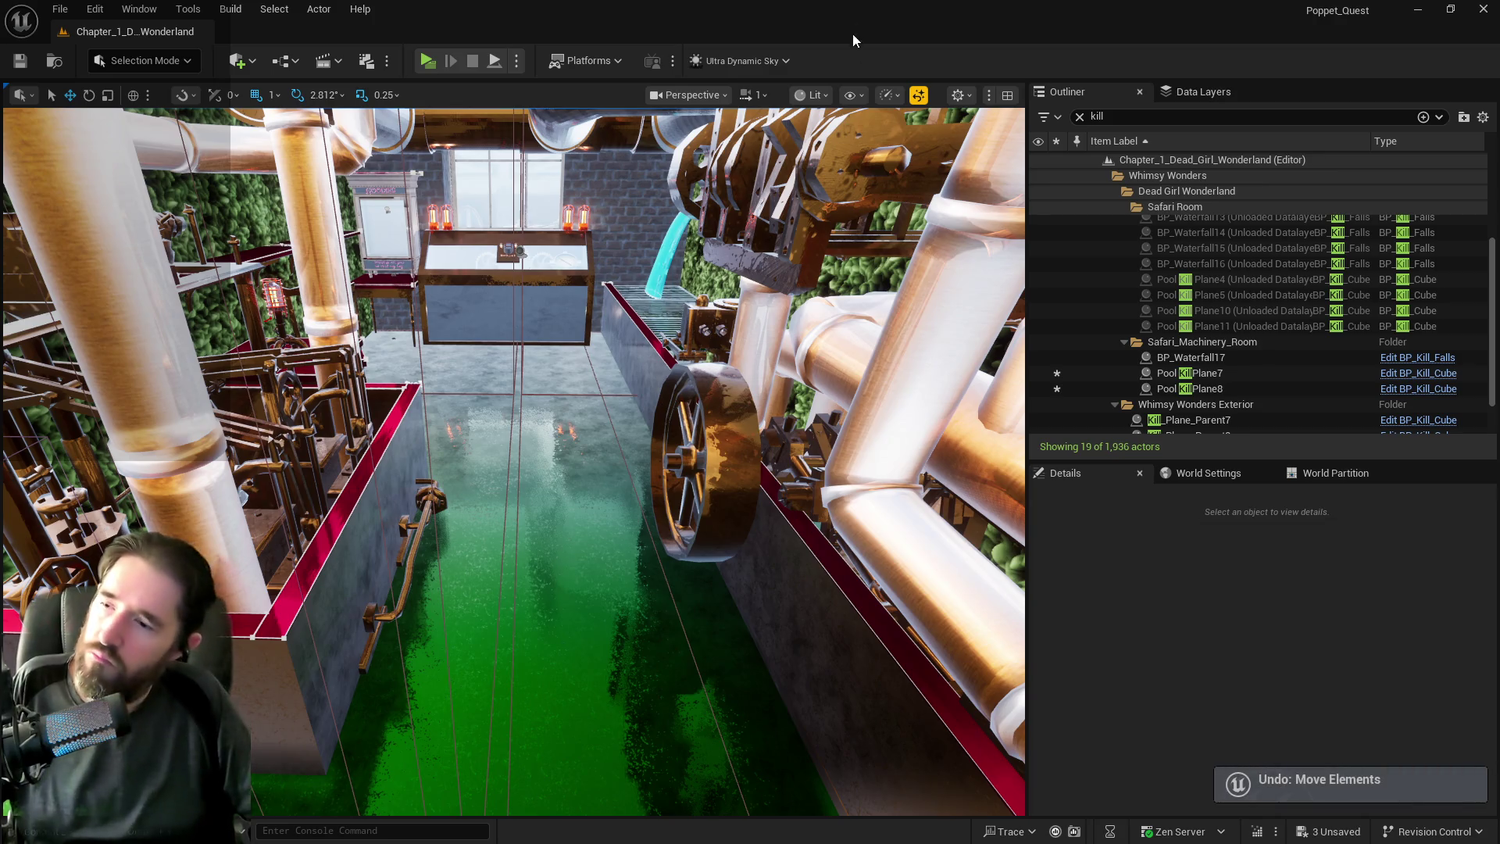
{"action": "key", "text": "ctrl+z"}
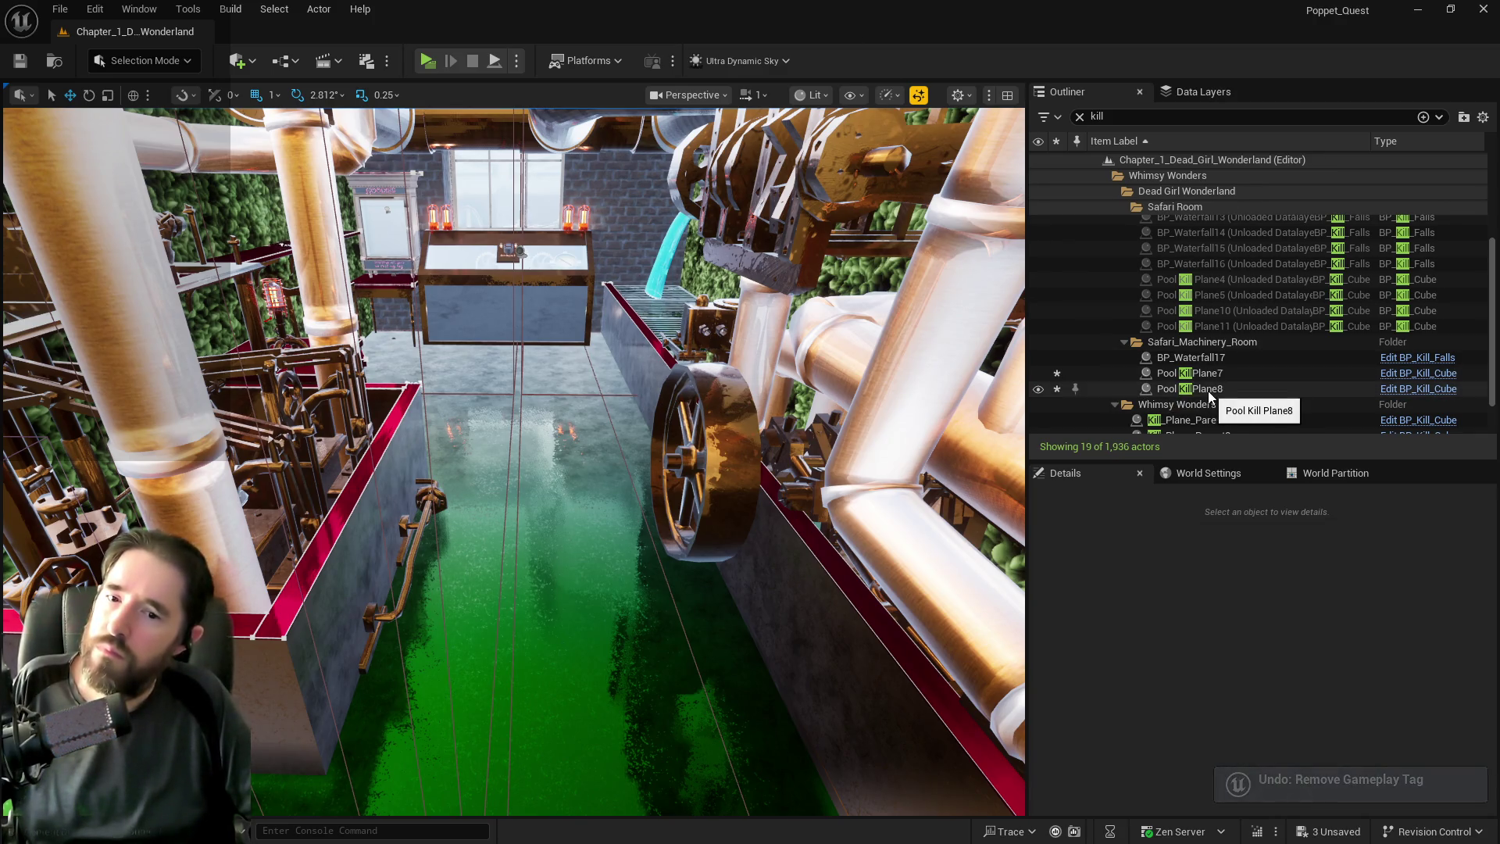
{"action": "left_click", "coordinate": [1208, 390], "text": "shift"}
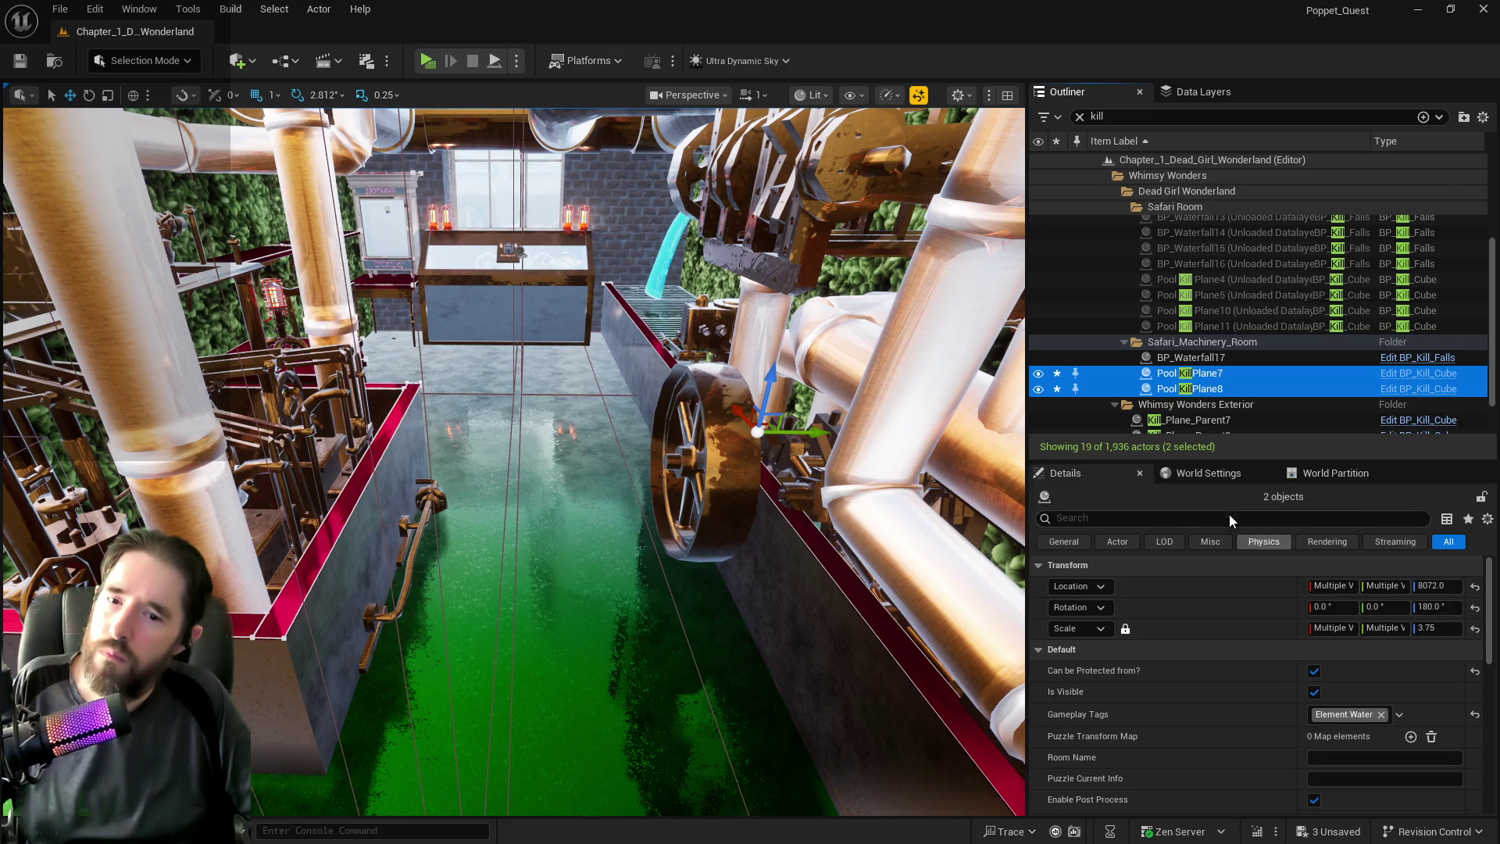
{"action": "left_click", "coordinate": [1229, 516]}
{"action": "type", "text": "g"}
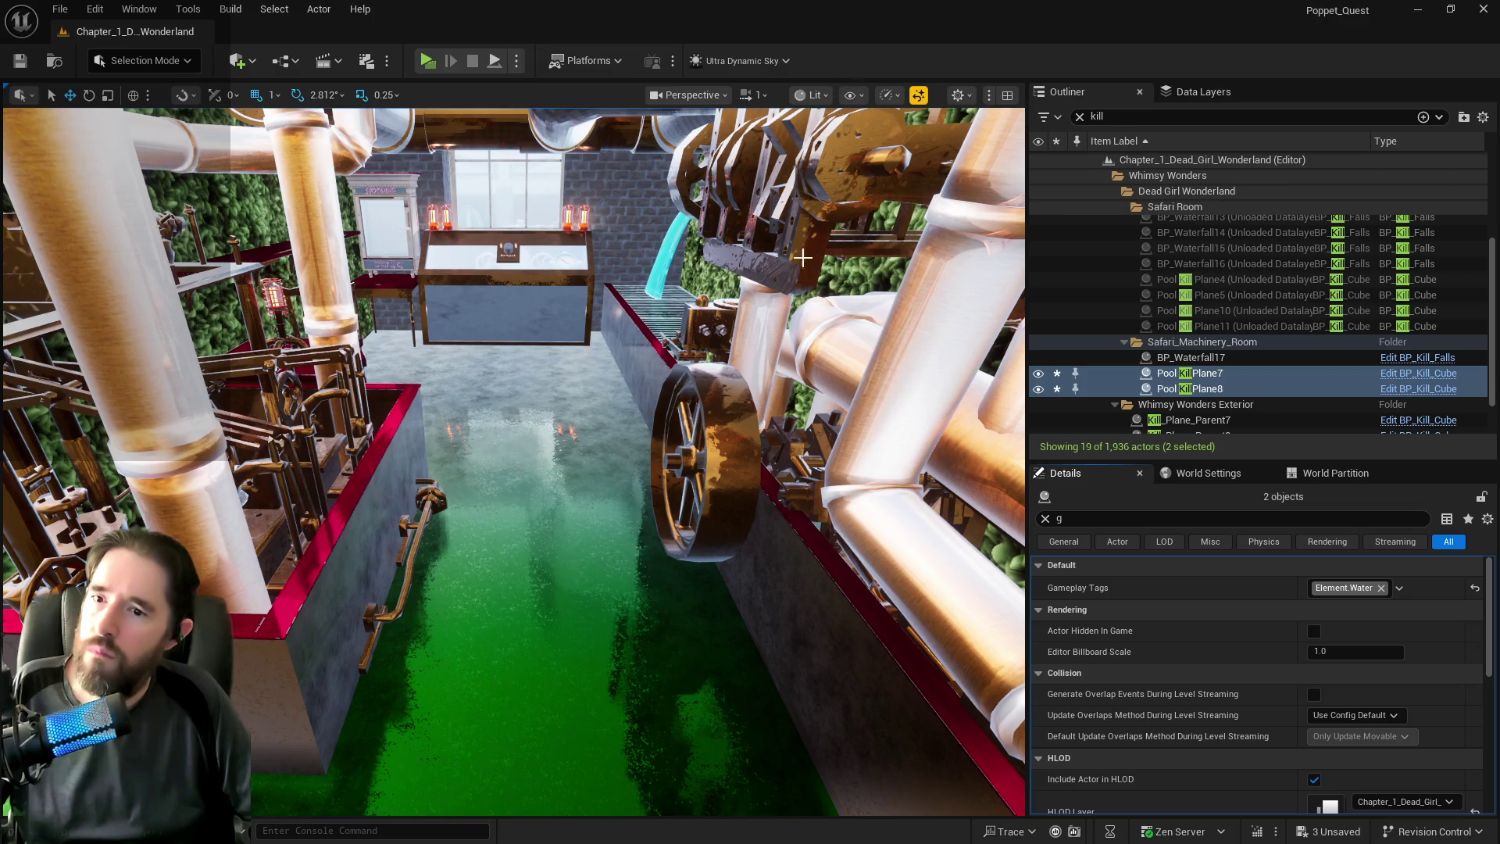
{"action": "left_click", "coordinate": [1045, 519]}
{"action": "left_click", "coordinate": [713, 545]}
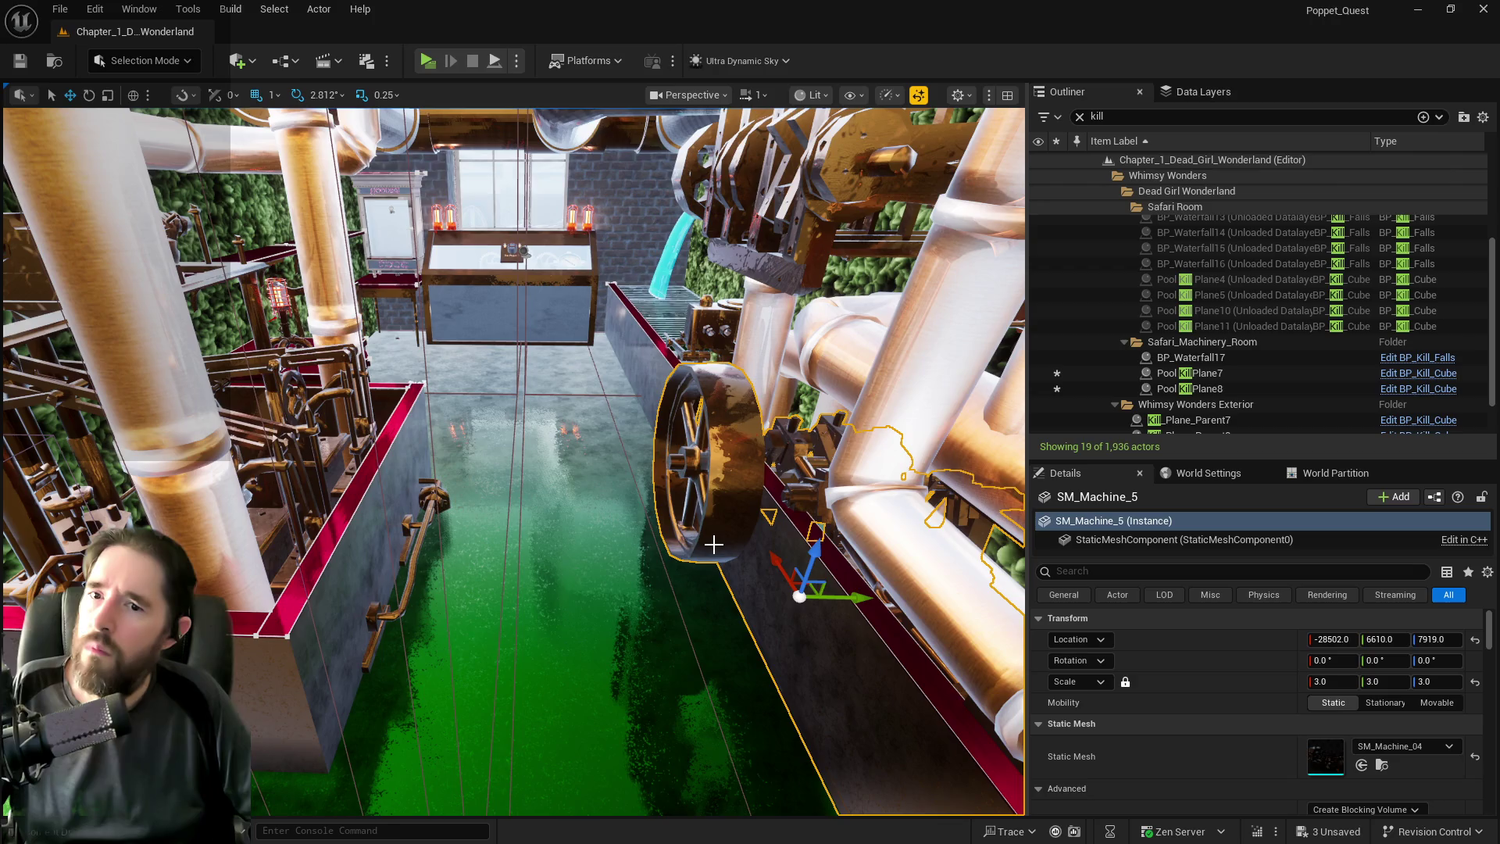
{"action": "left_click", "coordinate": [1153, 373]}
{"action": "left_click", "coordinate": [1156, 384], "text": "shift"}
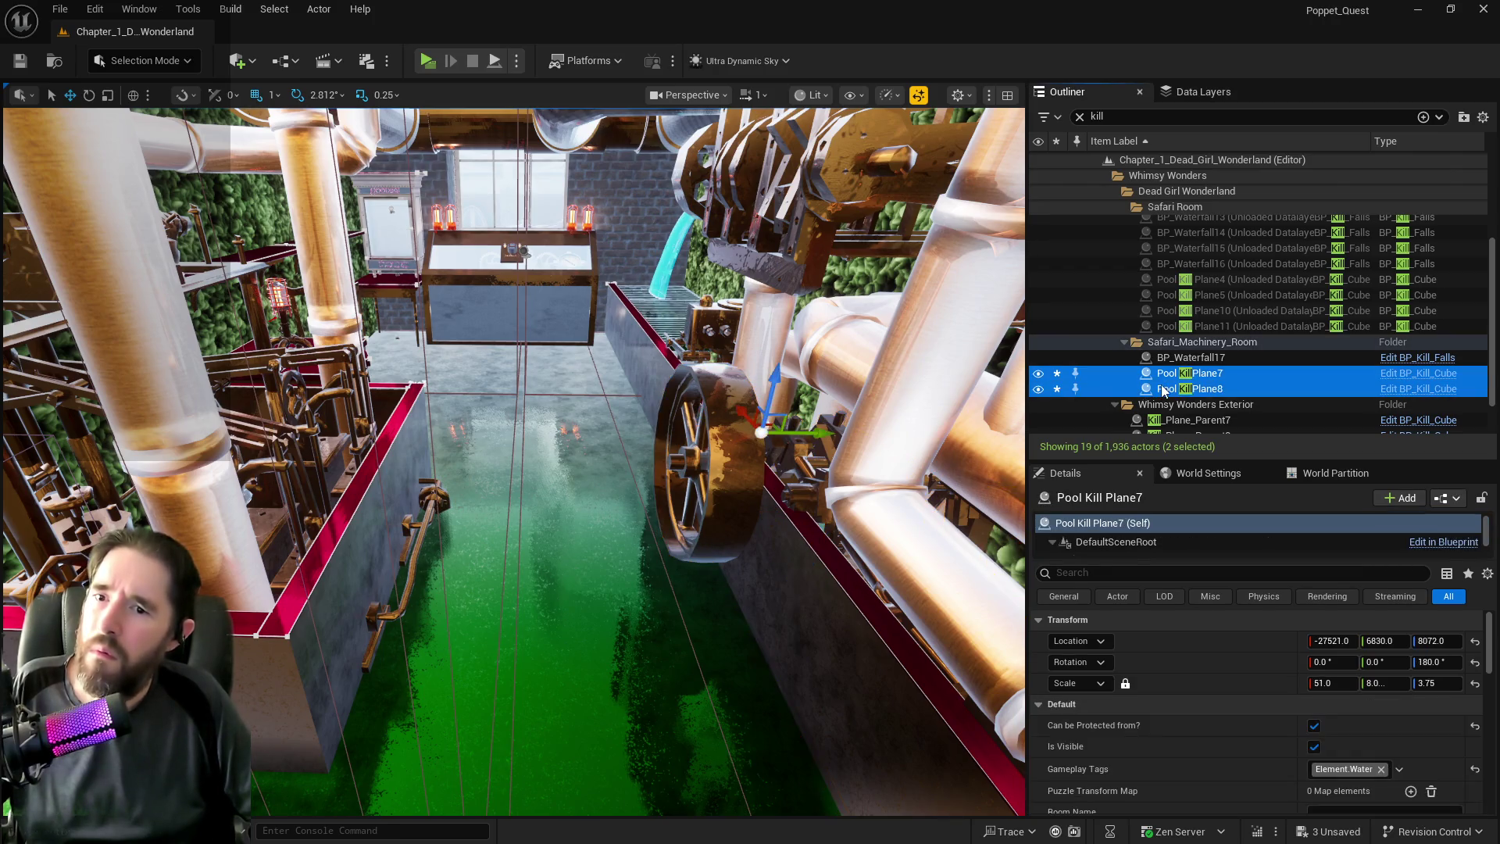
{"action": "left_click", "coordinate": [641, 458]}
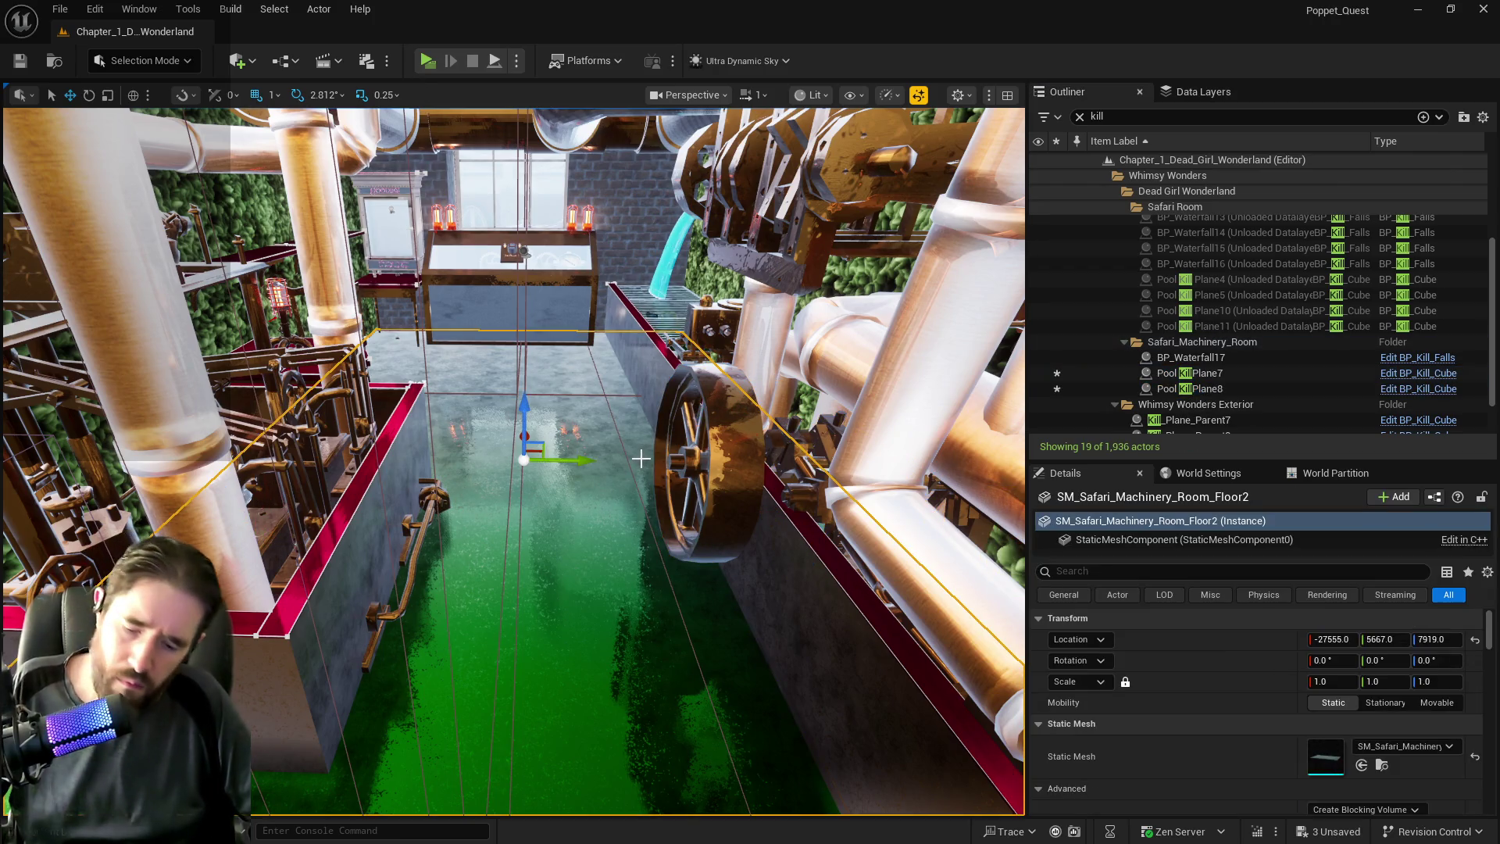
{"action": "key", "text": "h"}
{"action": "key", "text": "ctrl+h"}
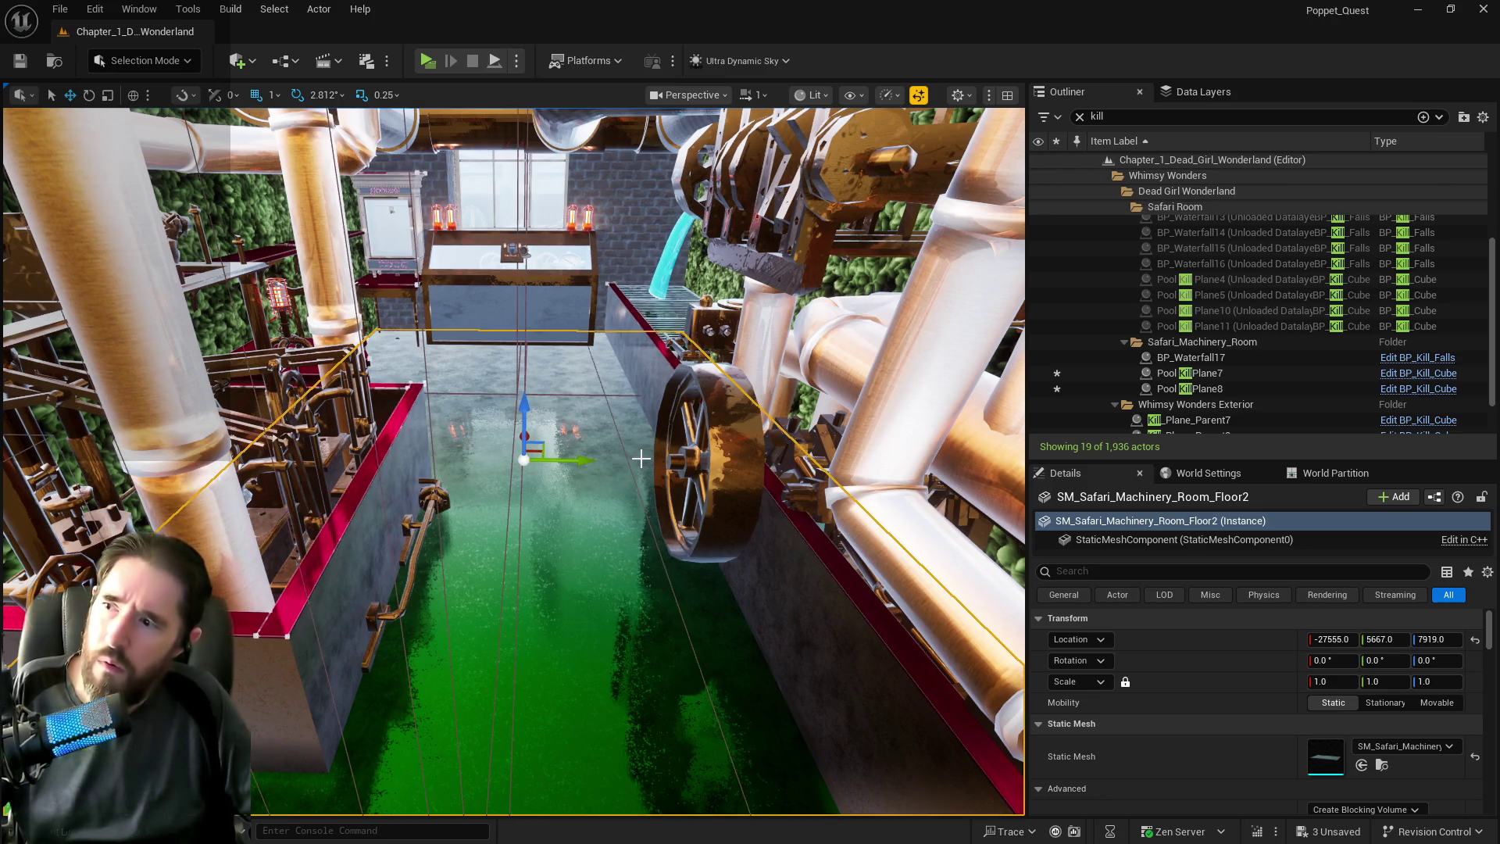
{"action": "left_click", "coordinate": [1213, 392]}
{"action": "left_click", "coordinate": [1198, 375], "text": "ctrl"}
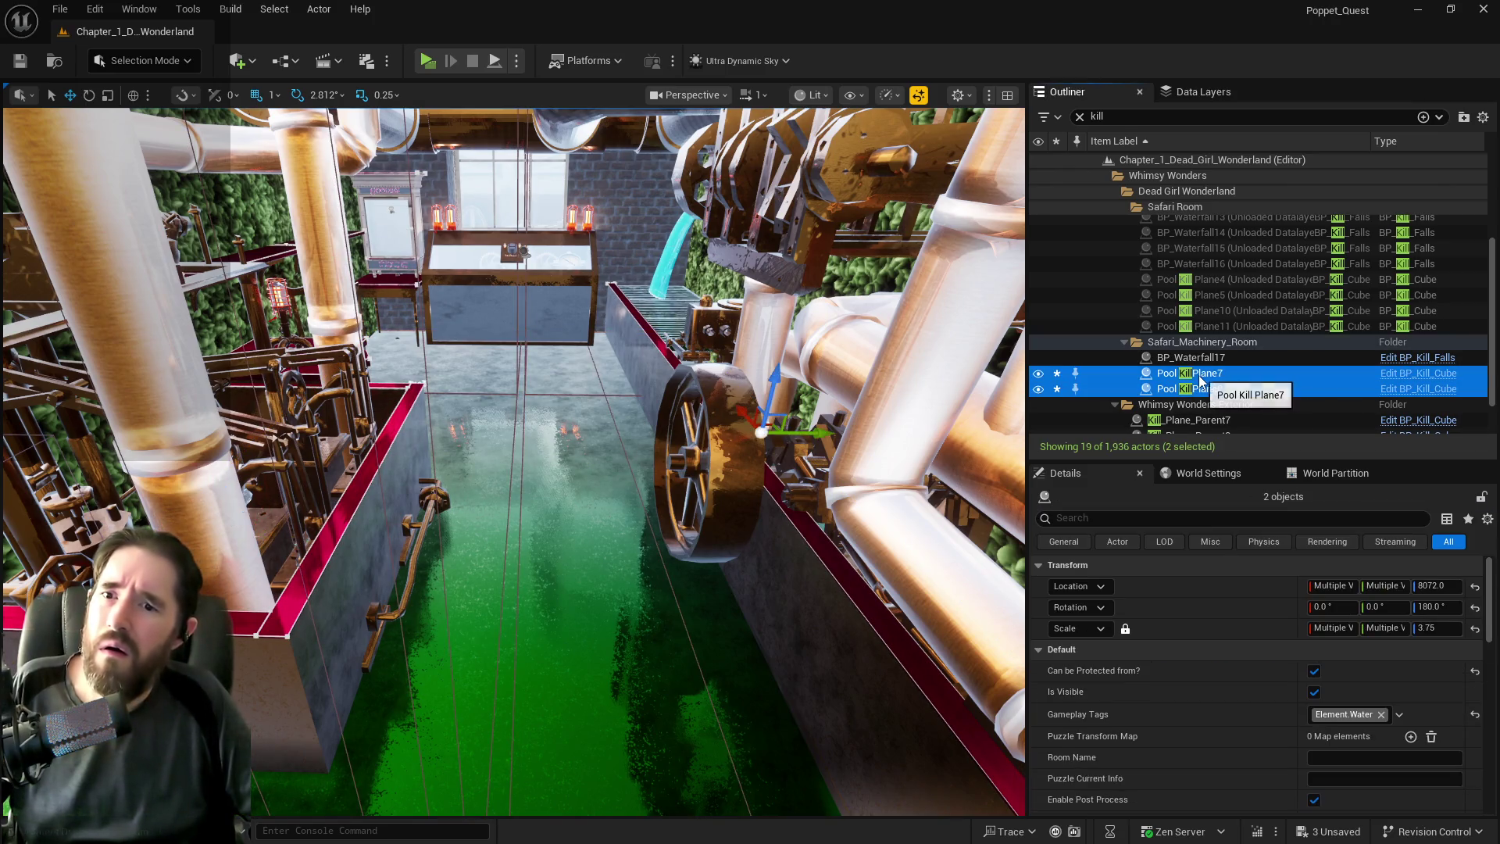
{"action": "key", "text": "ctrl+s"}
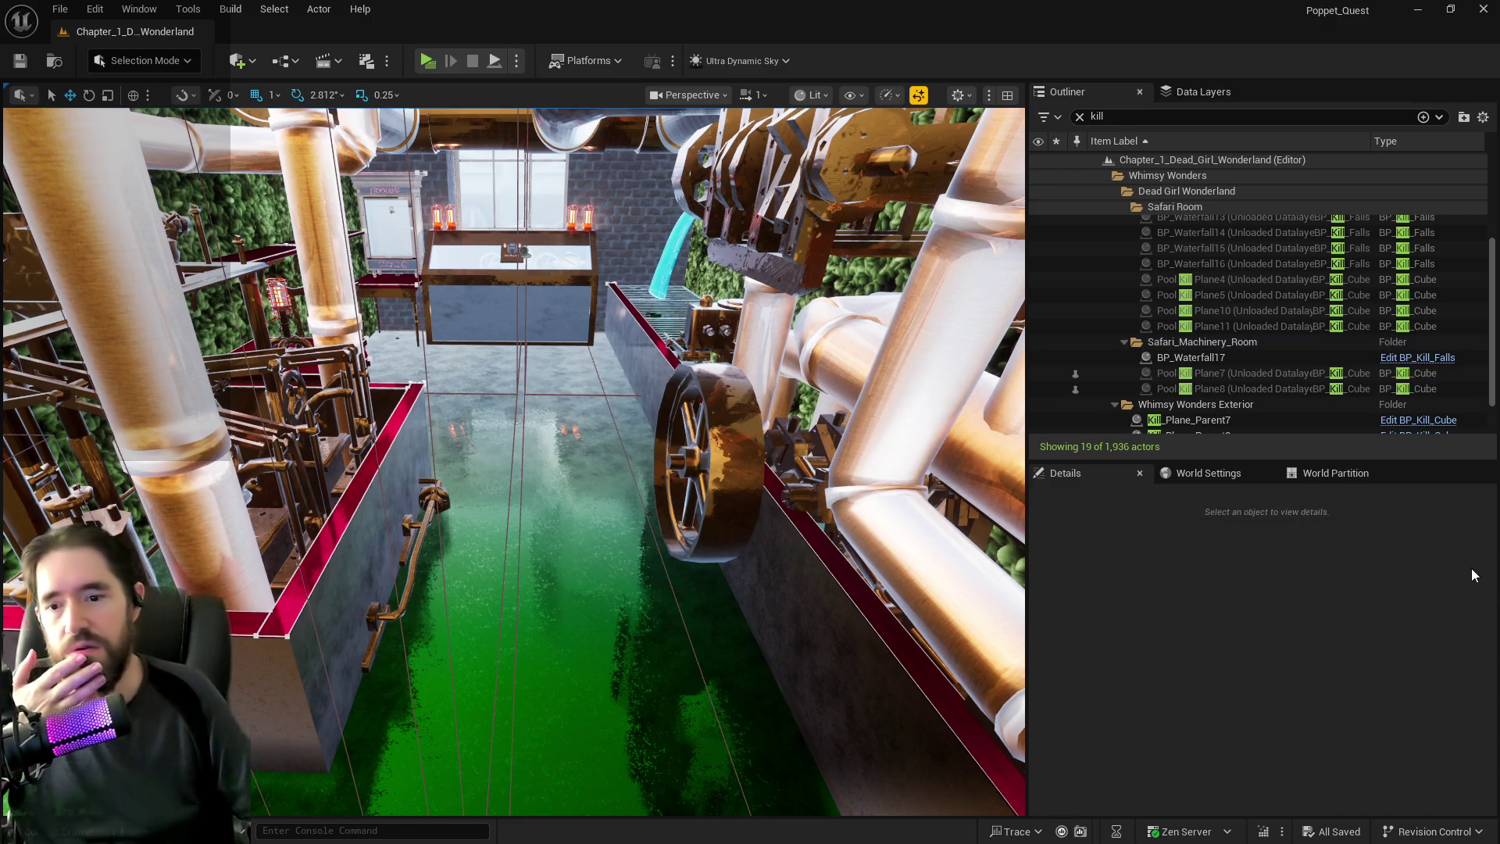
Reselect Pool Kill Plane7 and Plane8, widen the Outliner, and show the Data Layers list.
{"action": "left_click", "coordinate": [1201, 474]}
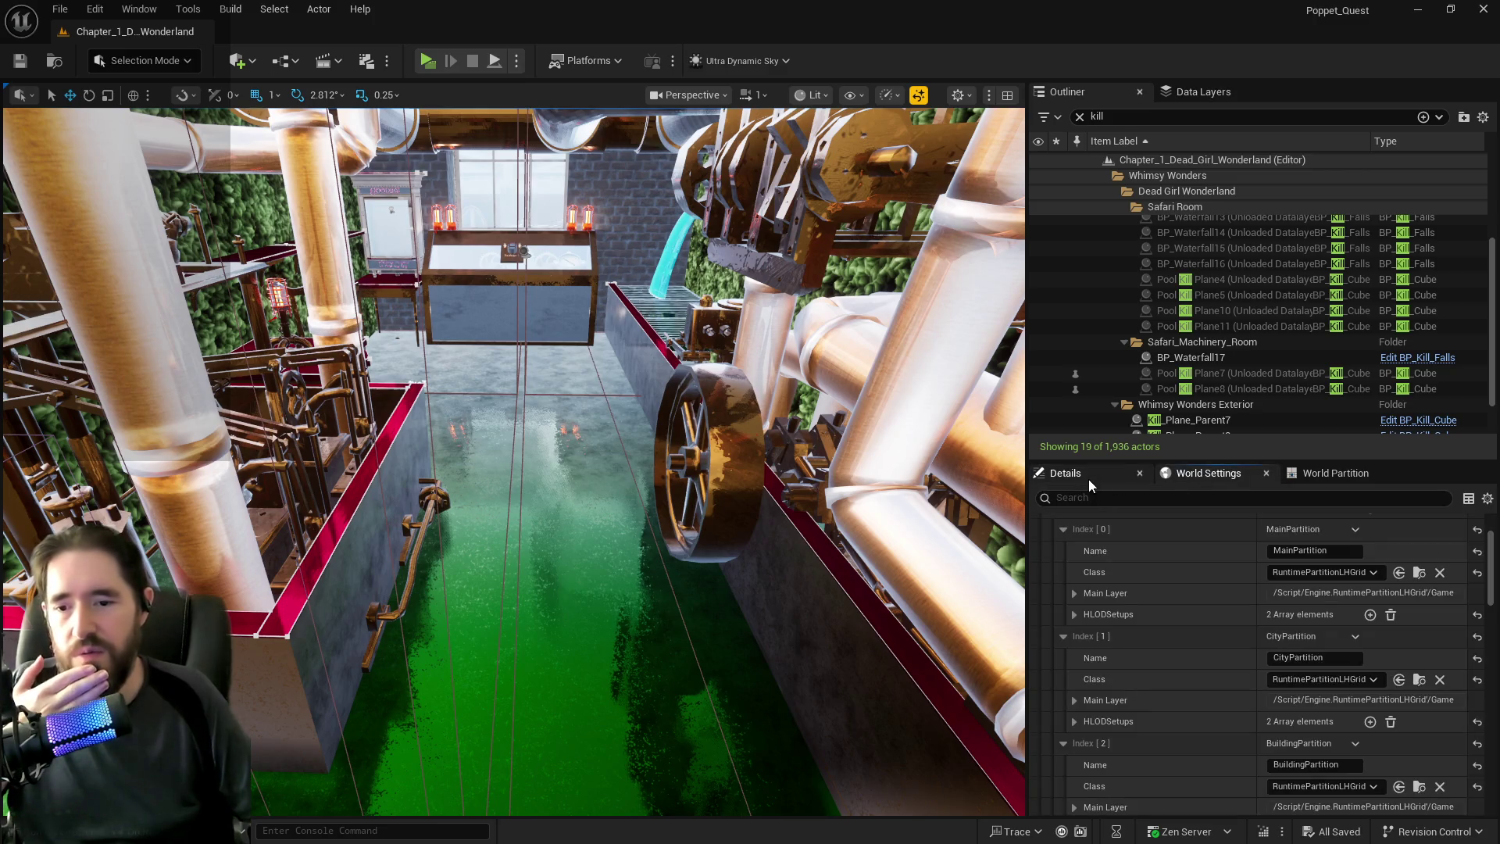
{"action": "left_click", "coordinate": [1089, 480]}
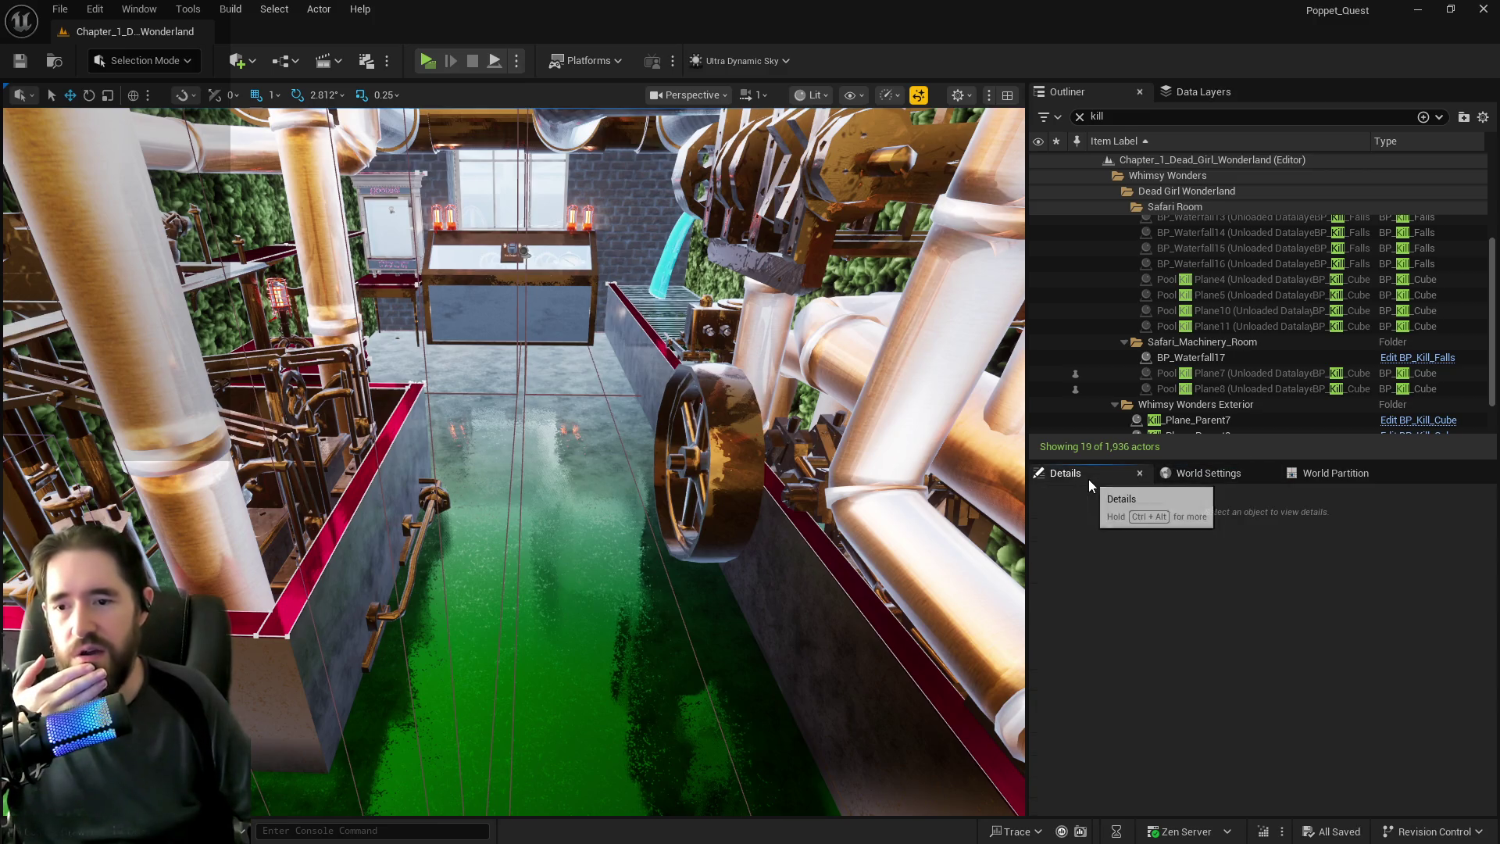
{"action": "left_click", "coordinate": [1197, 376]}
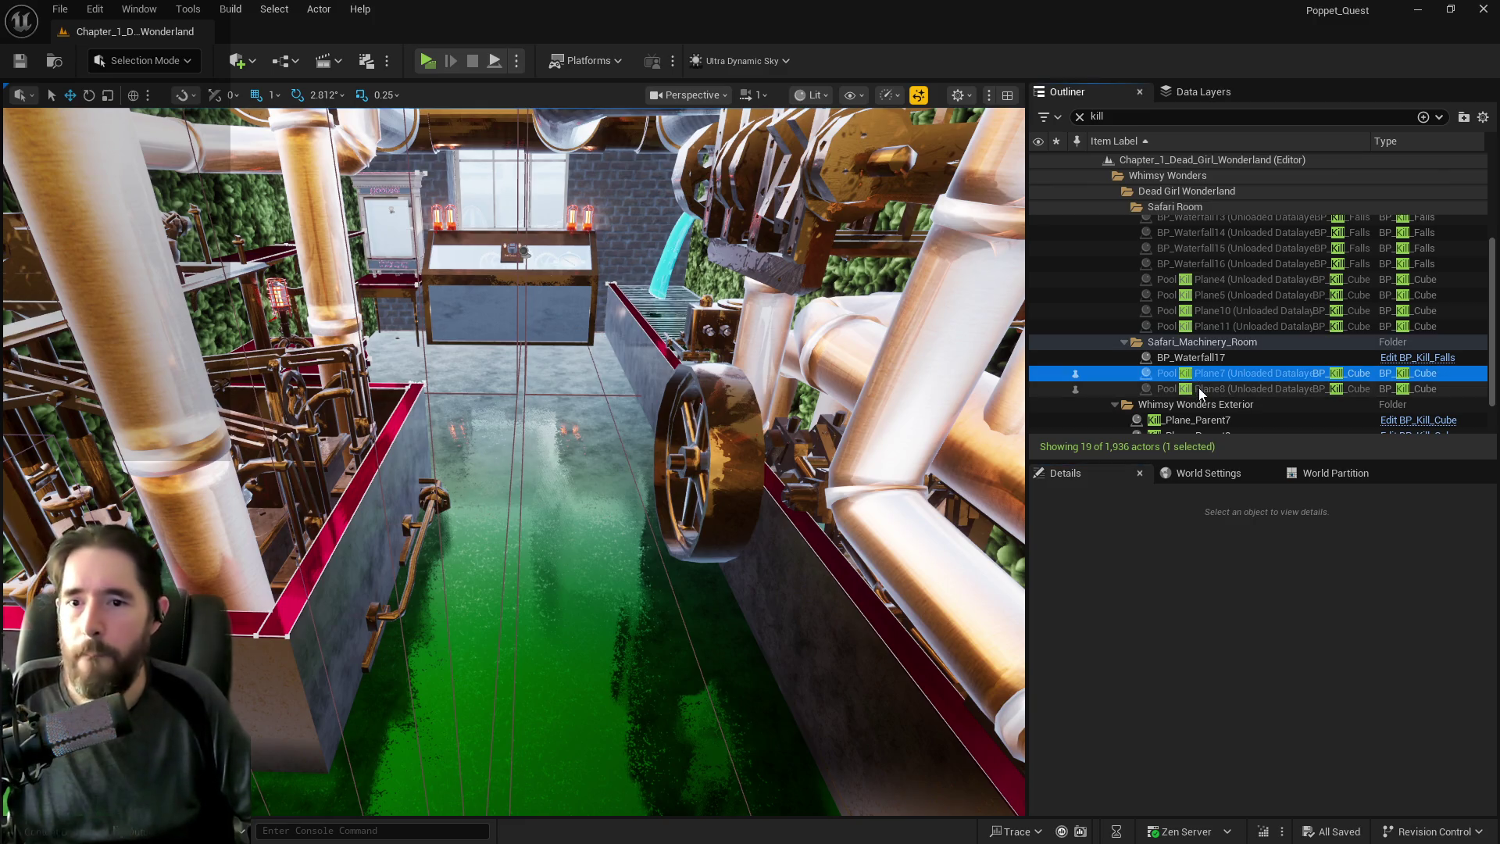
{"action": "left_click", "coordinate": [1199, 388], "text": "ctrl"}
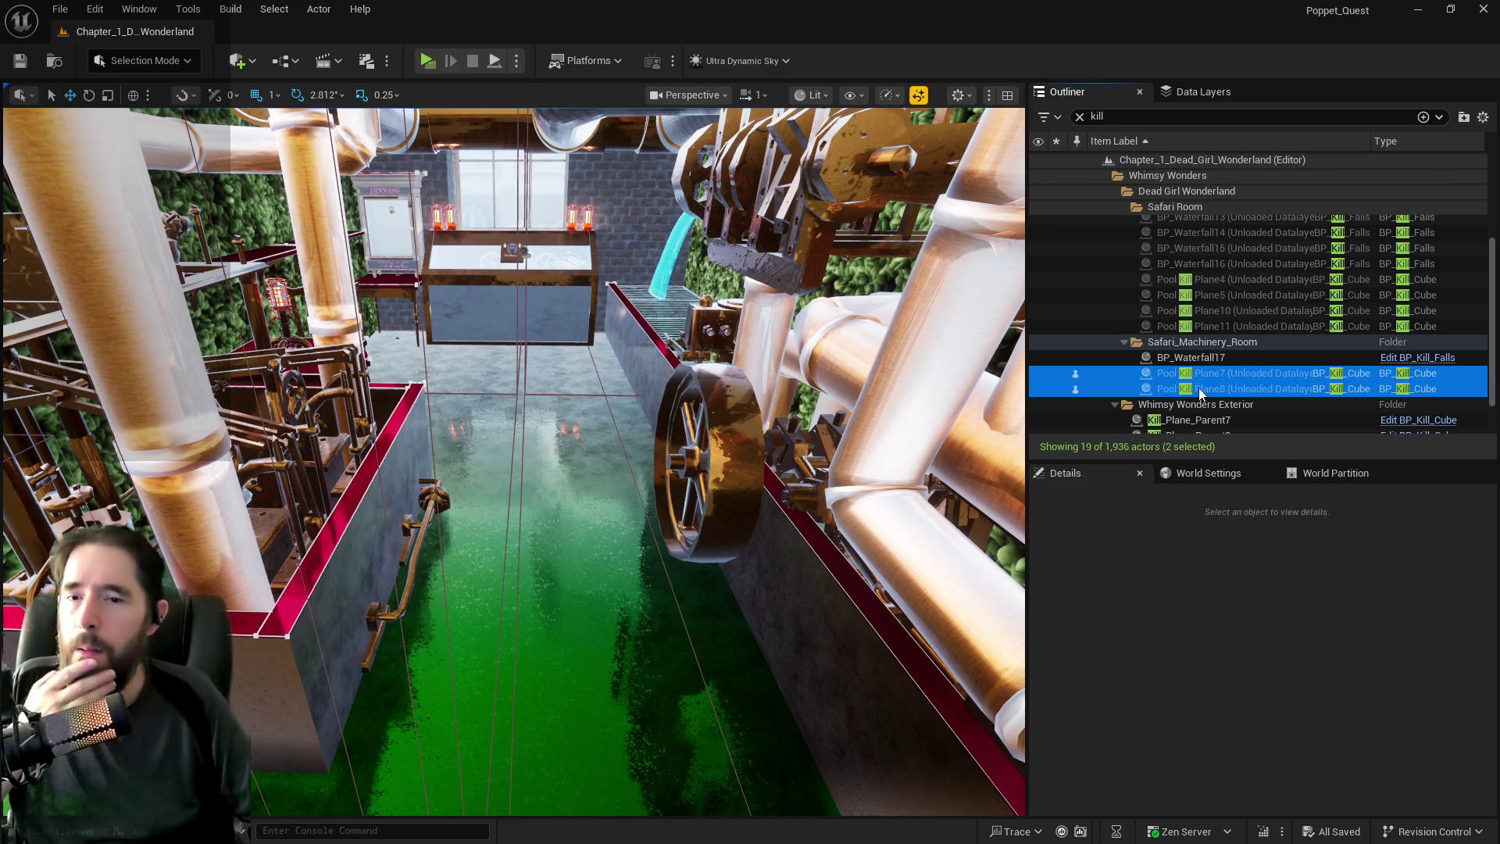
{"action": "mouse_move", "coordinate": [1026, 376]}
{"action": "left_mouse_down"}
{"action": "mouse_move", "coordinate": [809, 375]}
{"action": "mouse_move", "coordinate": [932, 376]}
{"action": "left_mouse_up"}
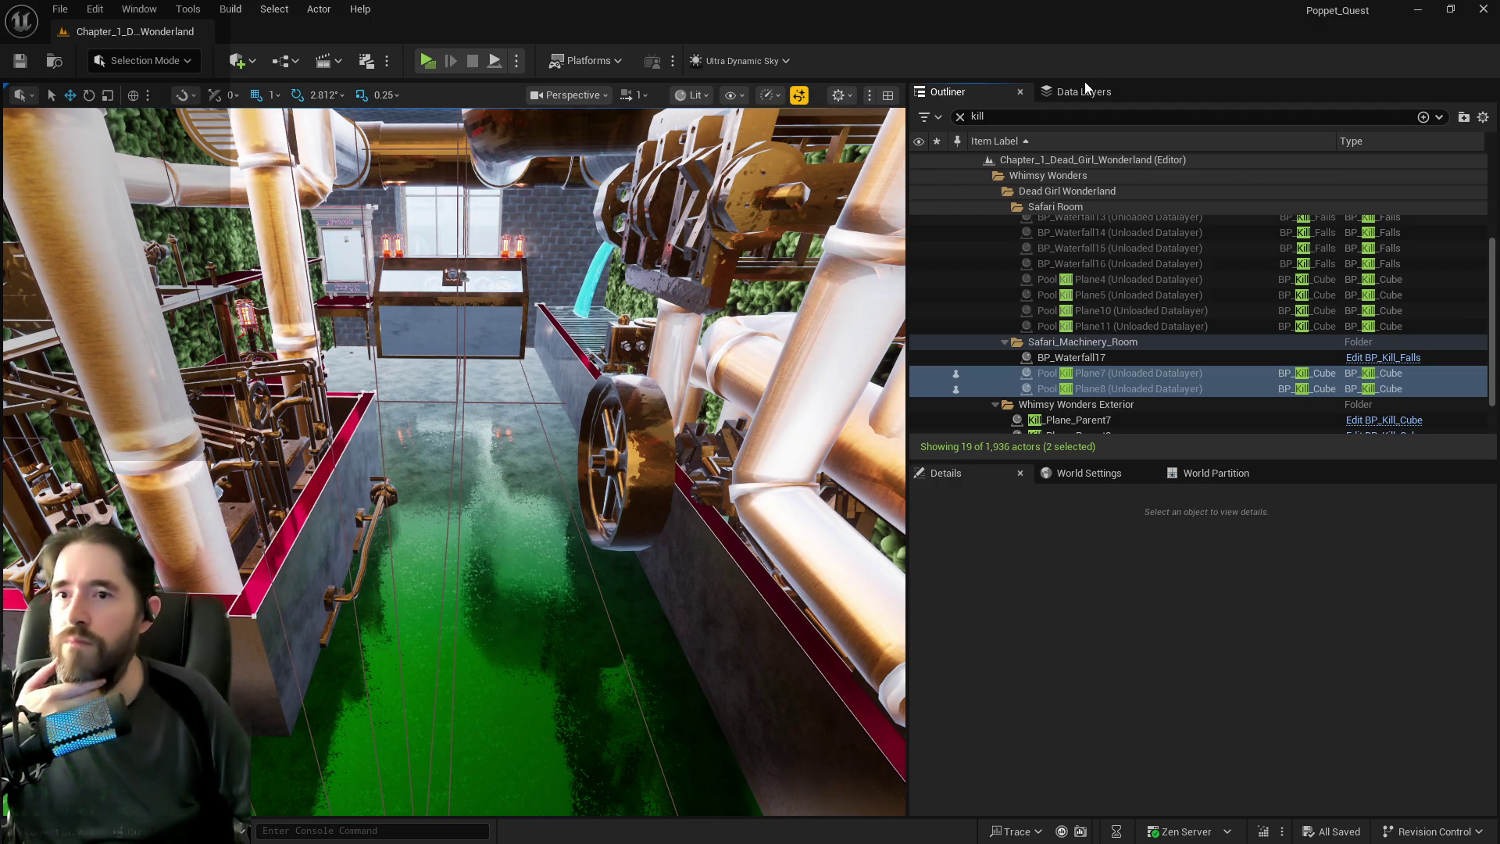
{"action": "left_click", "coordinate": [1084, 84]}
{"action": "scroll", "coordinate": [996, 243], "scroll_direction": "down", "scroll_amount": 3}
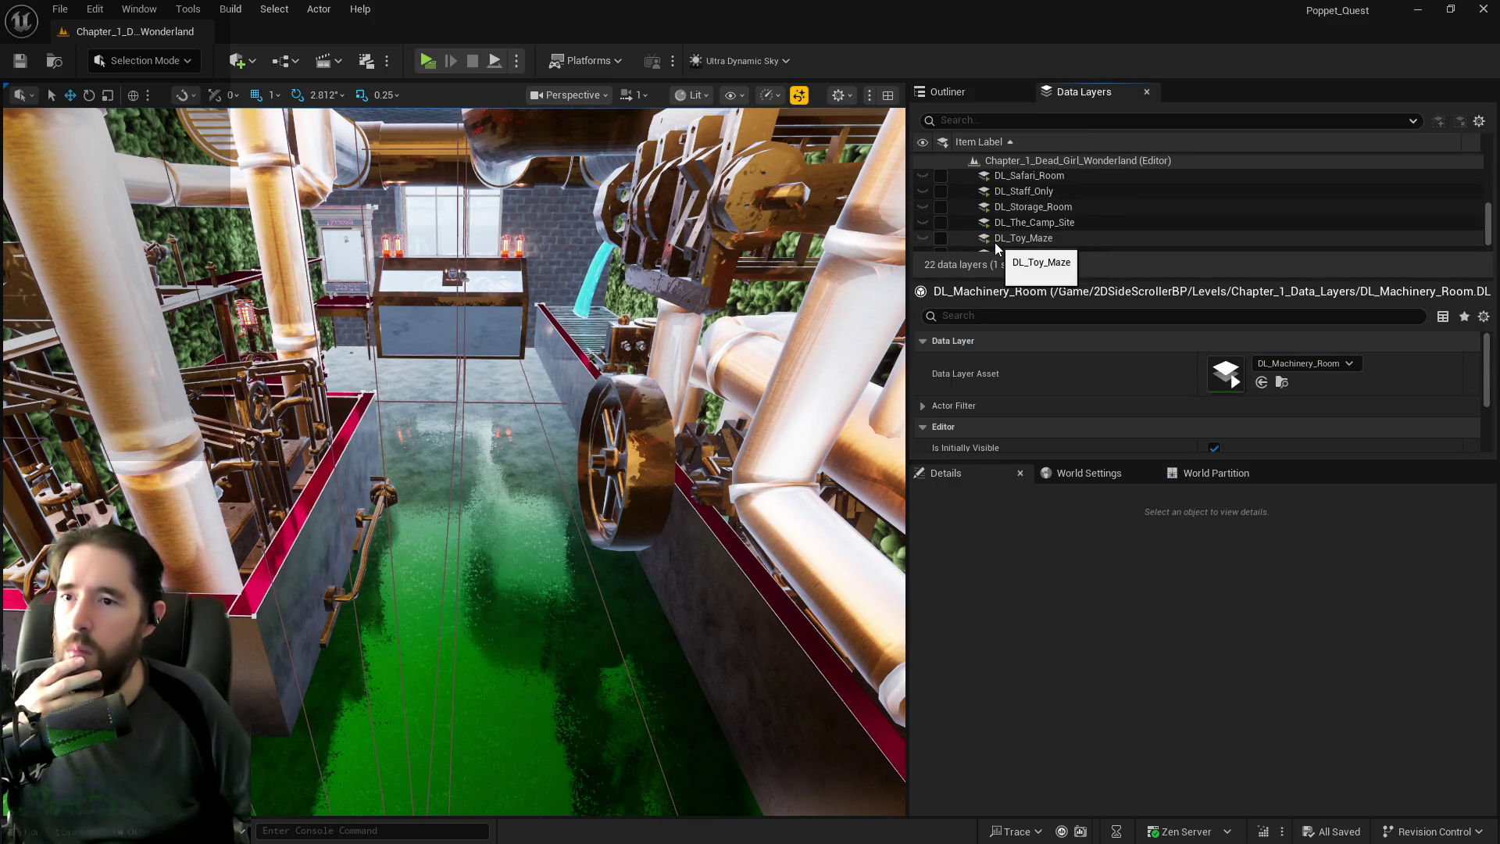
Select Pool Kill Plane7 and Plane8 and add them to DL_Safari_Room.
{"action": "scroll", "coordinate": [995, 242], "scroll_direction": "up", "scroll_amount": 2}
{"action": "scroll", "coordinate": [939, 204], "scroll_direction": "up", "scroll_amount": 4}
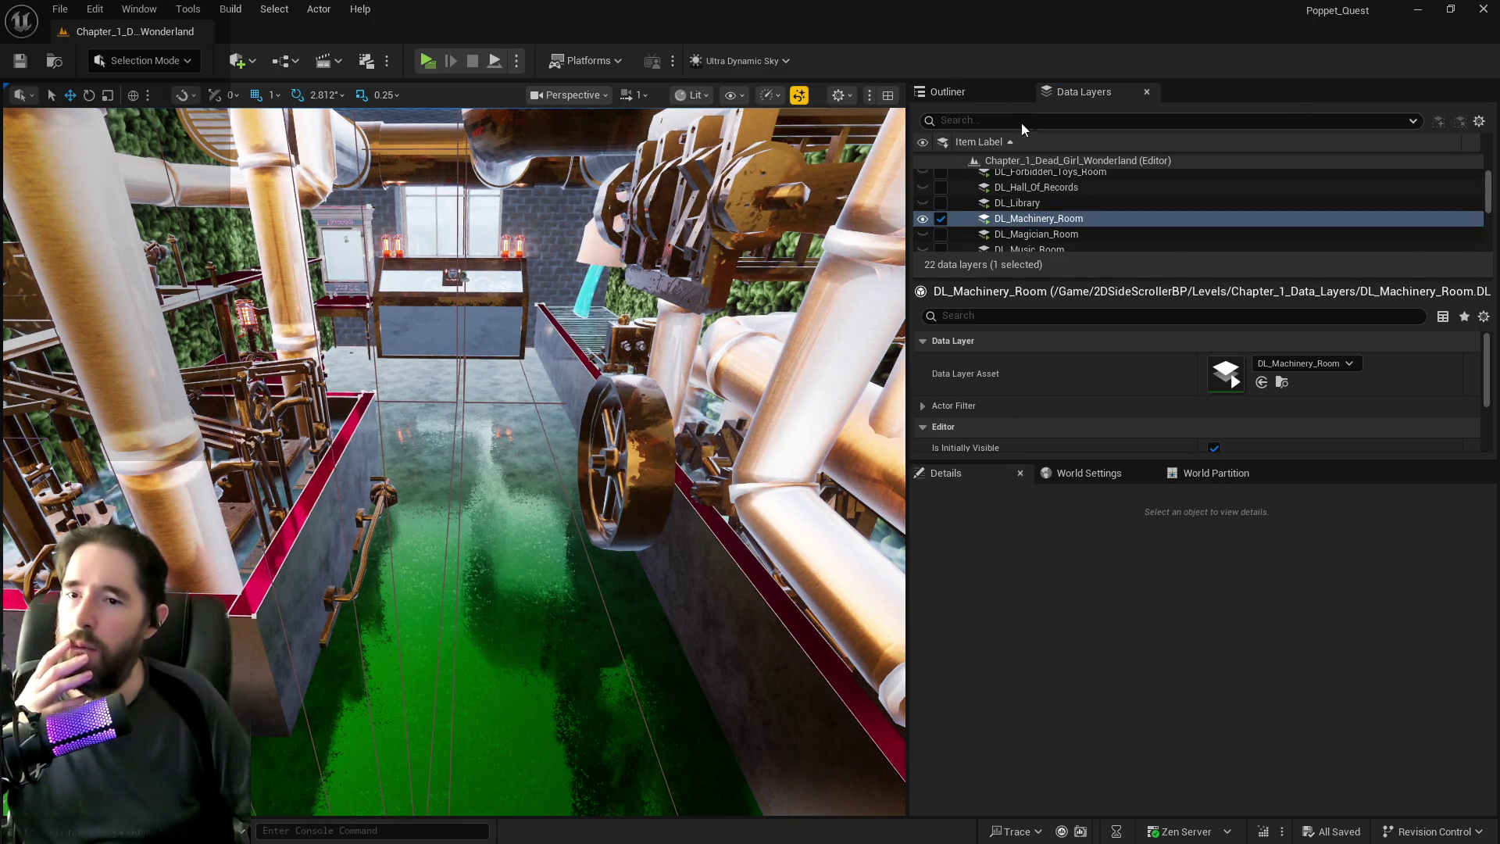
{"action": "left_click", "coordinate": [981, 92]}
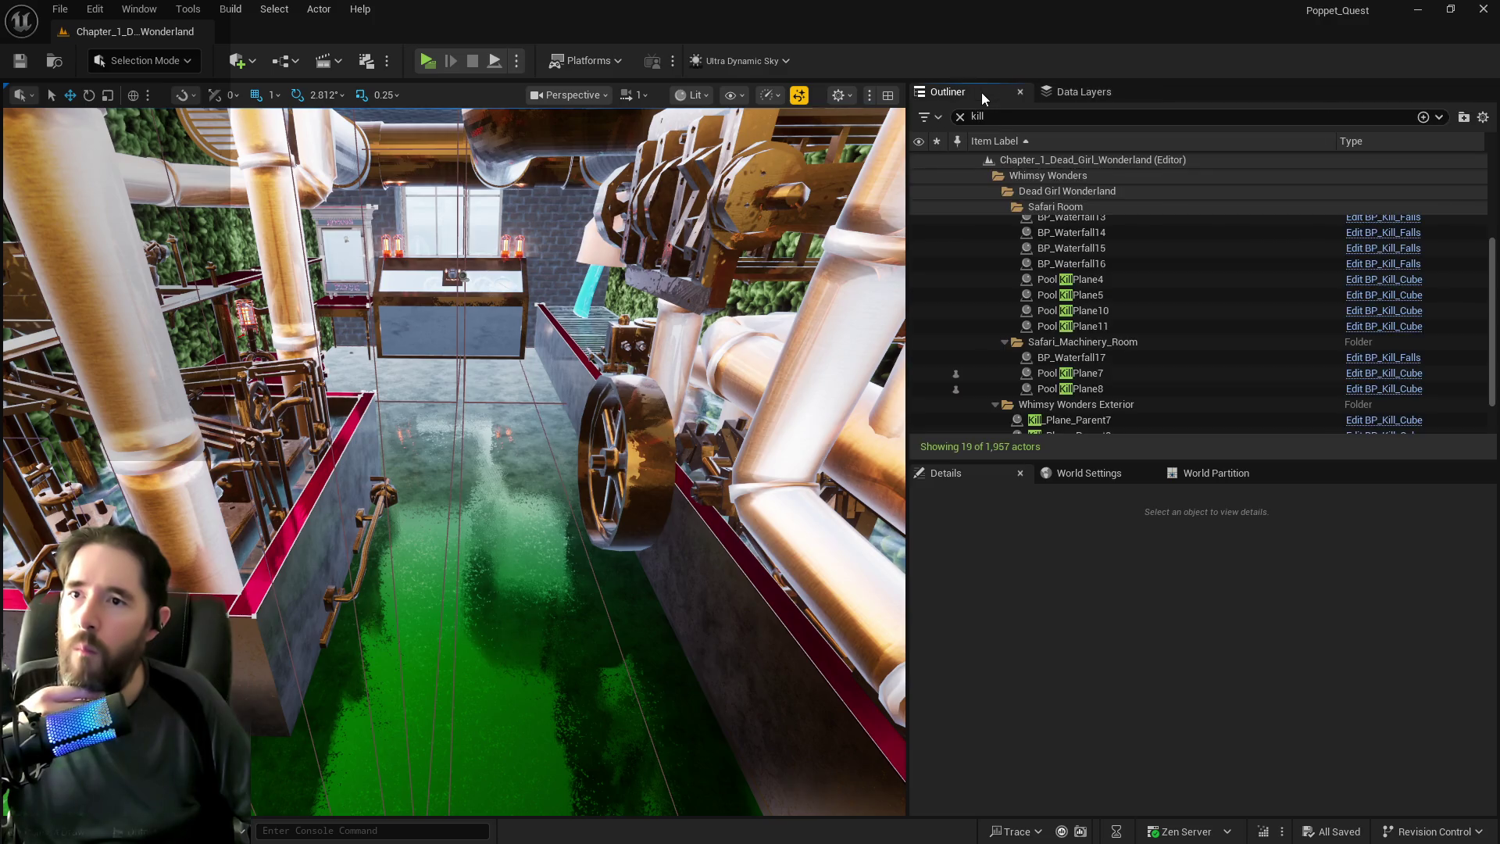
{"action": "left_click", "coordinate": [1045, 374]}
{"action": "left_click", "coordinate": [1050, 392], "text": "ctrl"}
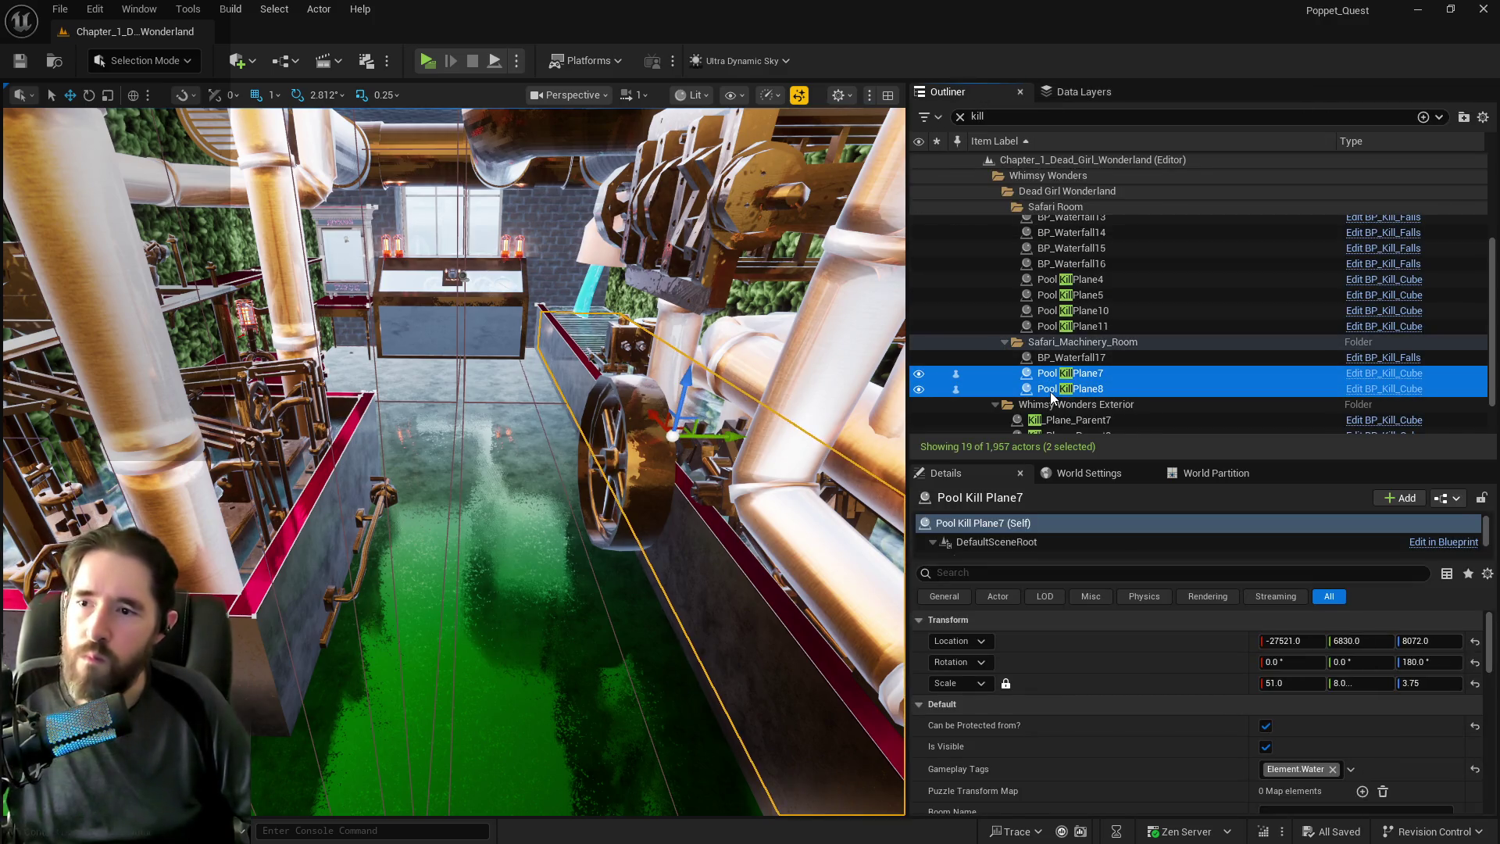
{"action": "right_click", "coordinate": [1050, 391]}
{"action": "left_click", "coordinate": [1106, 92]}
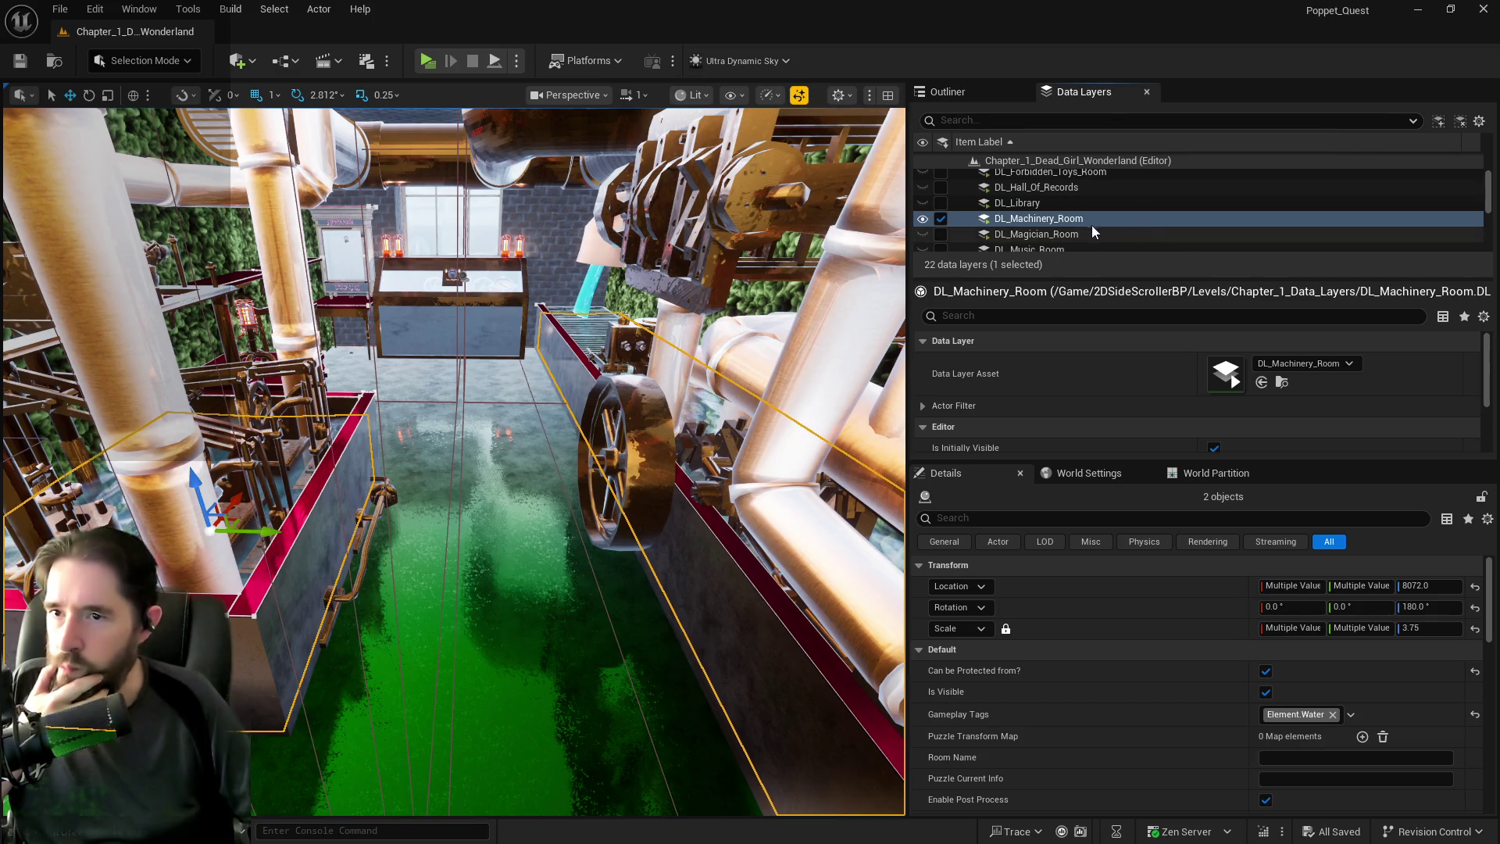
{"action": "scroll", "coordinate": [1063, 215], "scroll_direction": "down", "scroll_amount": 5}
{"action": "scroll", "coordinate": [1046, 217], "scroll_direction": "up", "scroll_amount": 2}
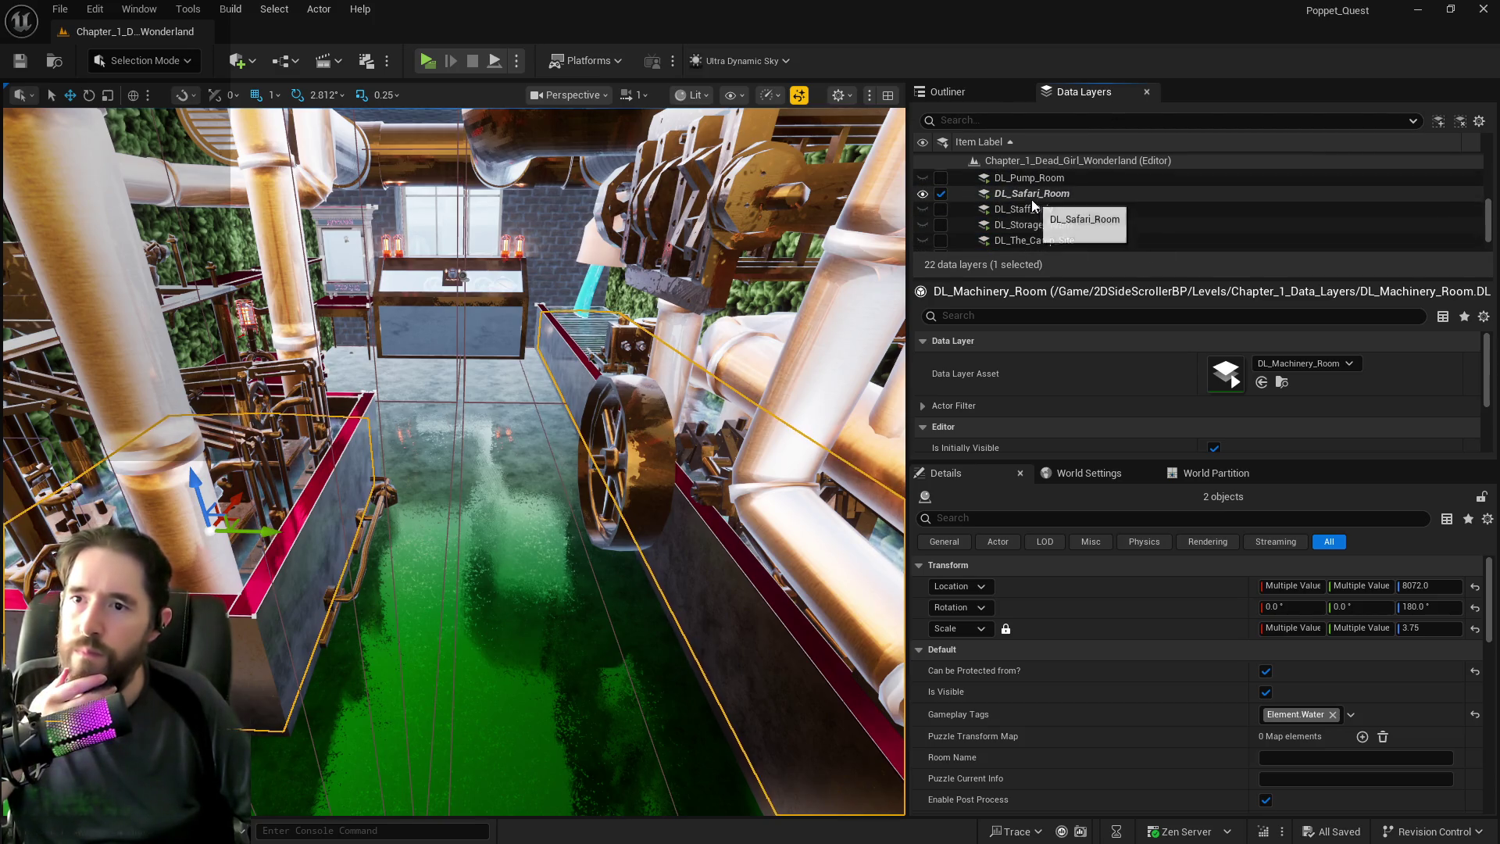
{"action": "right_click", "coordinate": [1024, 194]}
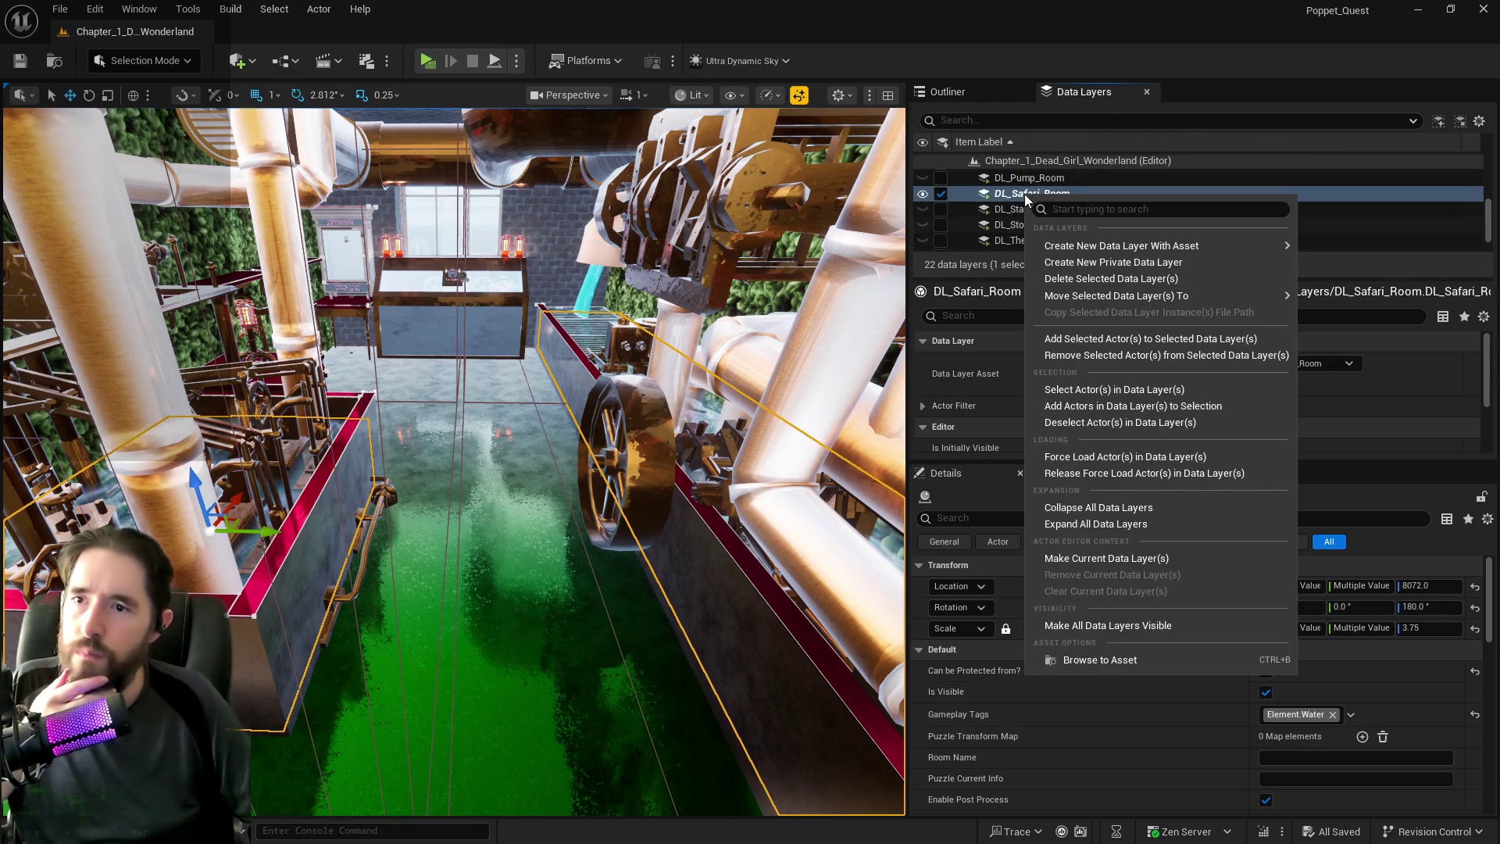
{"action": "left_click", "coordinate": [1076, 359]}
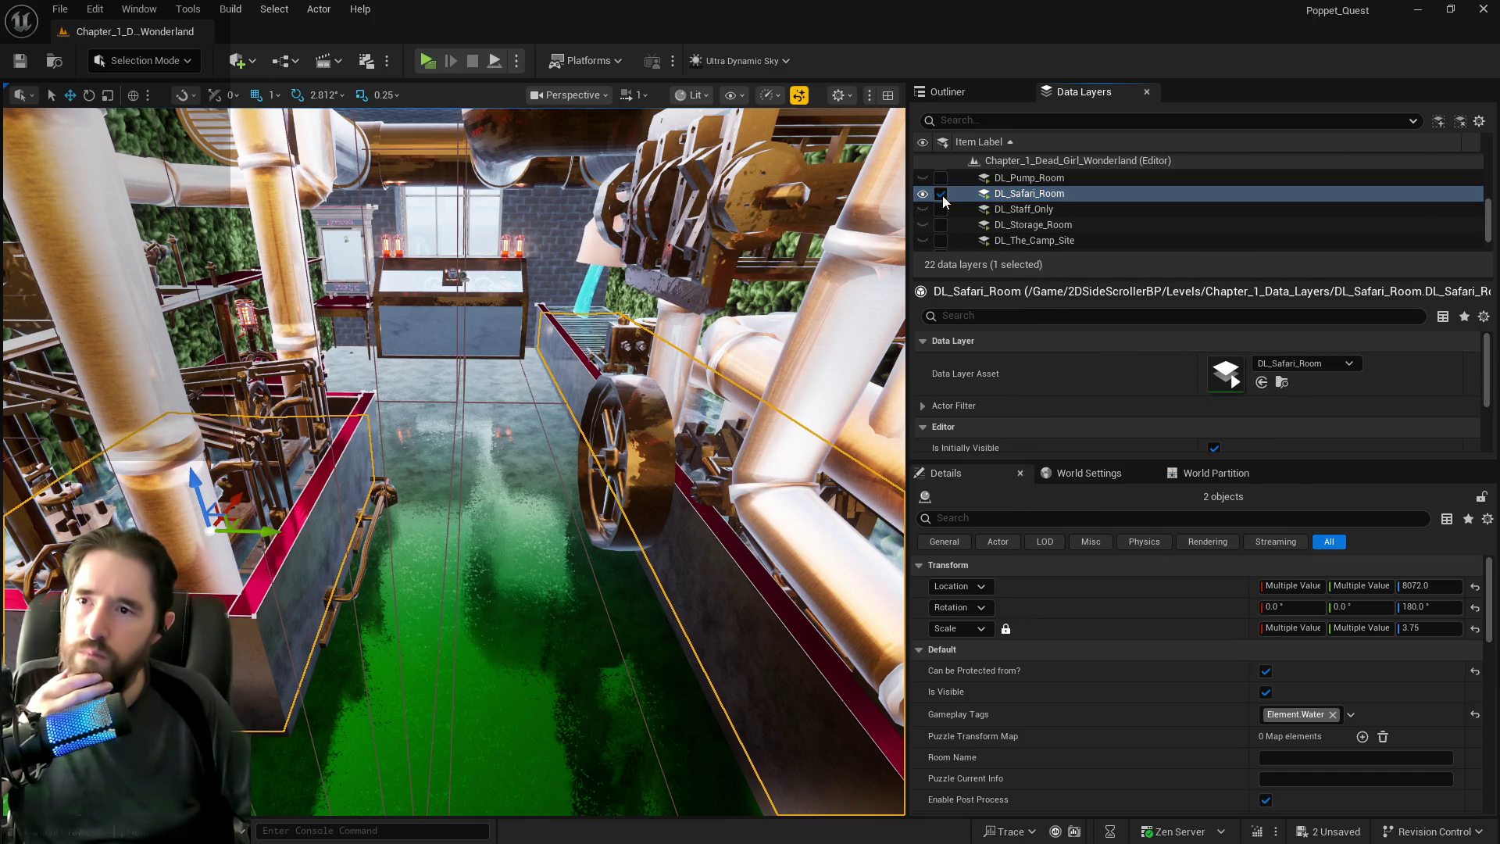
Add both kill planes to DL_Machinery_Room and unload that layer.
{"action": "scroll", "coordinate": [1036, 241], "scroll_direction": "up", "scroll_amount": 5}
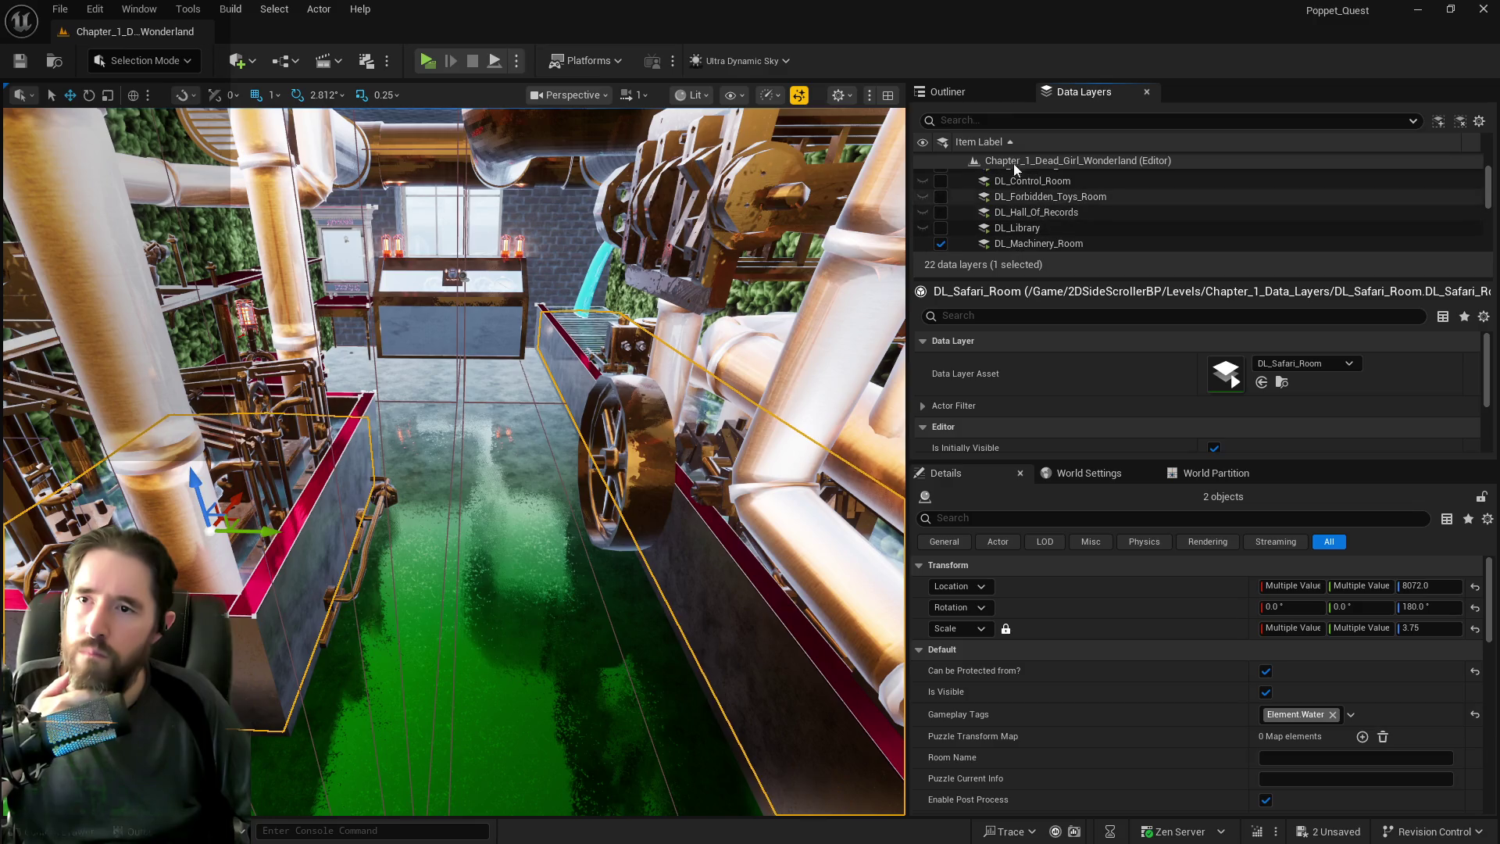
{"action": "left_click", "coordinate": [968, 93]}
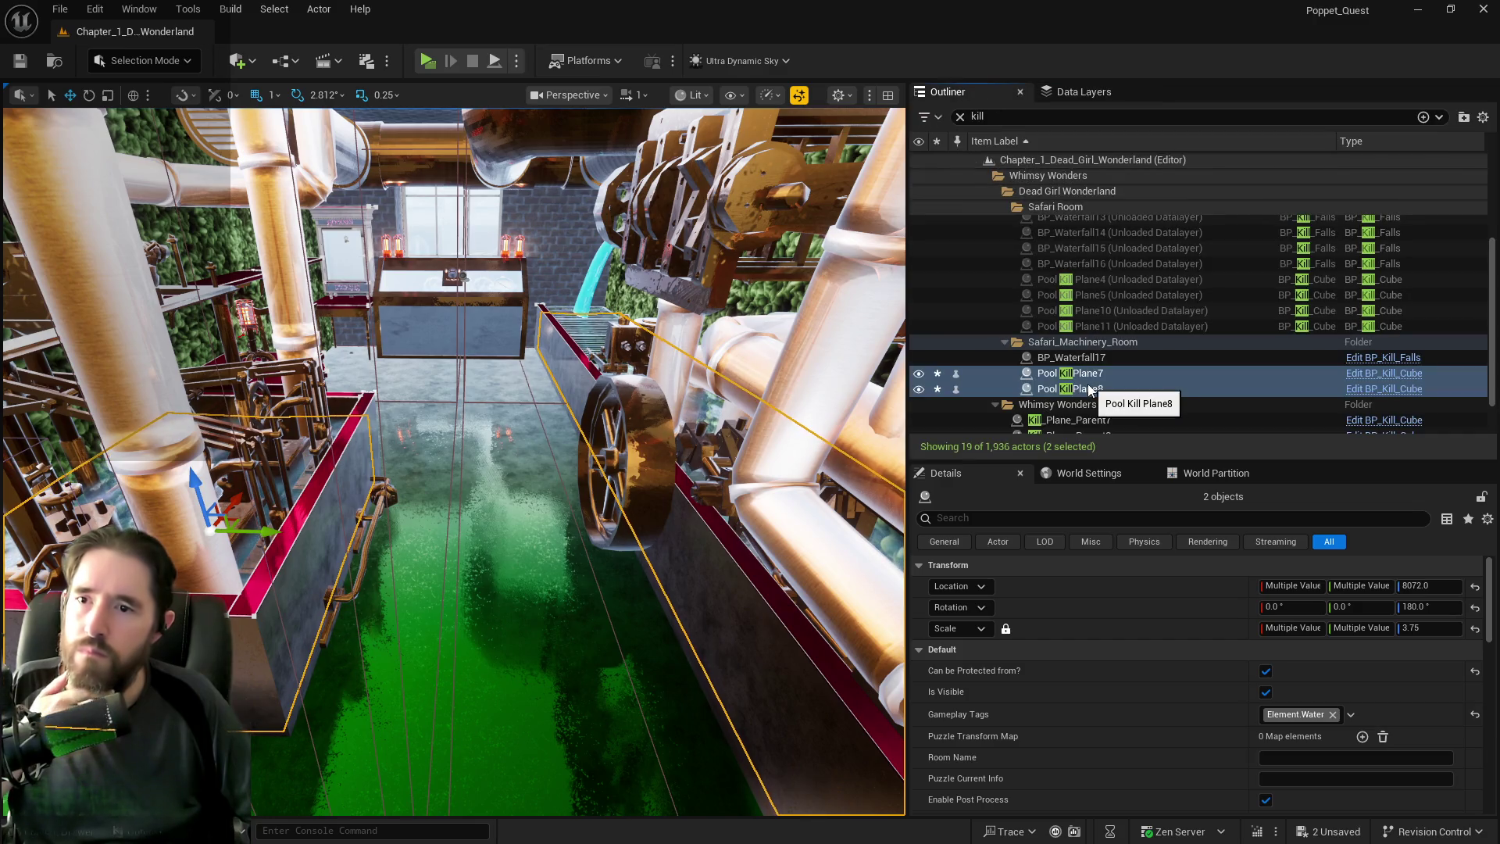
{"action": "left_click", "coordinate": [1061, 95]}
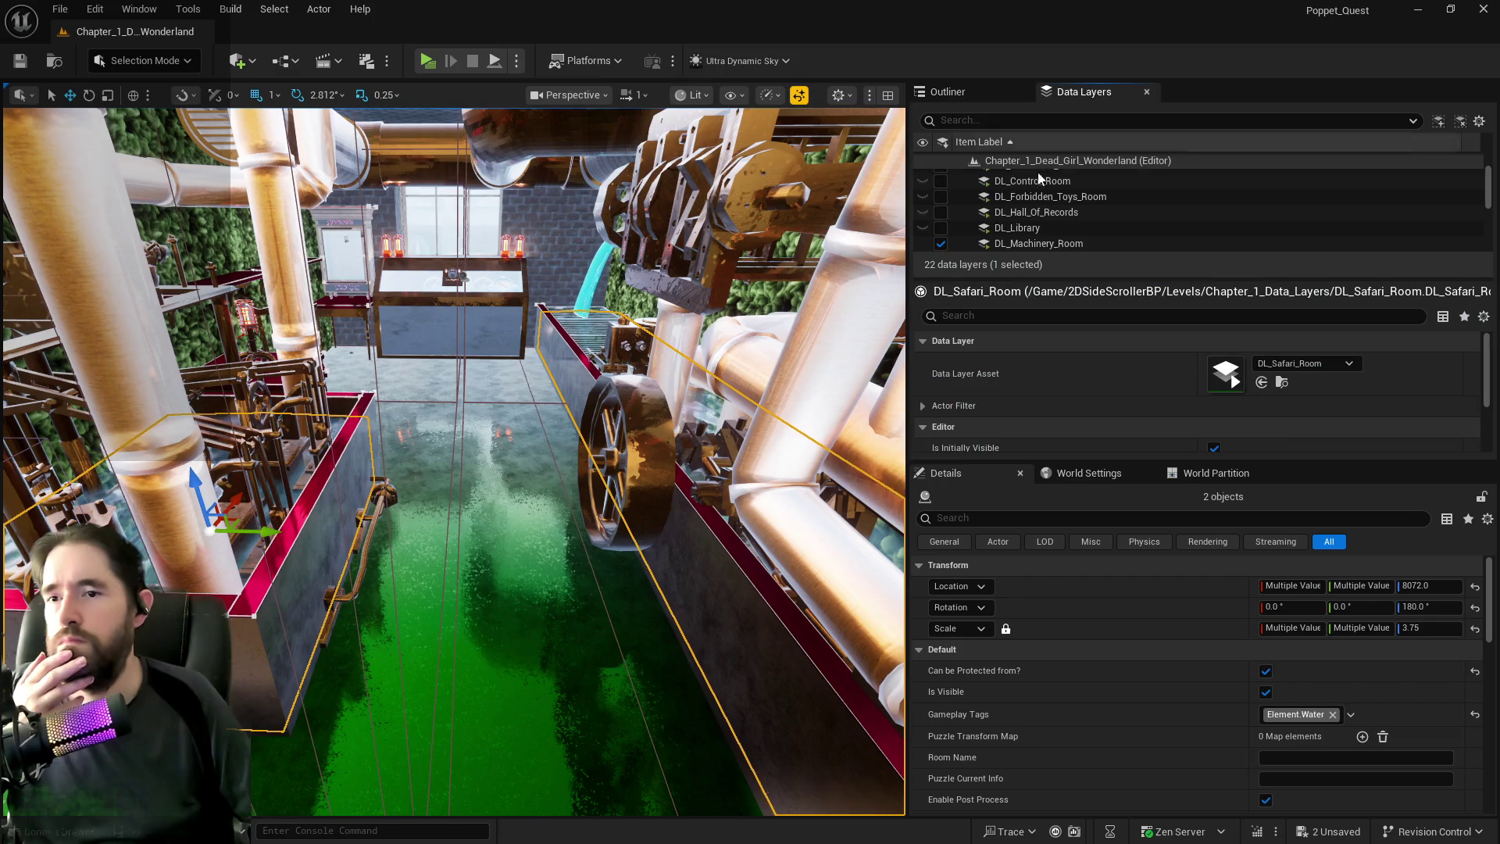
{"action": "scroll", "coordinate": [1025, 228], "scroll_direction": "down", "scroll_amount": 1}
{"action": "right_click", "coordinate": [1024, 202]}
{"action": "left_click", "coordinate": [1093, 347]}
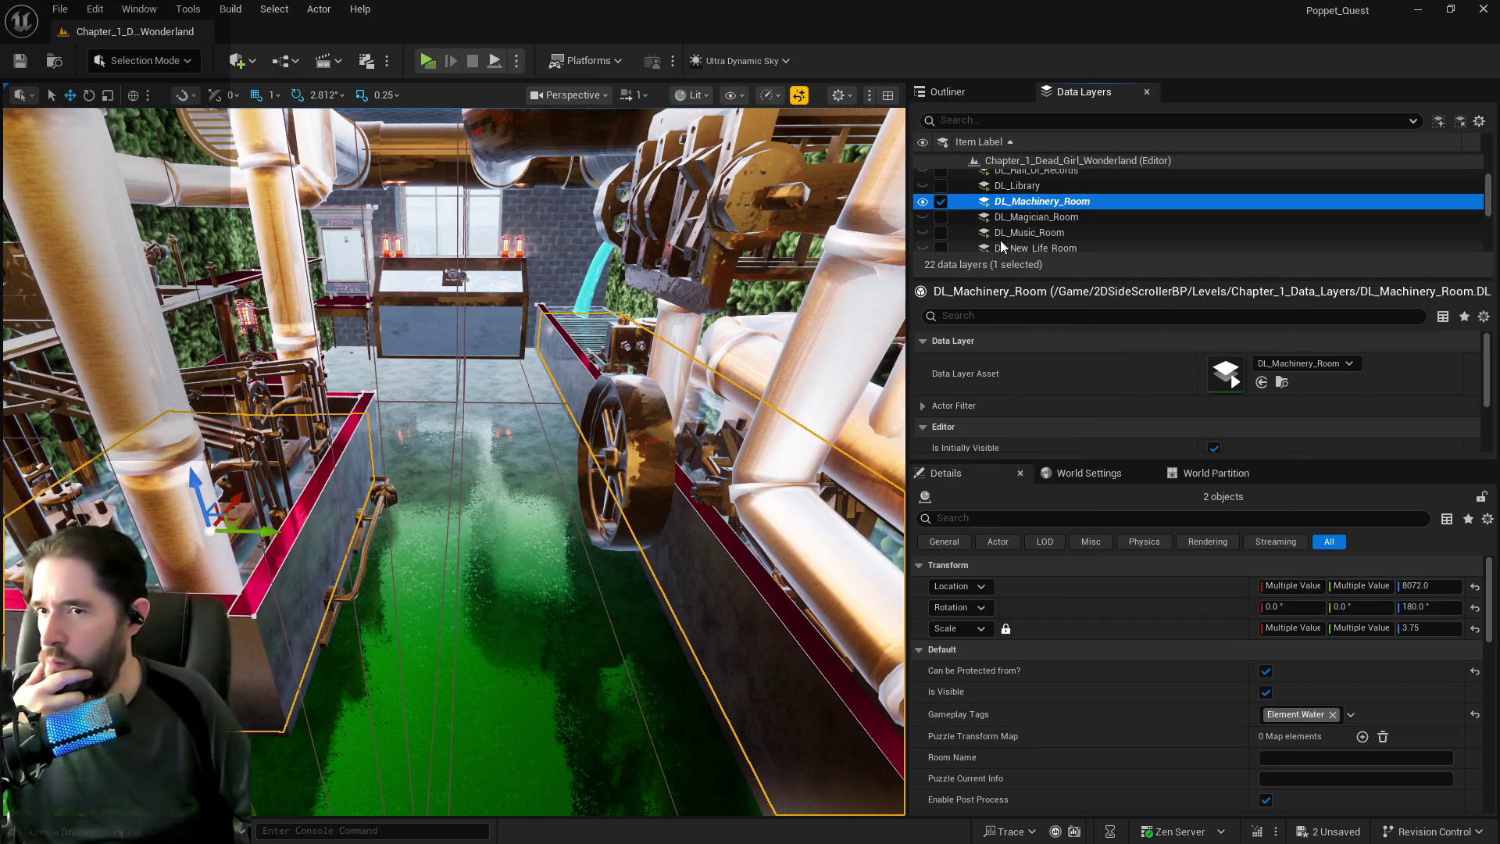
{"action": "left_click", "coordinate": [945, 203]}
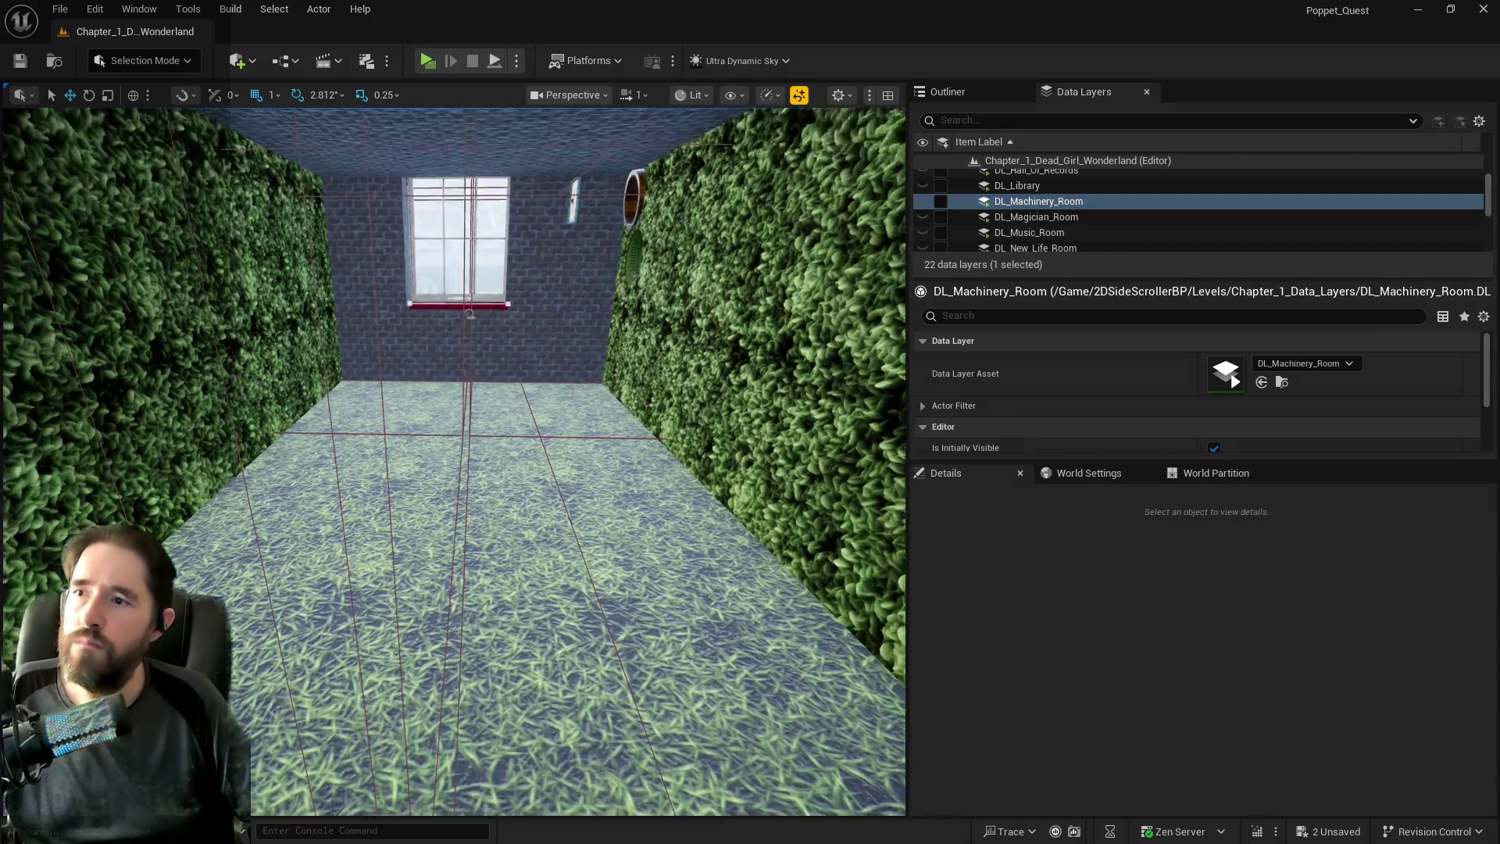
Select the BP_Moon_Object5 tarot card and move it into the Safari_Machinery_Room folder.
{"action": "key", "text": "w"}
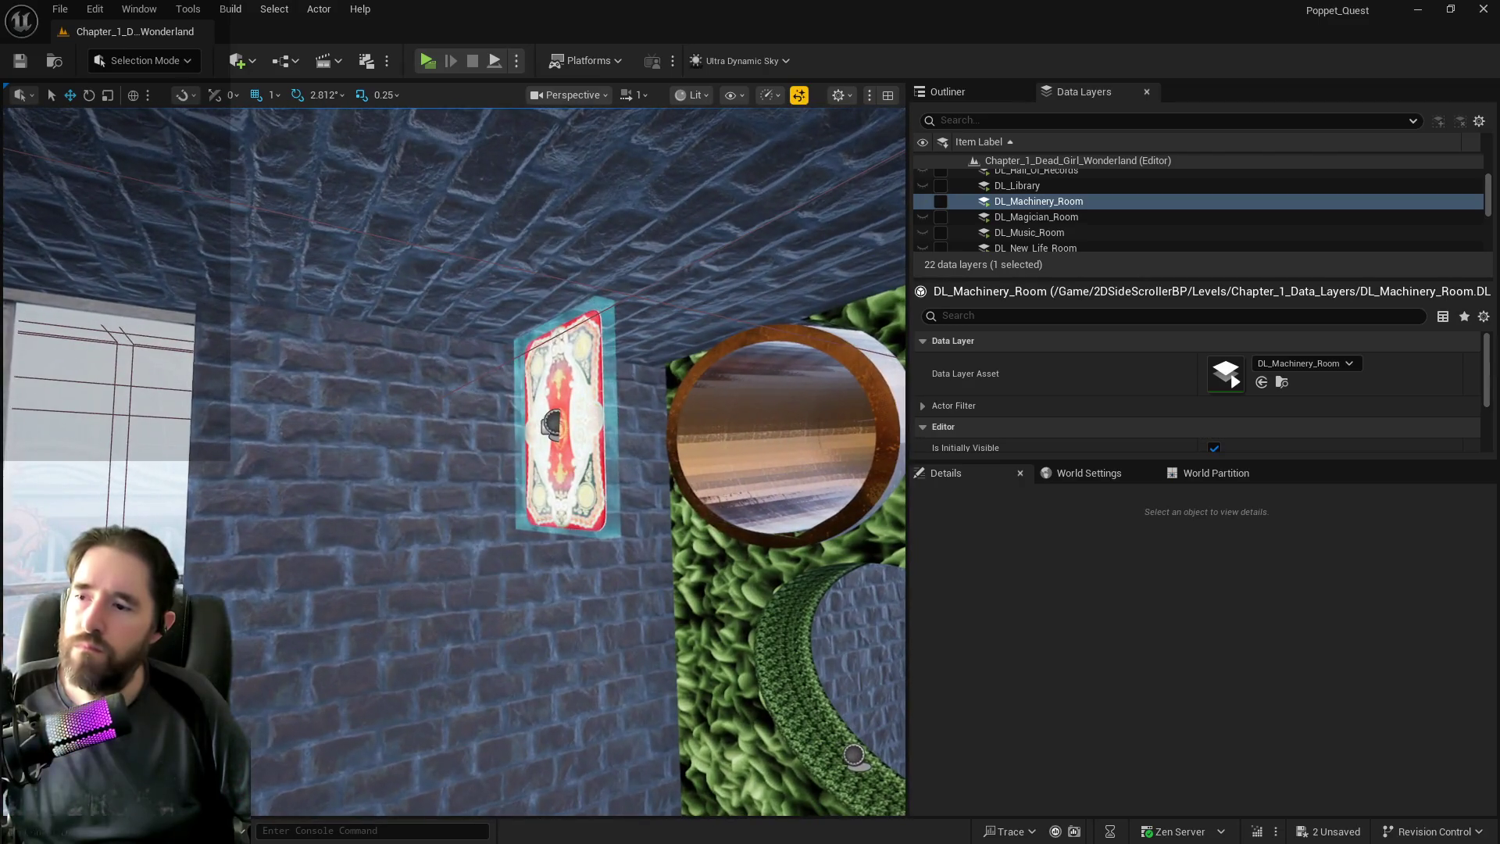
{"action": "left_click", "coordinate": [579, 473]}
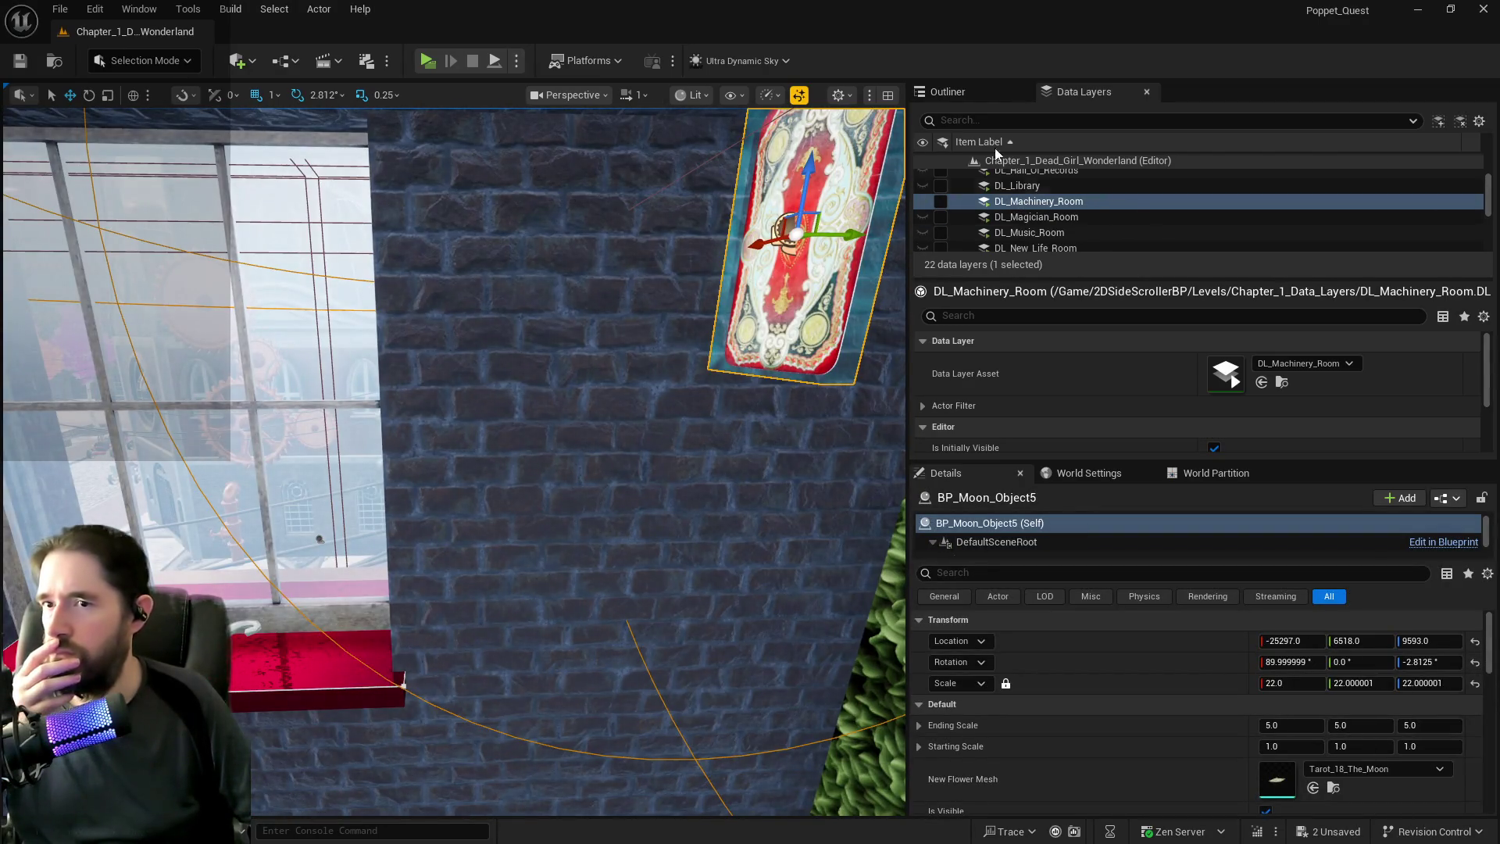
{"action": "left_click", "coordinate": [978, 100]}
{"action": "left_click", "coordinate": [960, 116]}
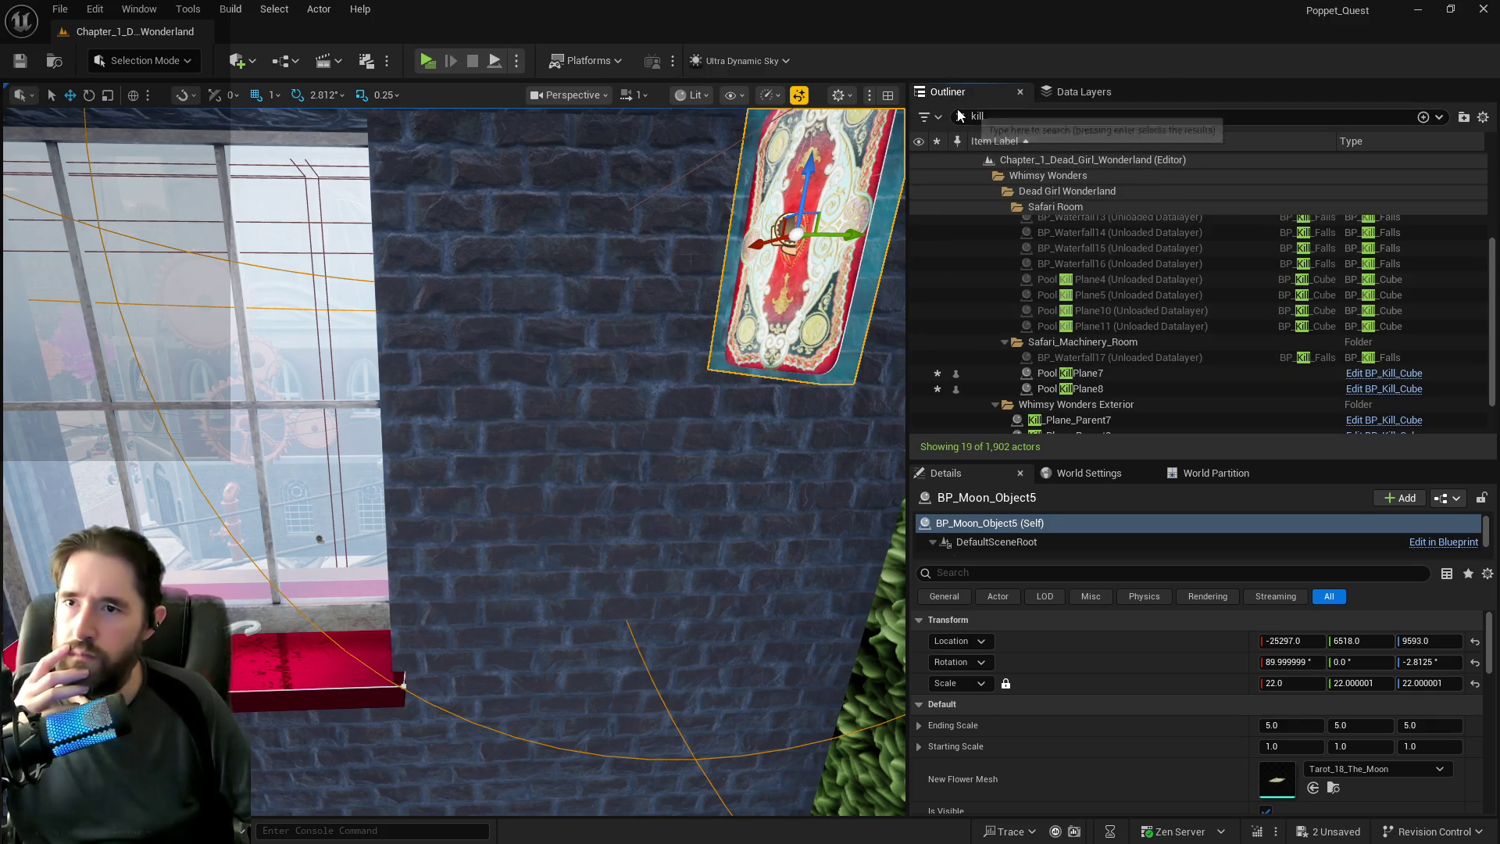
{"action": "right_click", "coordinate": [1070, 317]}
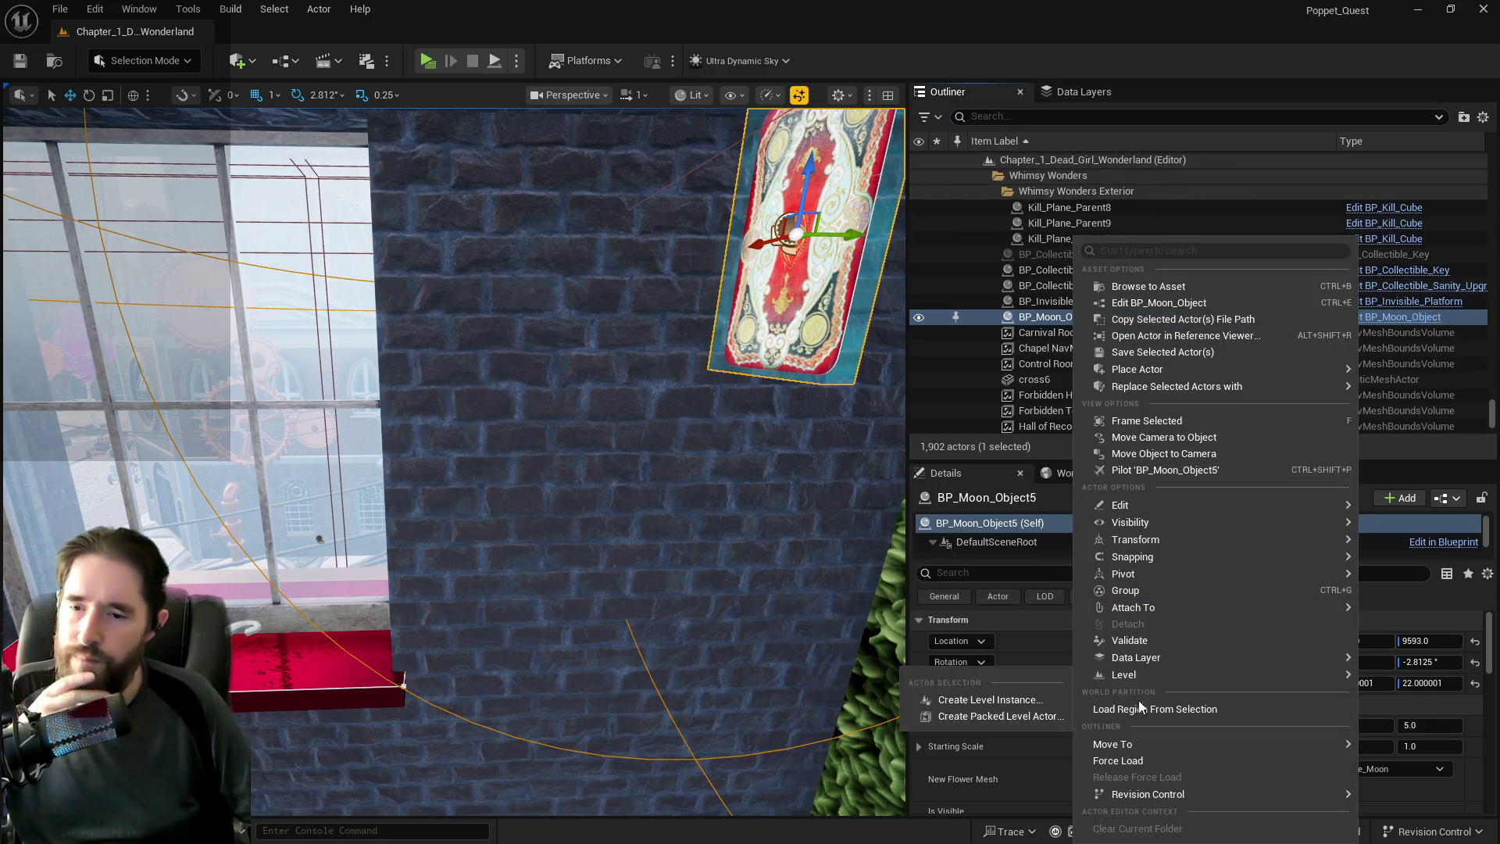
{"action": "mouse_move", "coordinate": [1127, 744]}
{"action": "type", "text": "mac"}
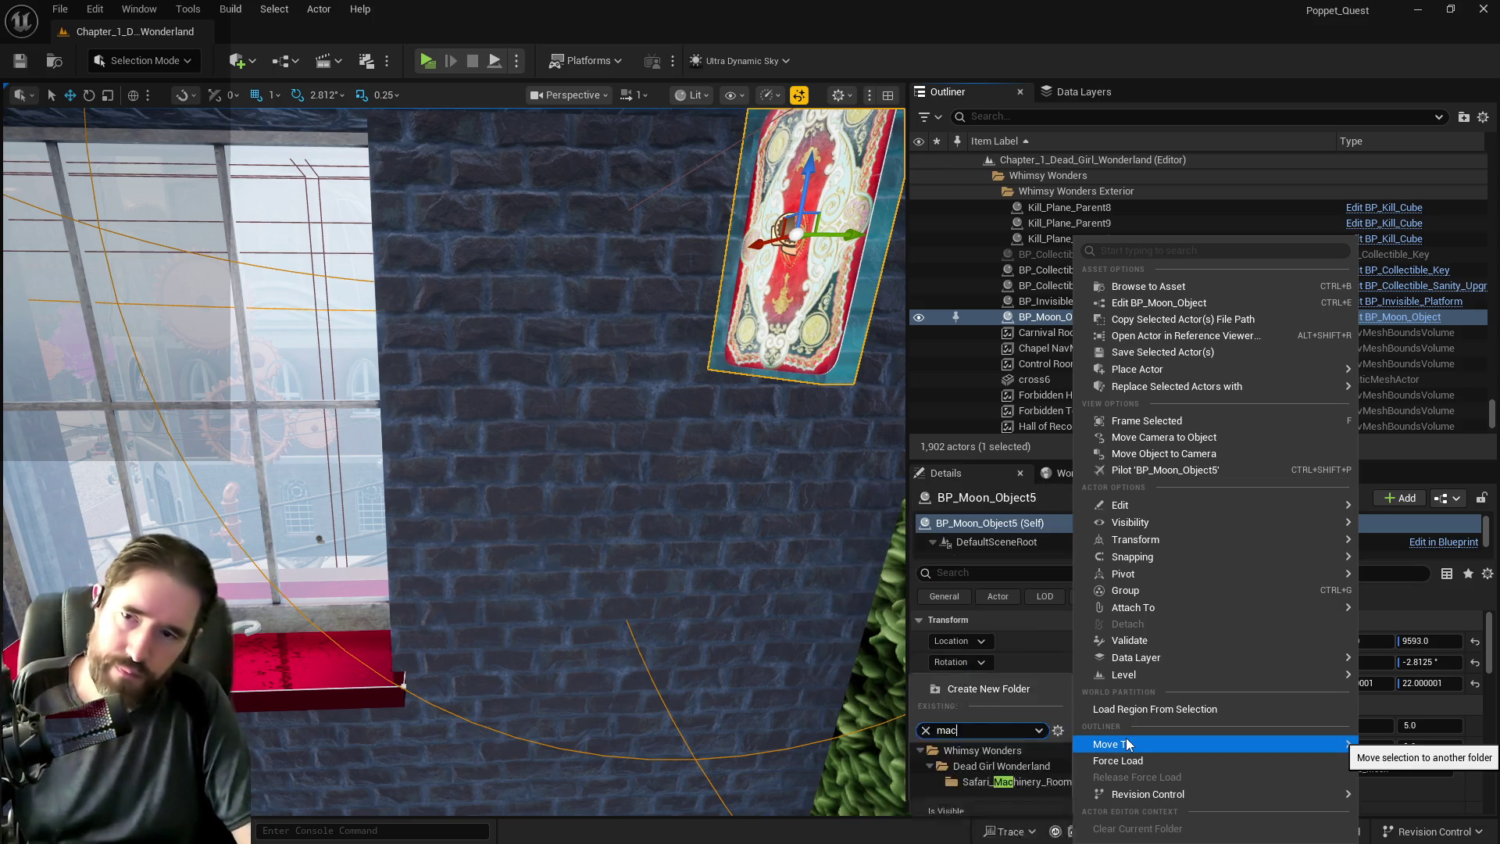
{"action": "left_click", "coordinate": [1018, 830]}
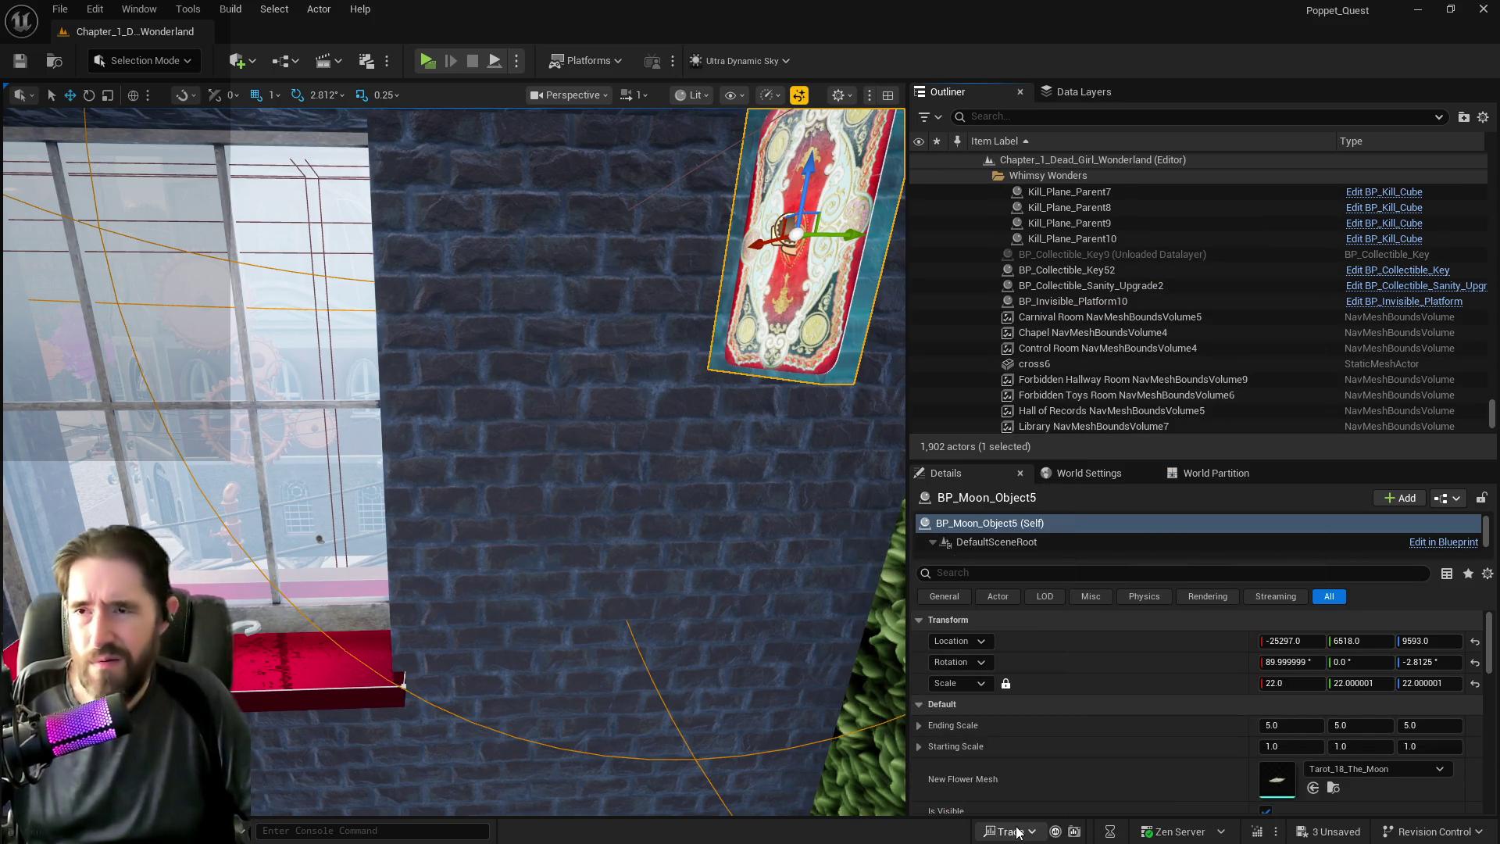
Add the moon card to the DL_Machinery_Room data layer.
{"action": "left_click", "coordinate": [1062, 94]}
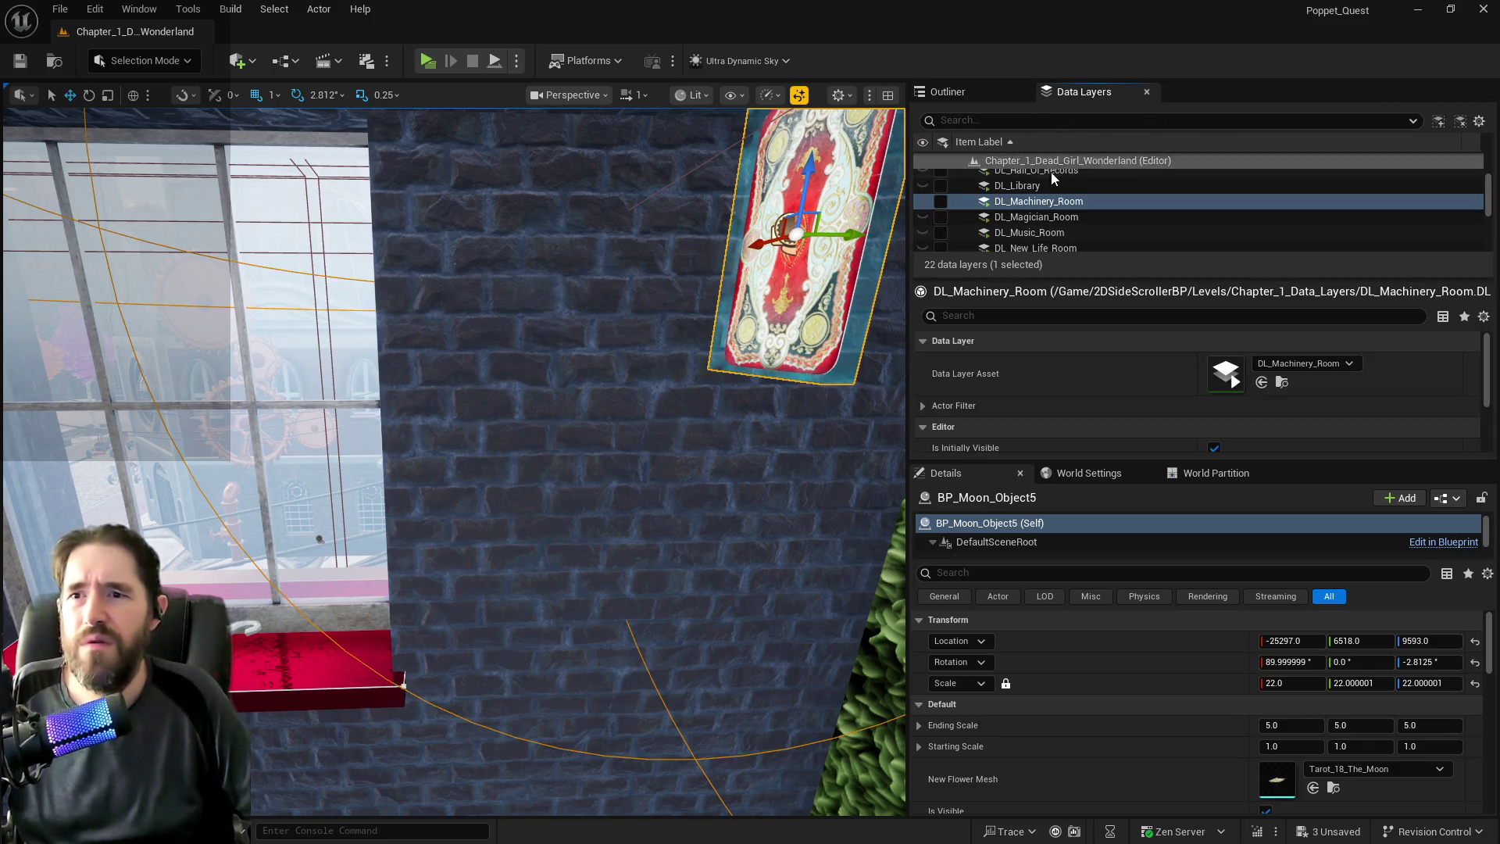
{"action": "right_click", "coordinate": [1036, 204]}
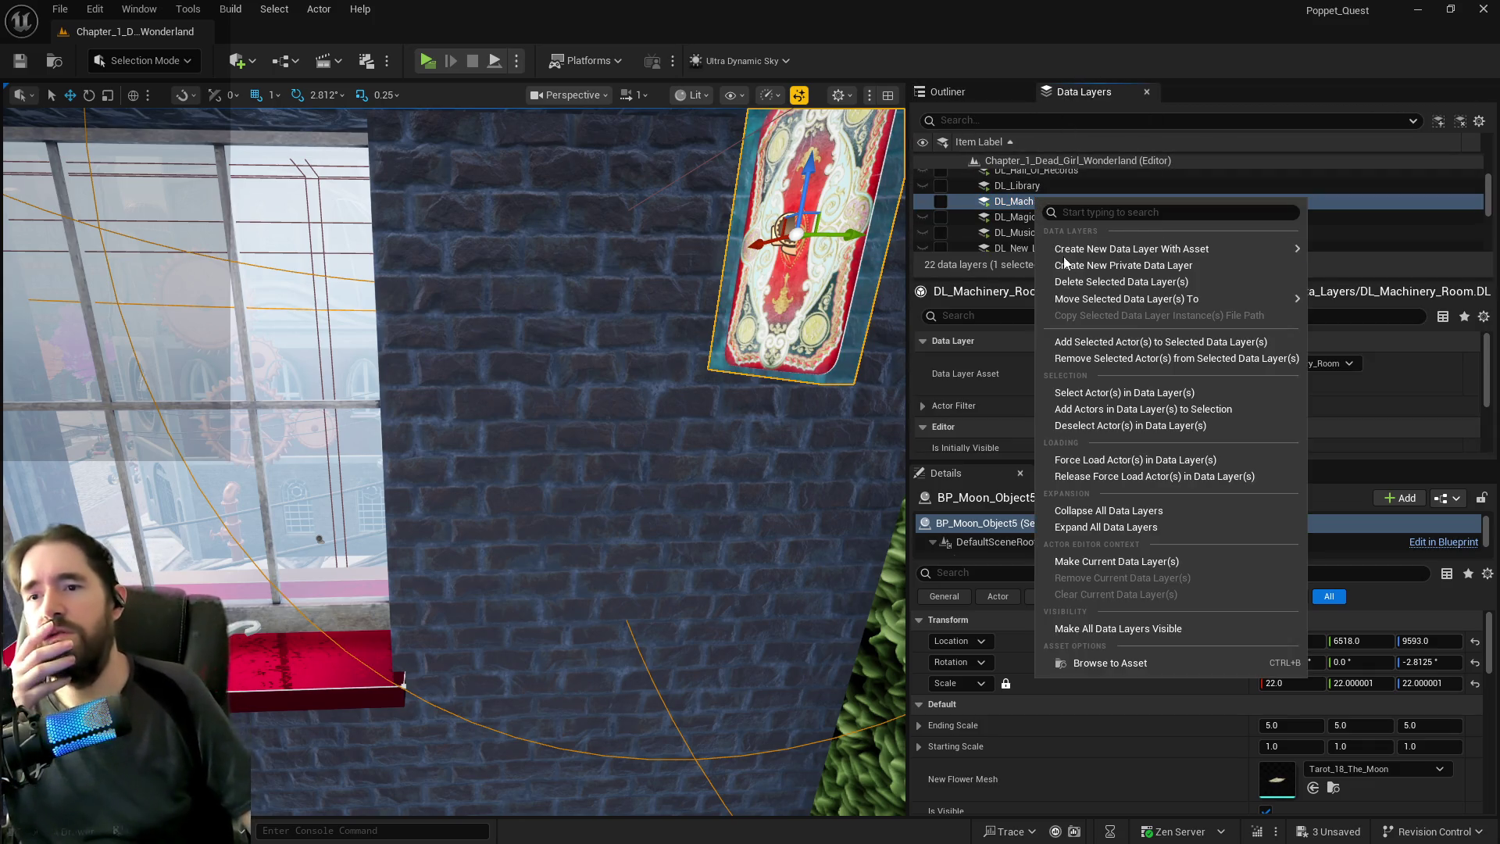
{"action": "left_click", "coordinate": [1094, 342]}
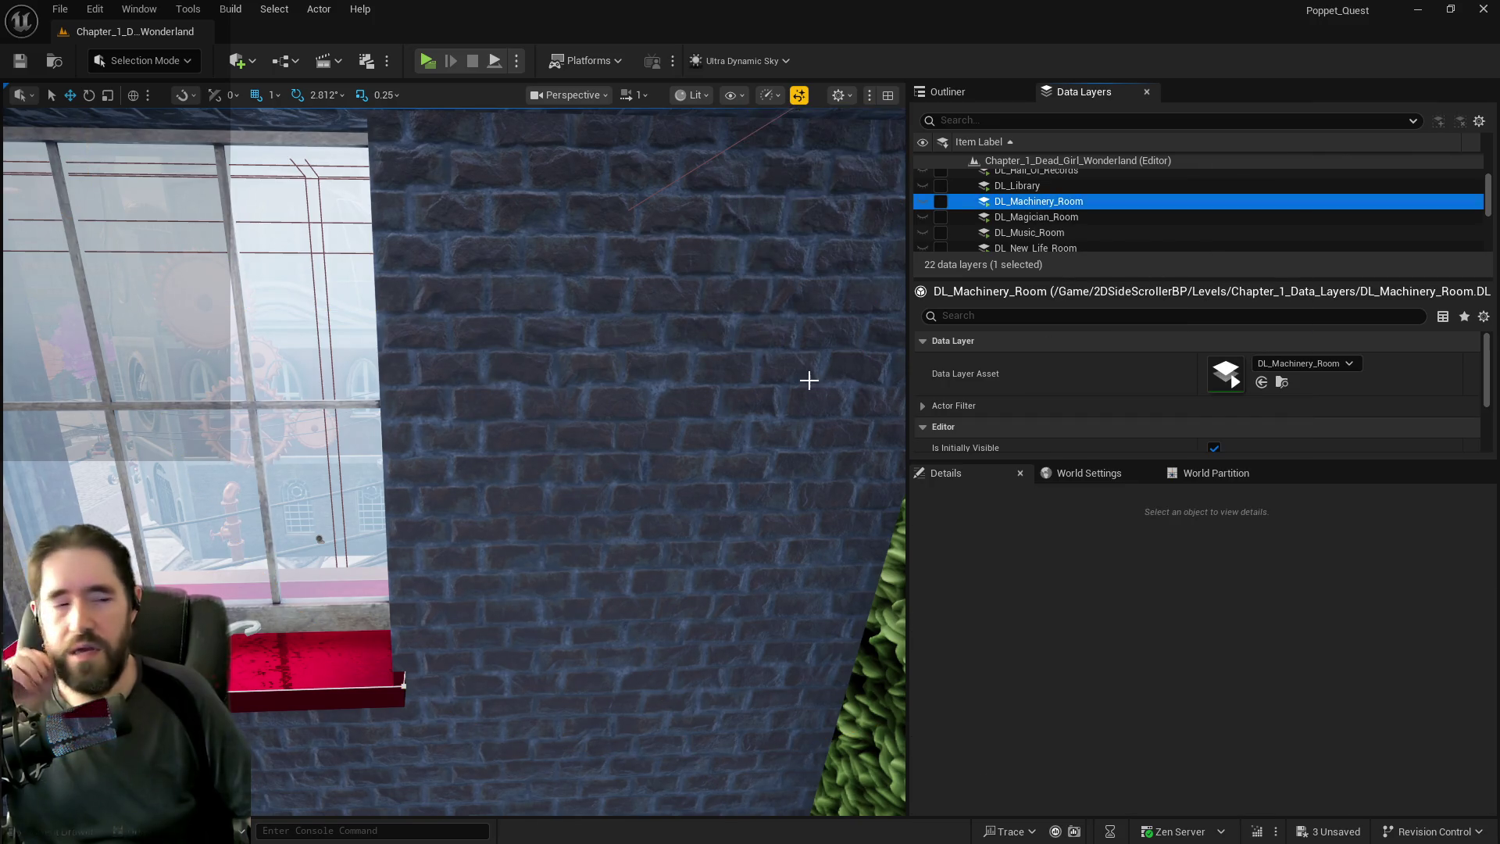
Save all changes and select the orange pipe tunnel and grass wall.
{"action": "key", "text": "ctrl+s"}
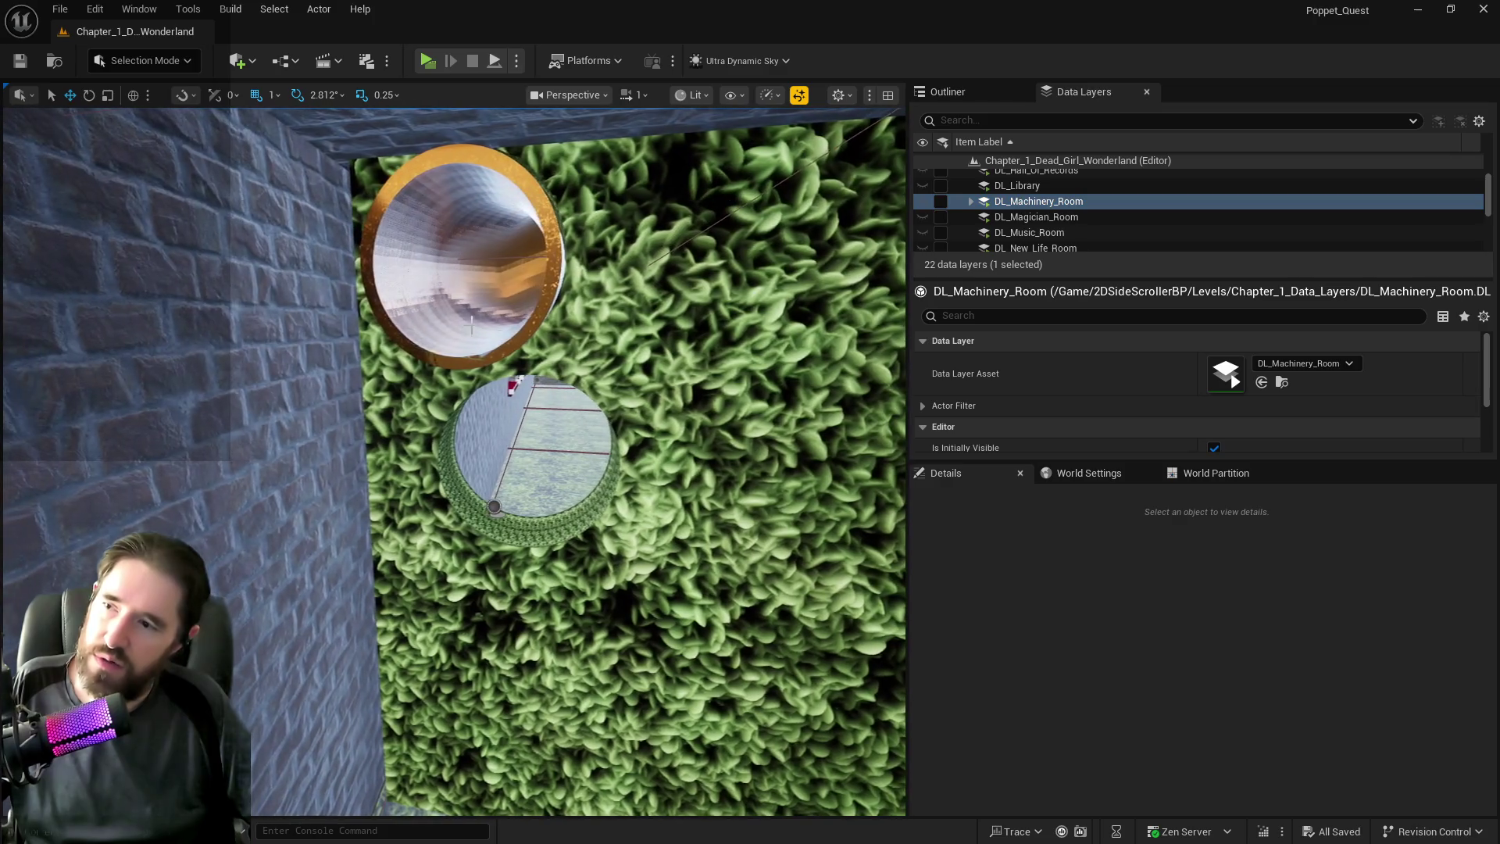
{"action": "left_click", "coordinate": [433, 409]}
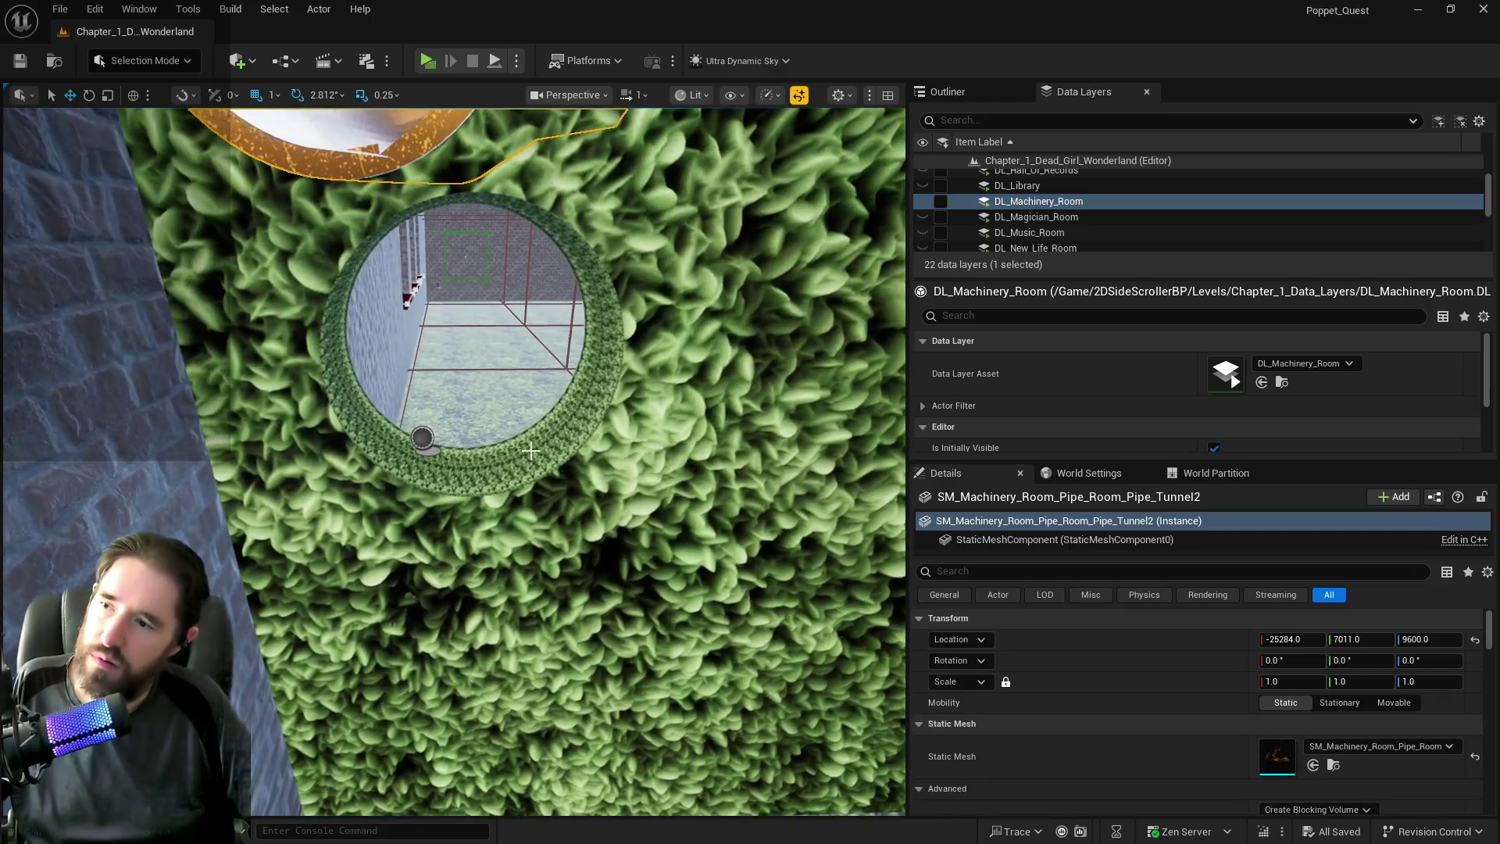
{"action": "left_click", "coordinate": [437, 422]}
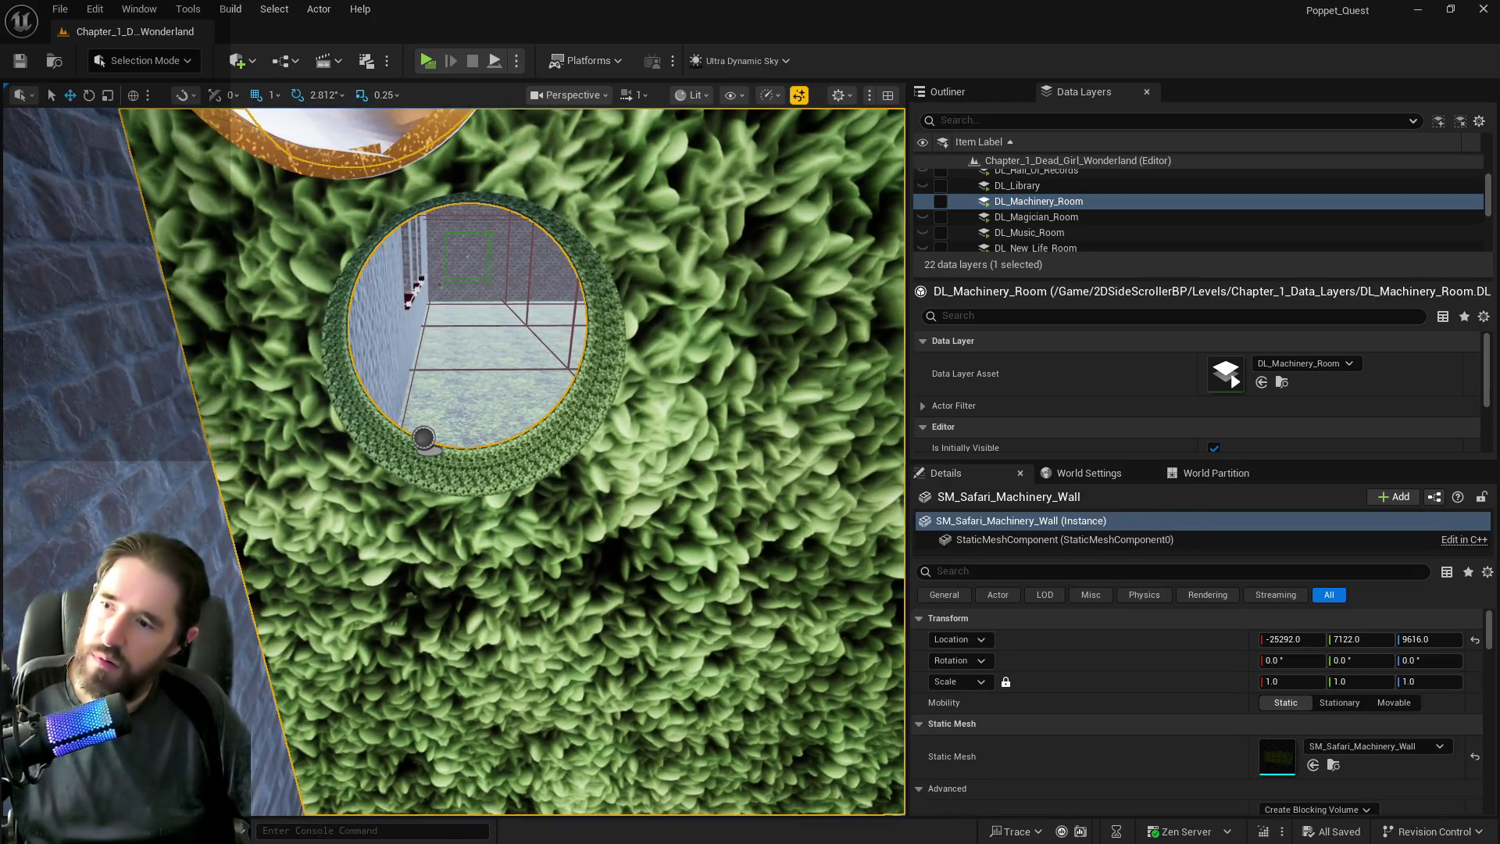
{"action": "left_click_drag", "start_coordinate": [725, 344], "coordinate": [725, 344]}
Reload DL_Machinery_Room to inspect the waterfall, then load DL_Safari_Room and select its pipe.
{"action": "left_click", "coordinate": [941, 201]}
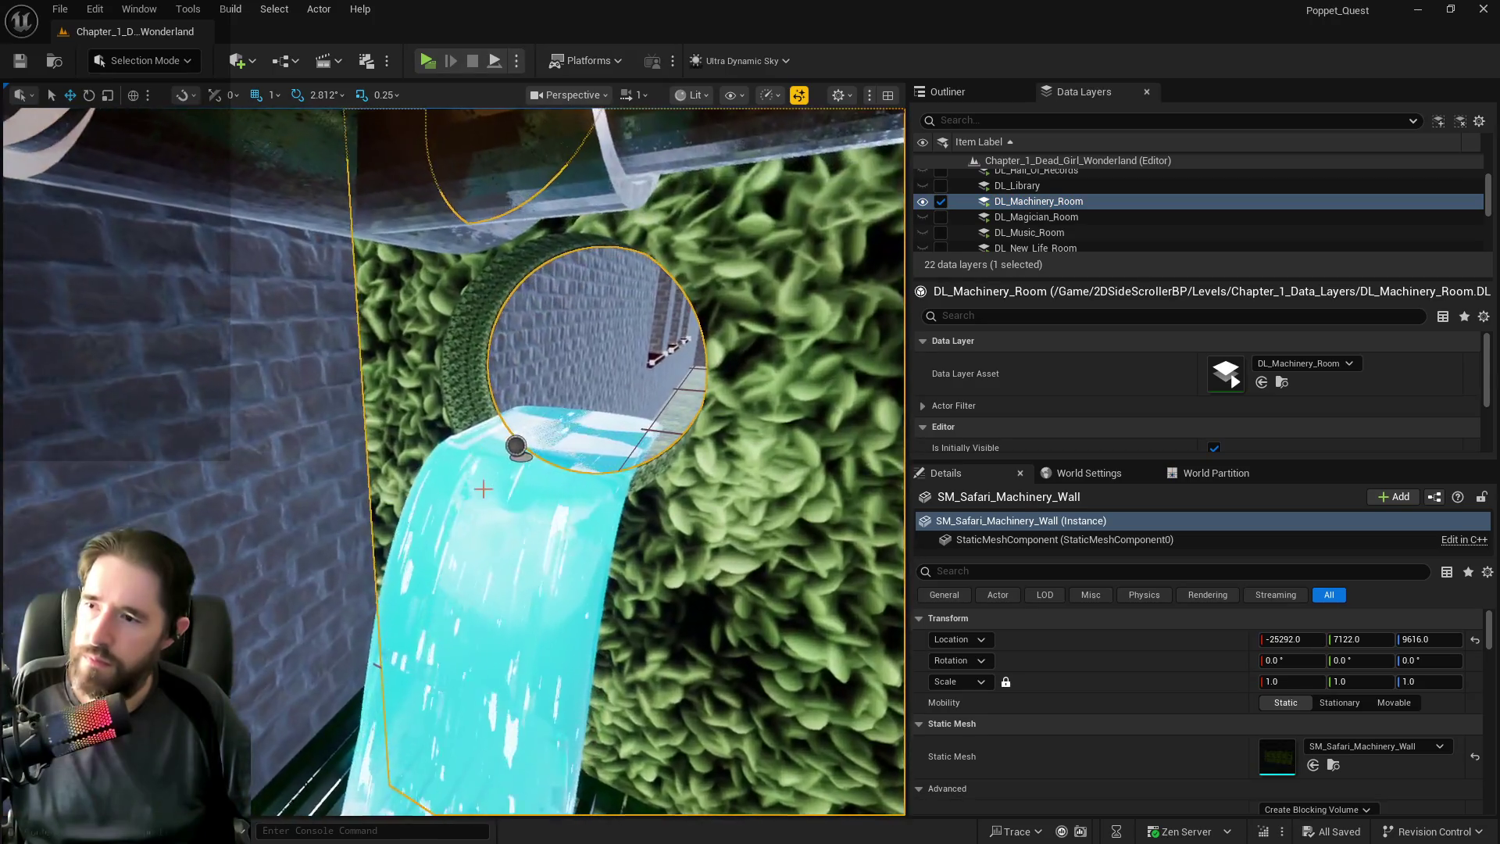
{"action": "left_click", "coordinate": [500, 526]}
{"action": "left_click_drag", "start_coordinate": [499, 526], "coordinate": [499, 526]}
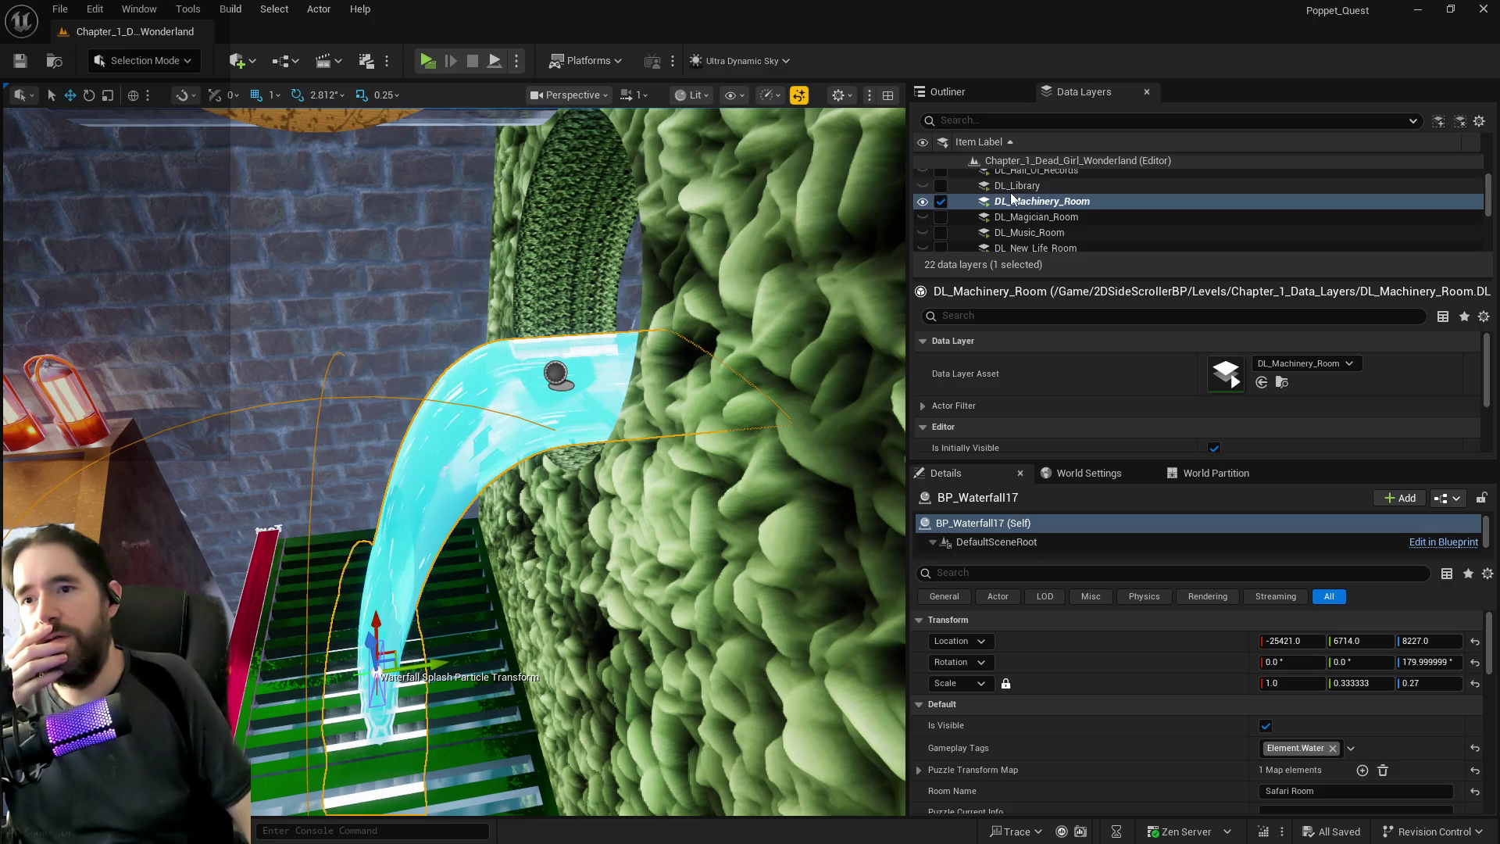
{"action": "scroll", "coordinate": [1000, 212], "scroll_direction": "down", "scroll_amount": 3}
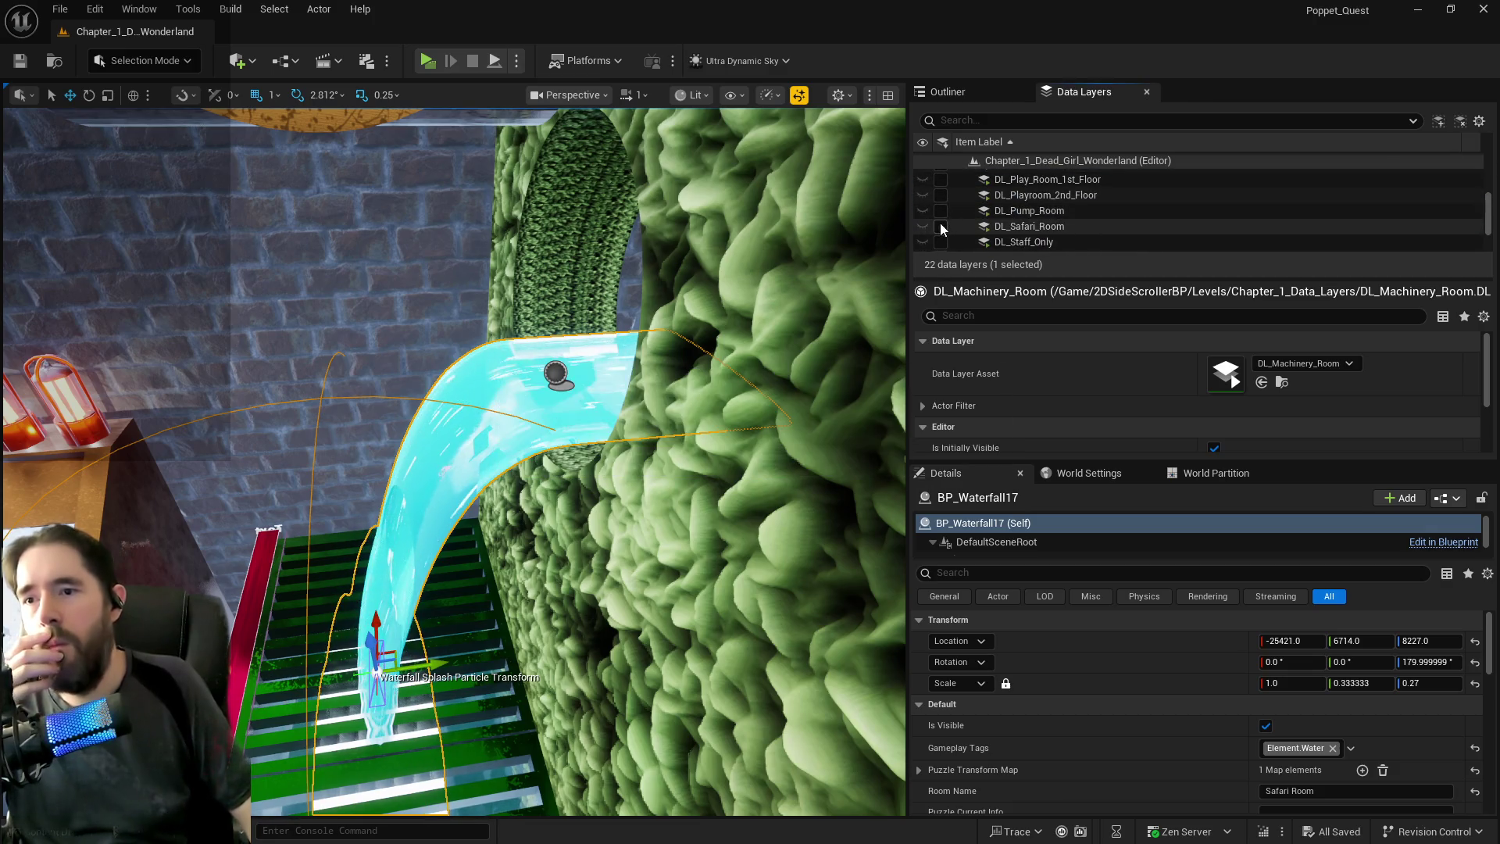
{"action": "scroll", "coordinate": [940, 222], "scroll_direction": "up", "scroll_amount": 3}
{"action": "left_click", "coordinate": [940, 219]}
{"action": "left_click", "coordinate": [791, 281]}
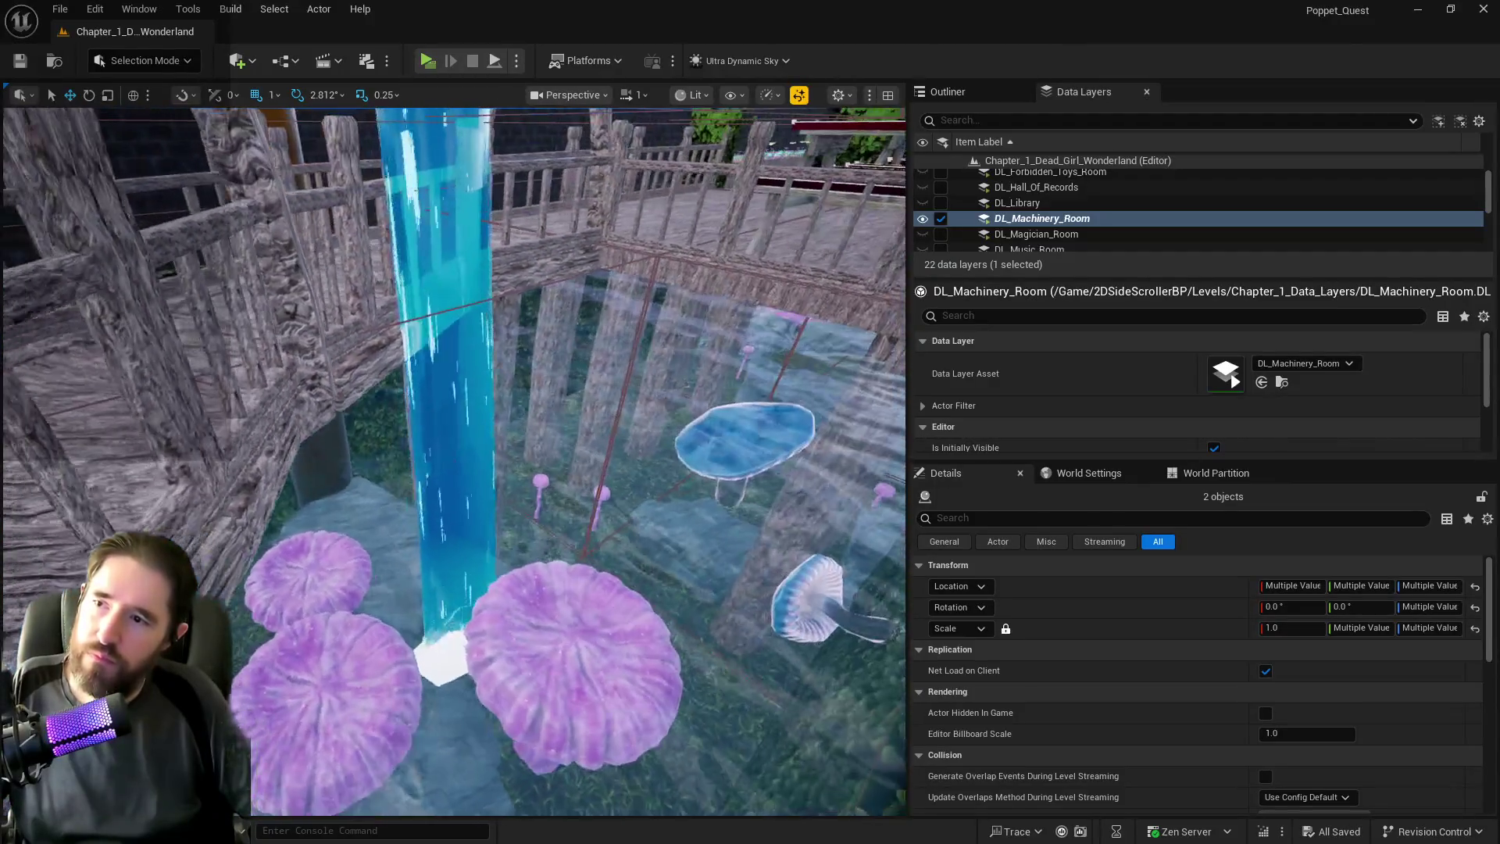
Remove the three selected pipe actors from DL_Machinery_Room and DL_Safari_Room, then unload DL_Safari_Room.
{"action": "left_click", "coordinate": [781, 336], "text": "ctrl"}
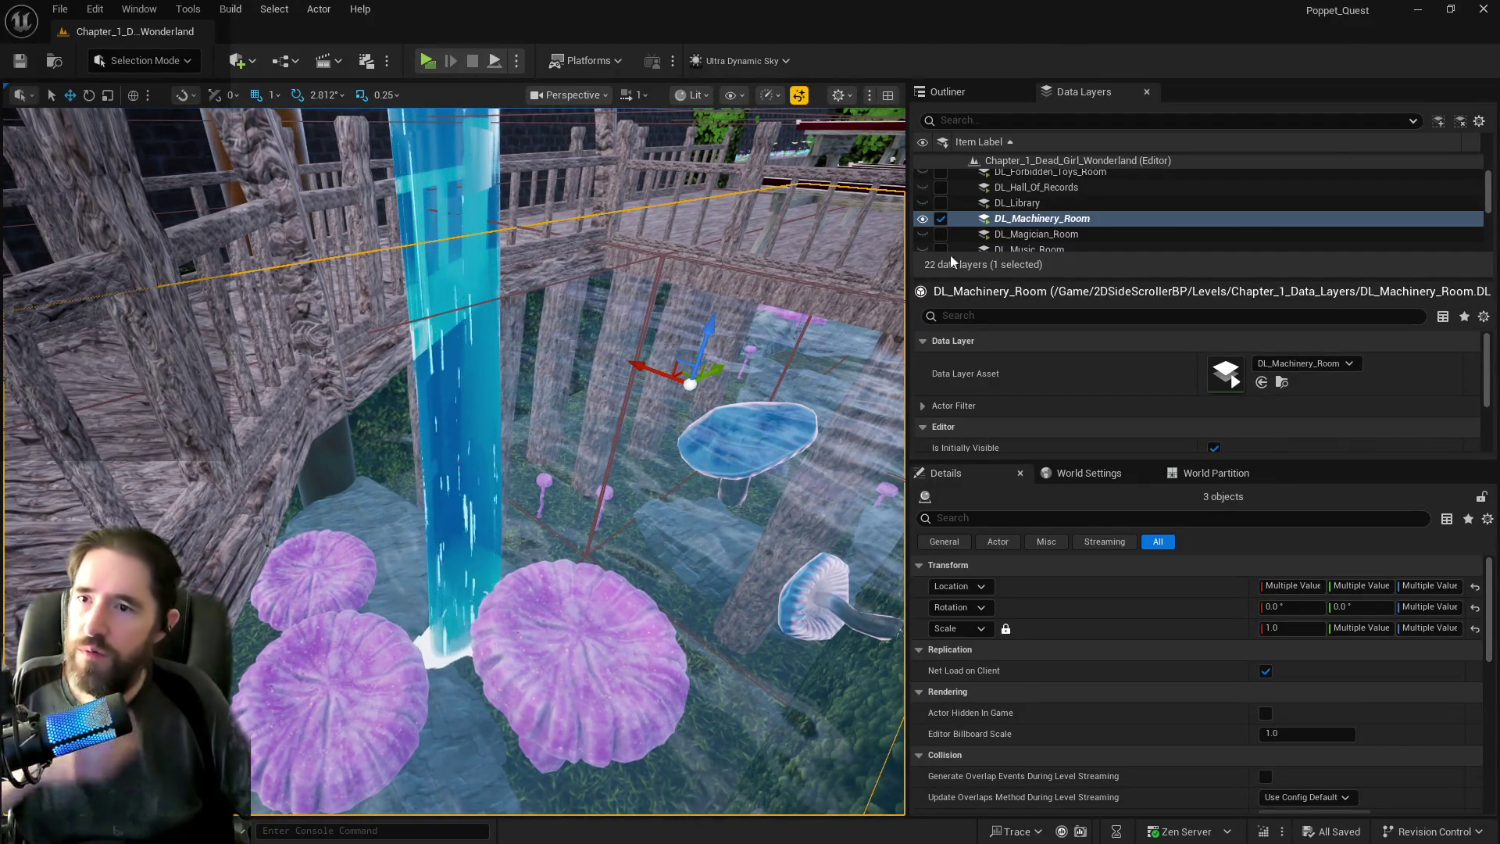
{"action": "right_click", "coordinate": [1019, 222]}
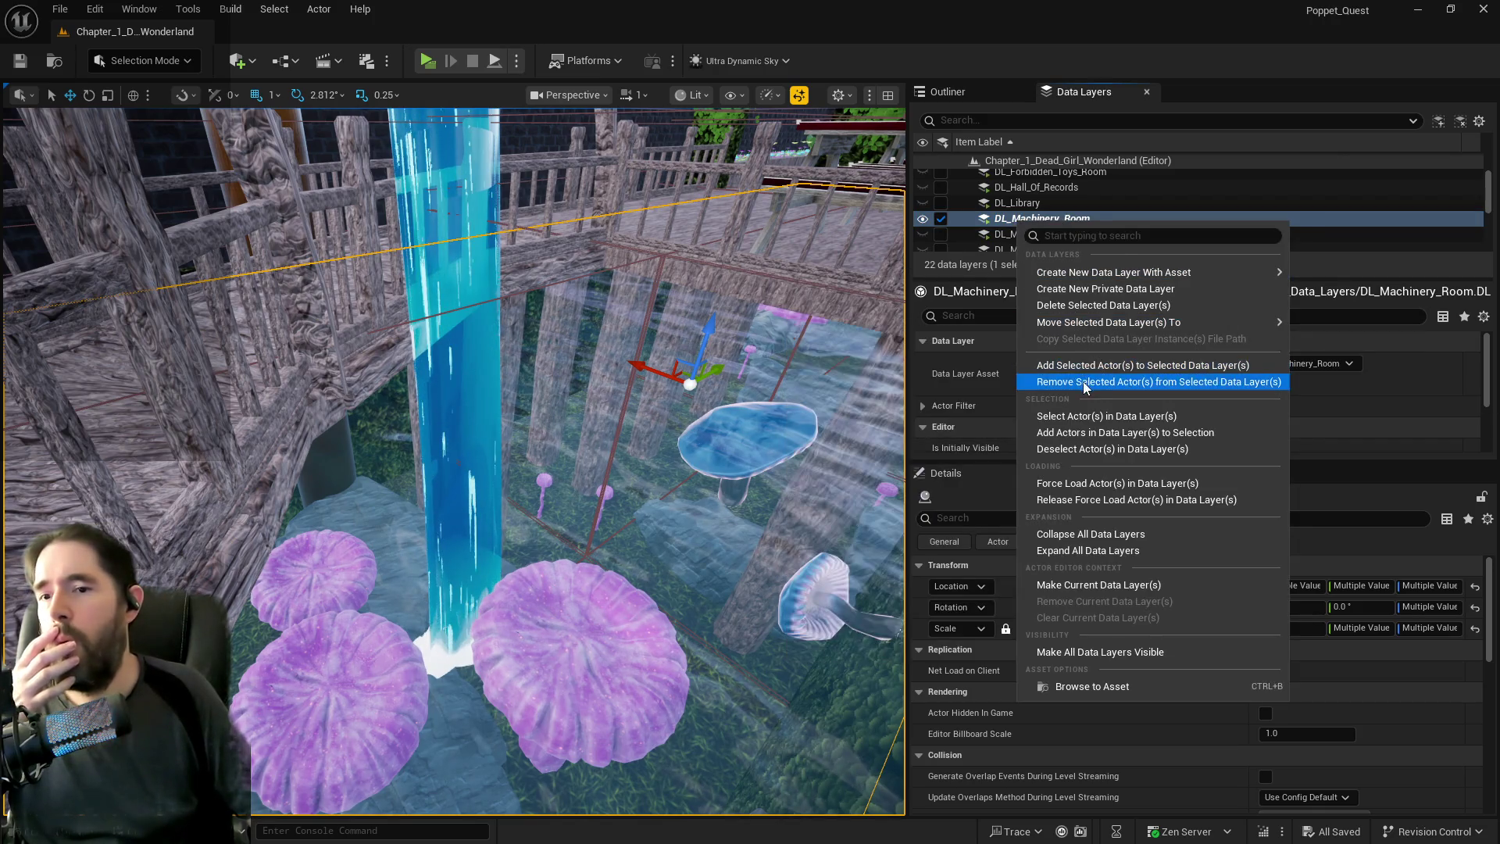
{"action": "left_click", "coordinate": [1081, 381]}
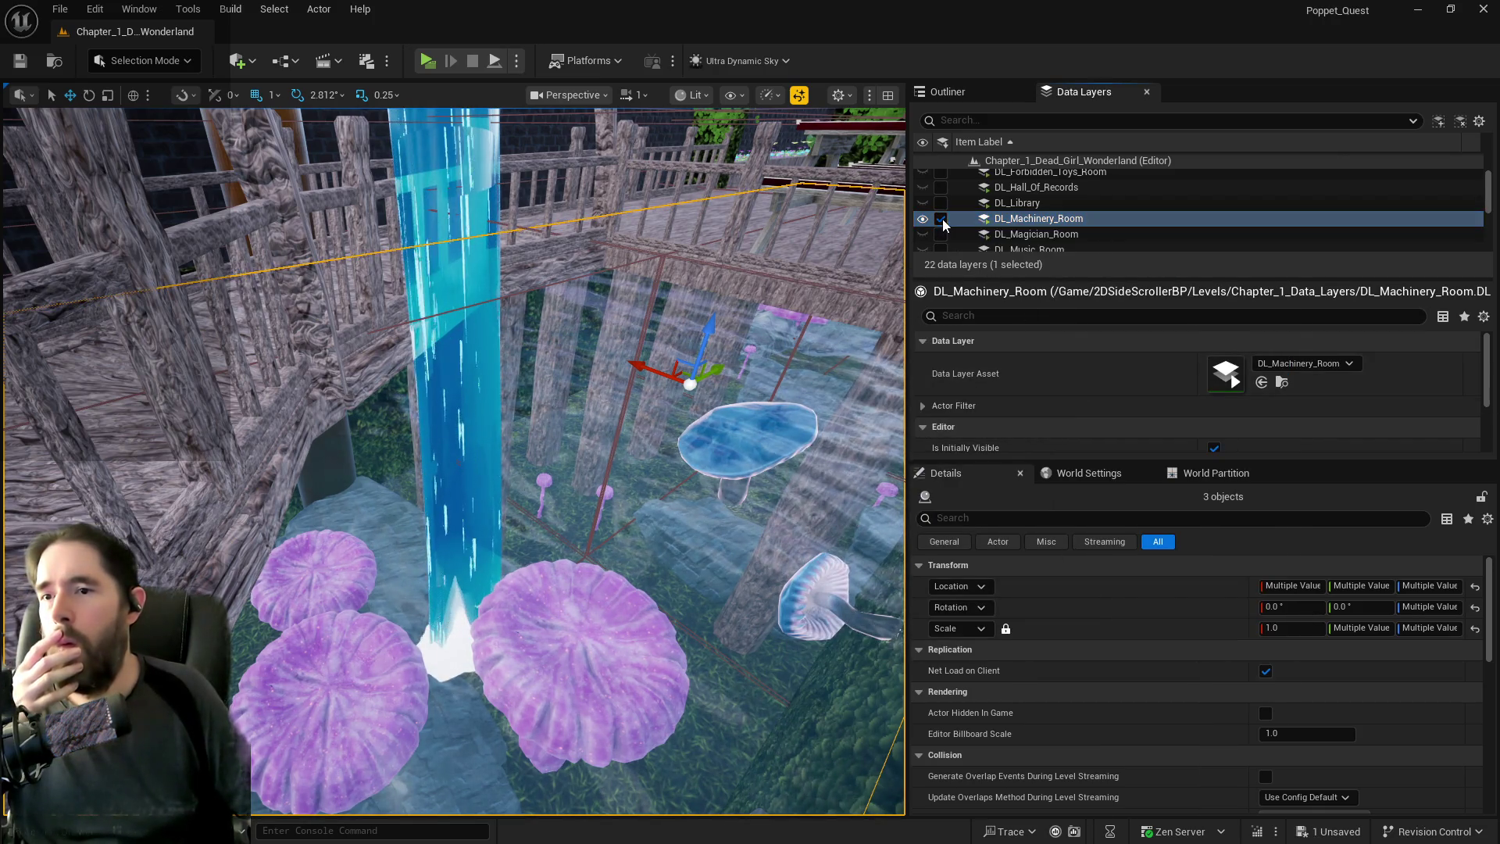
{"action": "scroll", "coordinate": [973, 233], "scroll_direction": "down", "scroll_amount": 3}
{"action": "left_click", "coordinate": [1015, 220]}
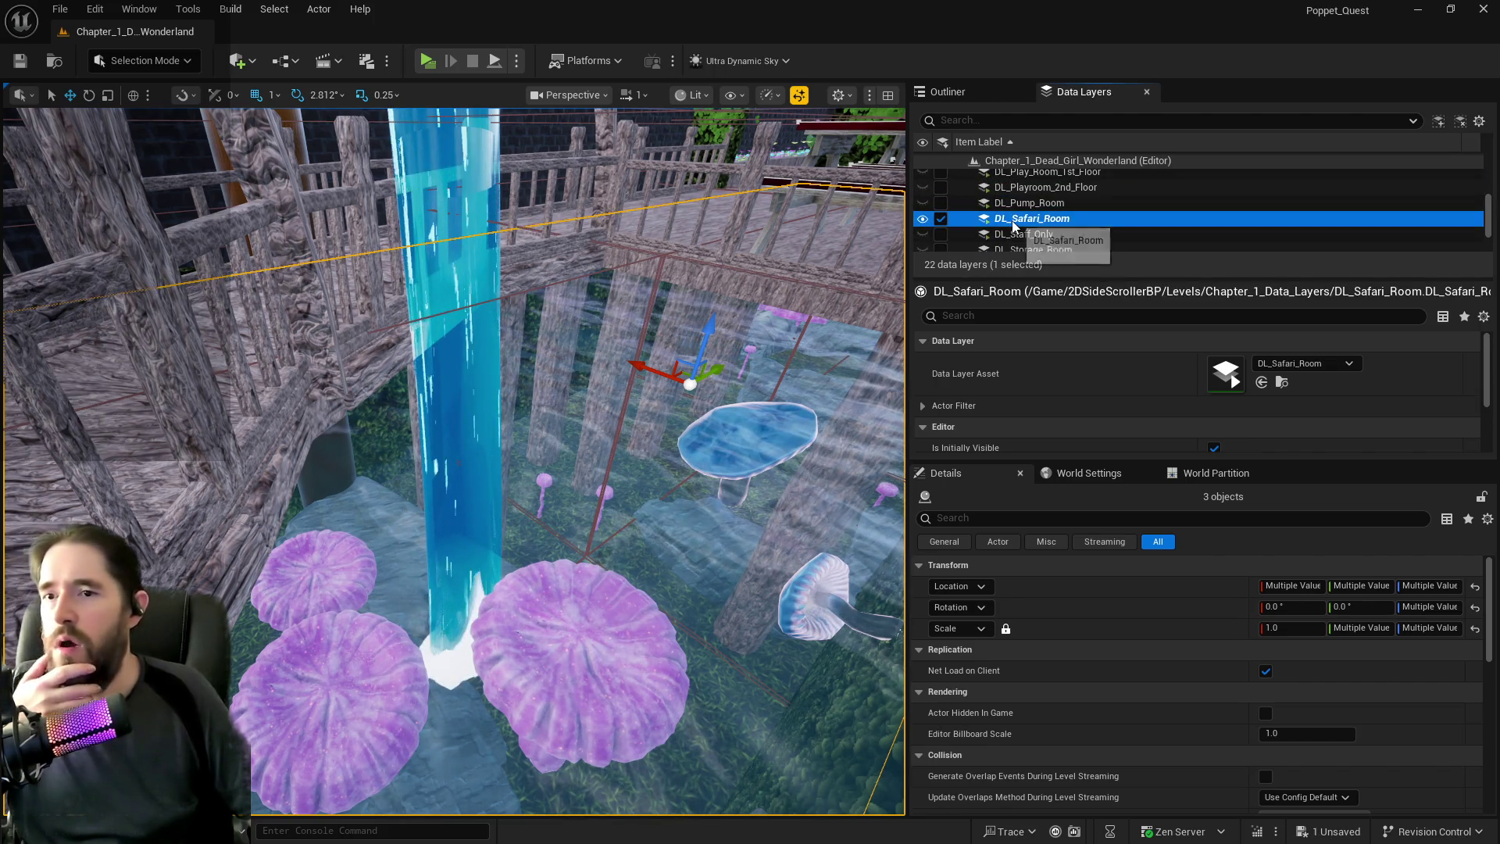
{"action": "right_click", "coordinate": [1014, 221]}
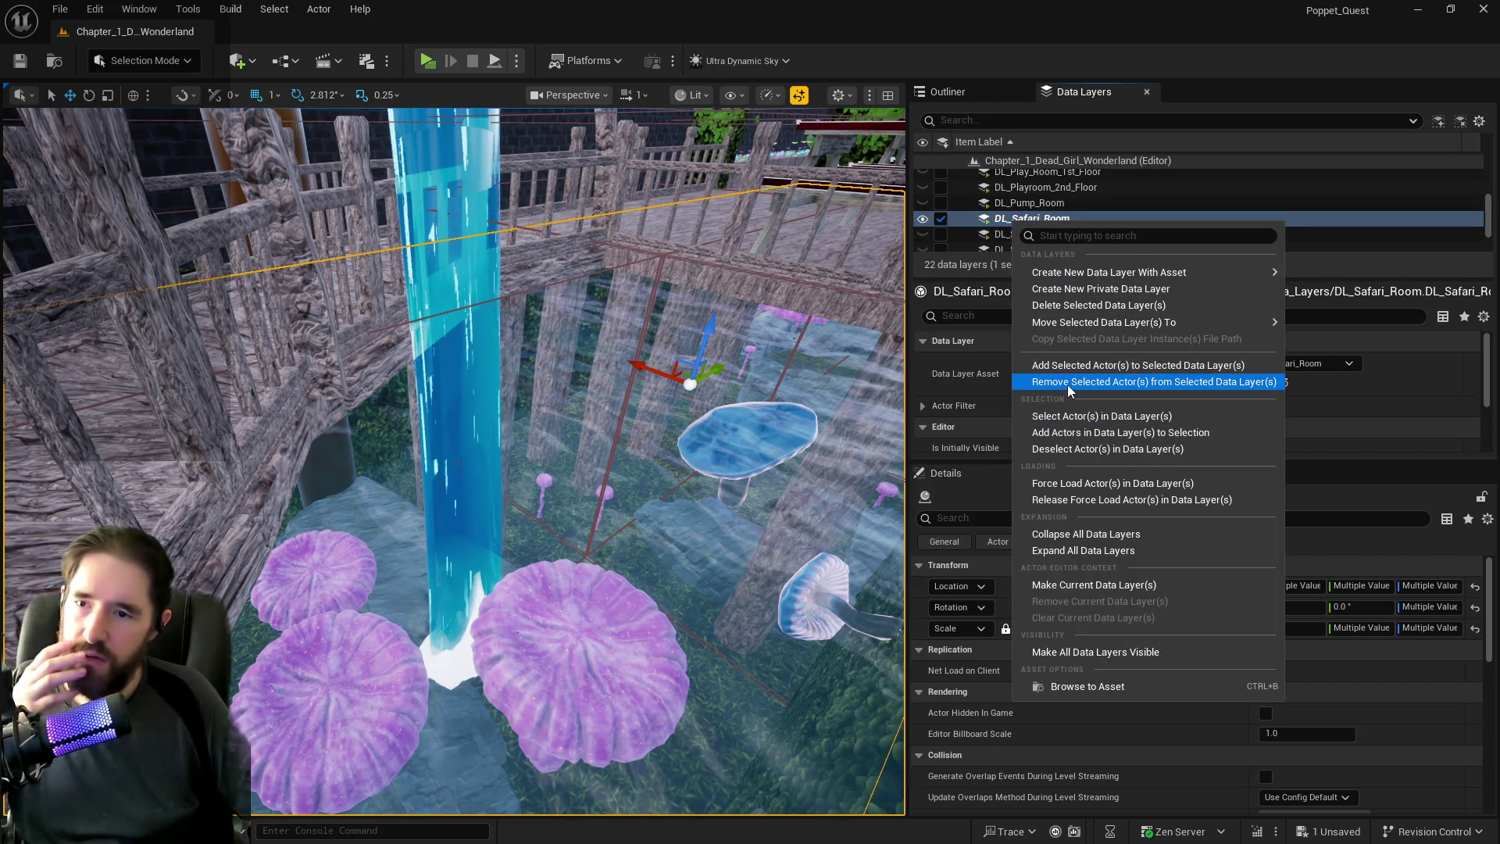
{"action": "left_click", "coordinate": [1067, 381]}
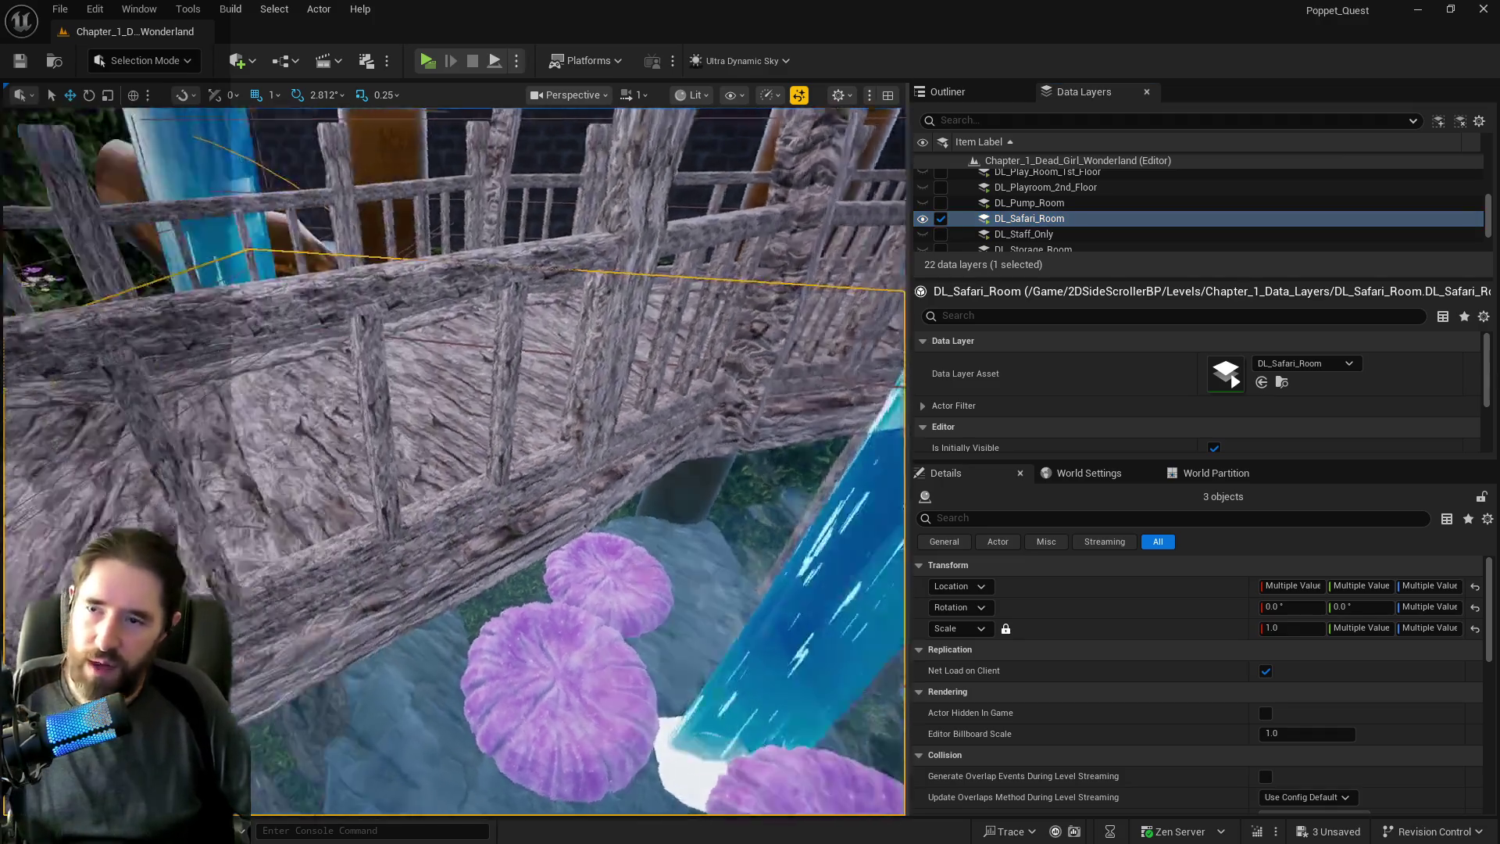
{"action": "key", "text": "f"}
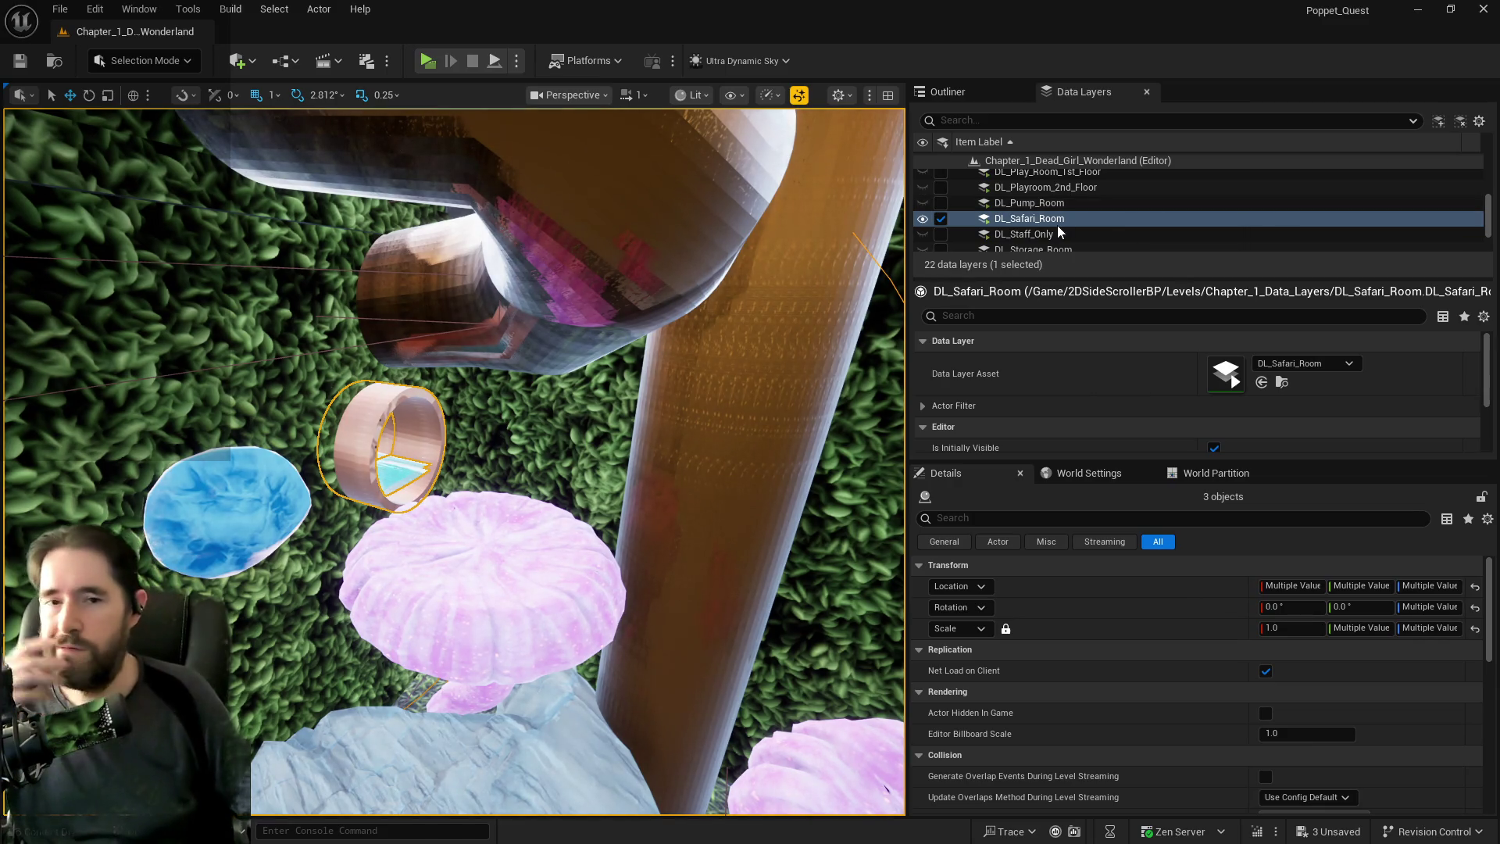
{"action": "left_click", "coordinate": [941, 220]}
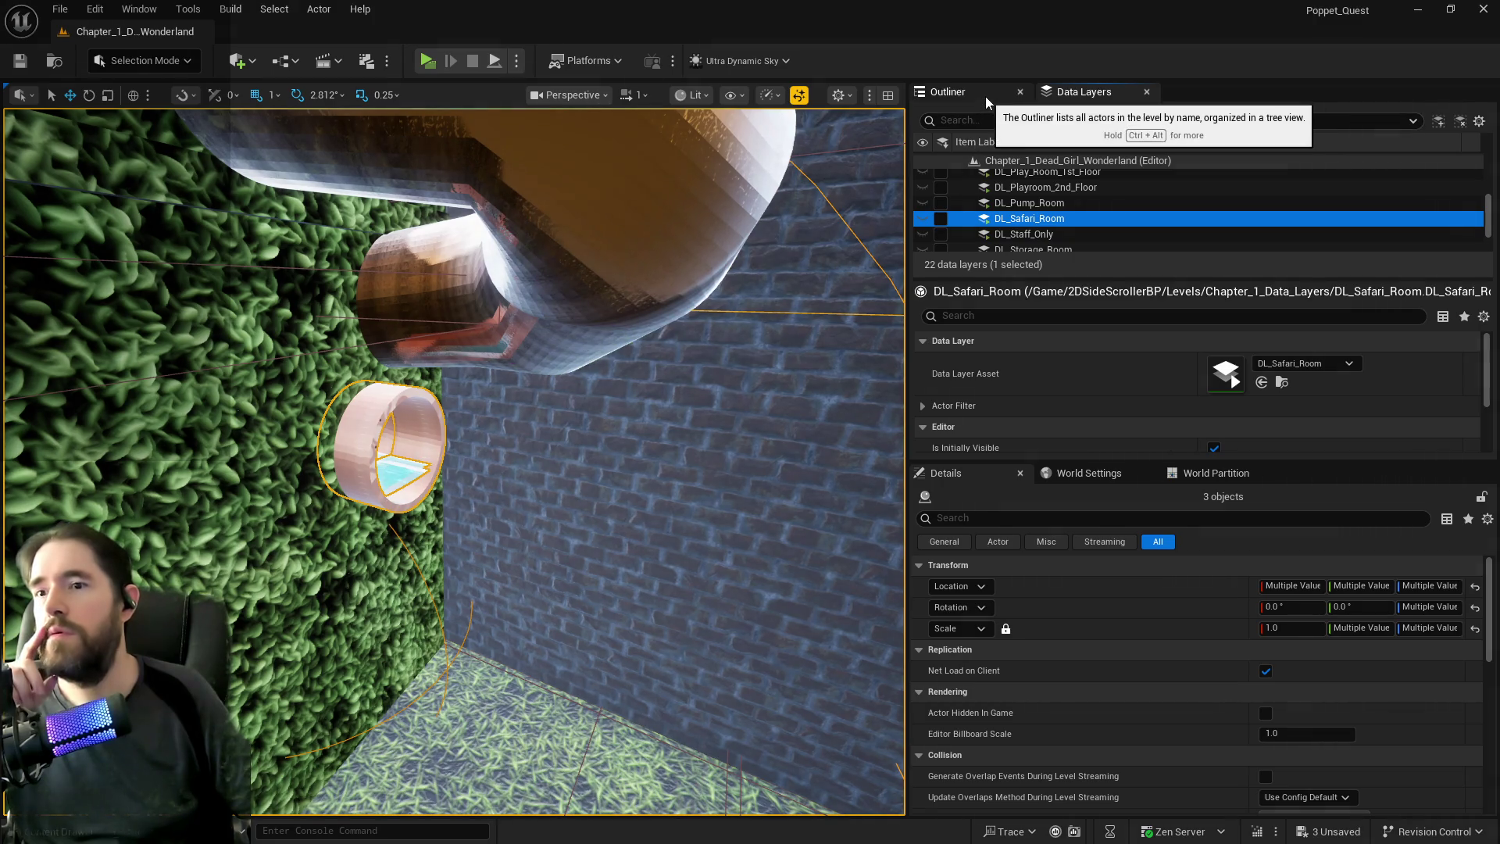
File the three selected pipe actors under Dead_Girl_Wonderland_Building and frame them in view.
{"action": "left_click", "coordinate": [986, 96]}
{"action": "right_click", "coordinate": [1066, 349]}
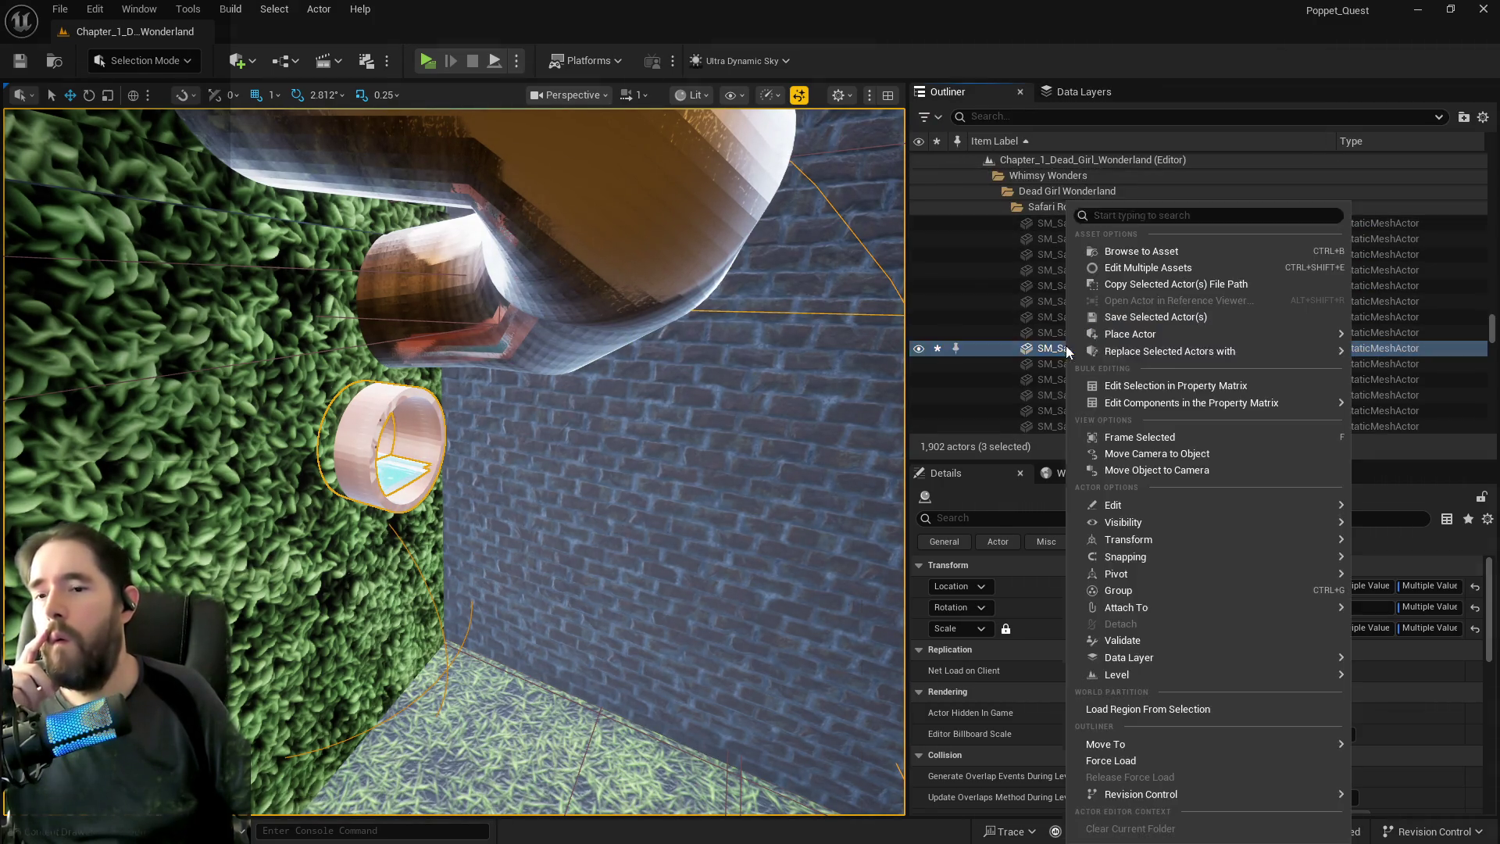
{"action": "mouse_move", "coordinate": [1123, 739]}
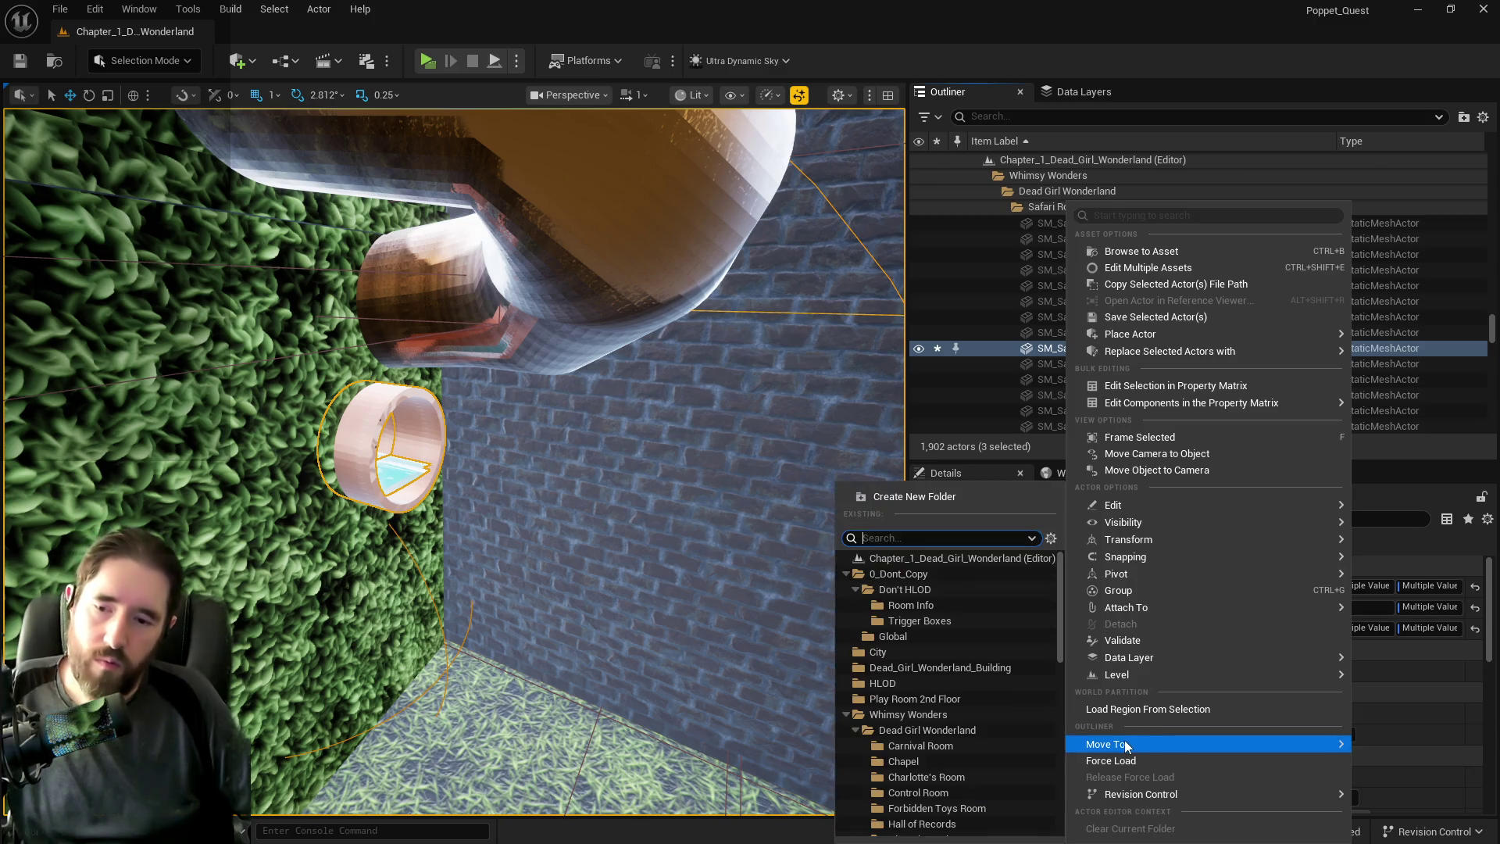
{"action": "left_click", "coordinate": [982, 667]}
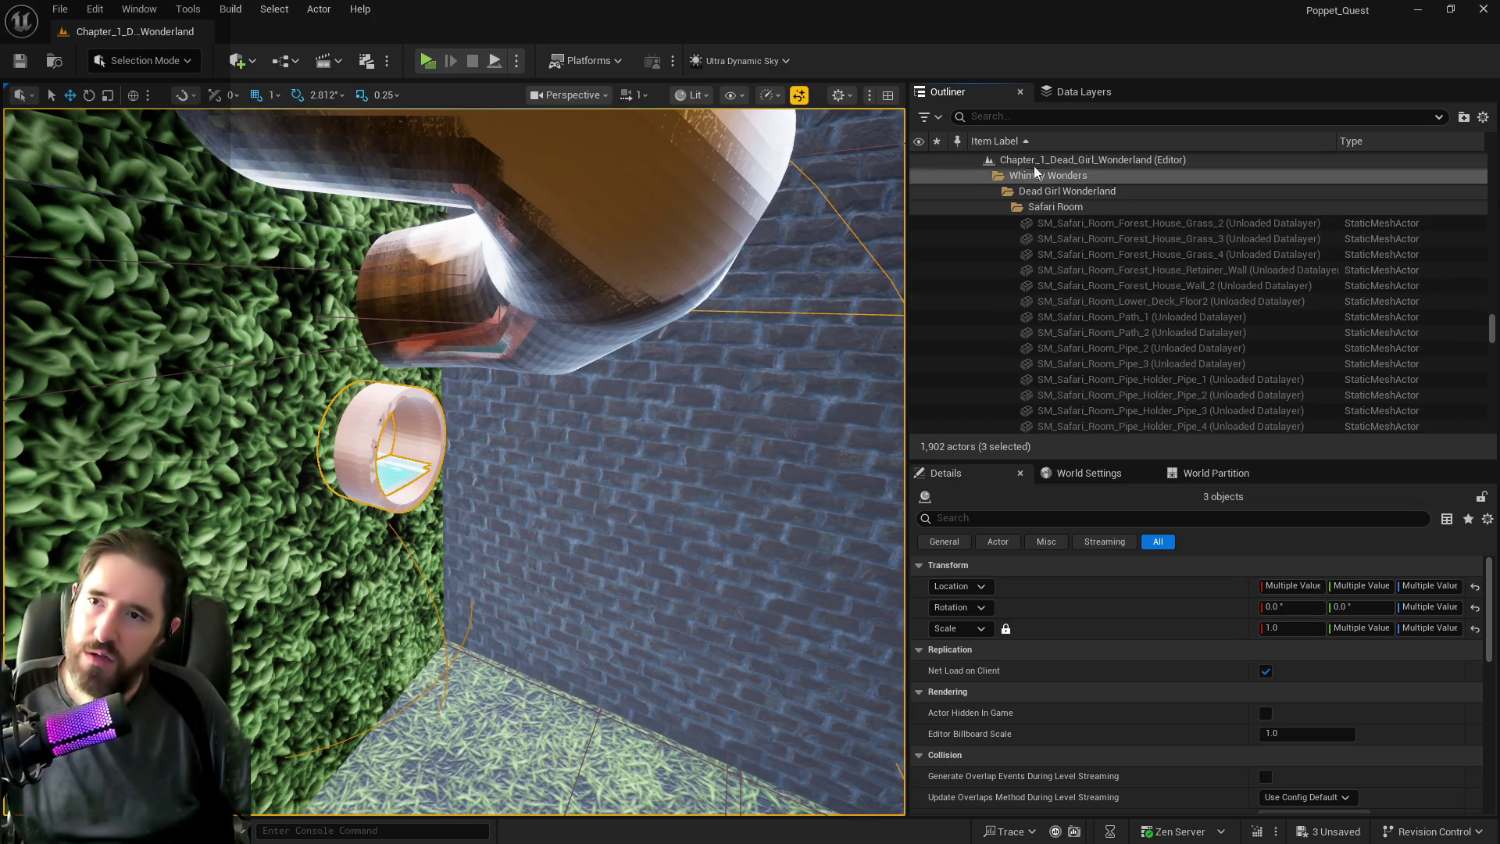
{"action": "key", "text": "f"}
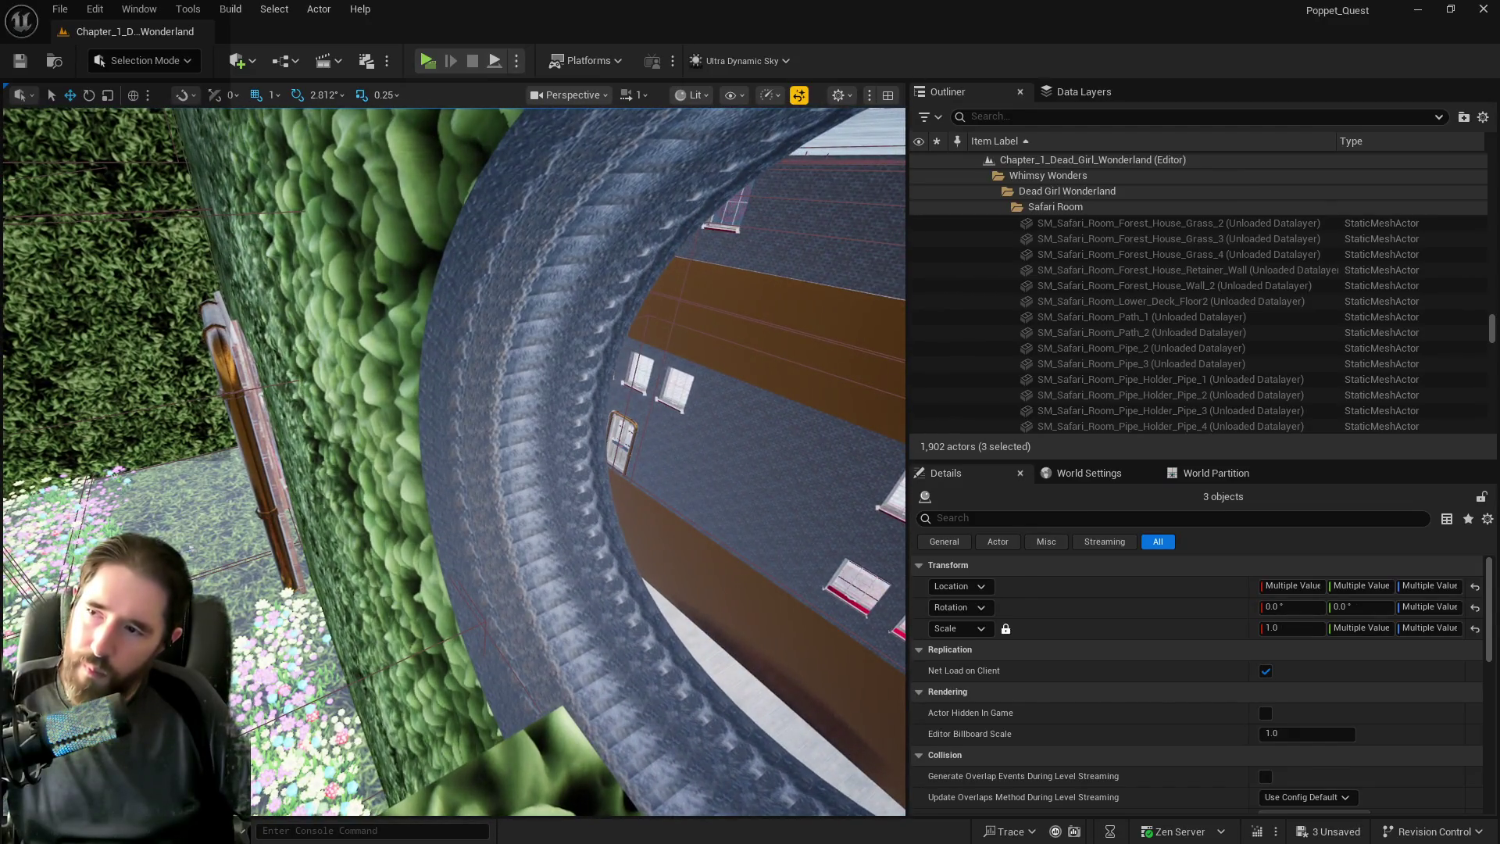
Assign Inst_Leaves to material Elements 1, 2 and 3 of the SM_Safari_Sallys_Room_Wall hedge wall.
{"action": "left_click", "coordinate": [472, 434]}
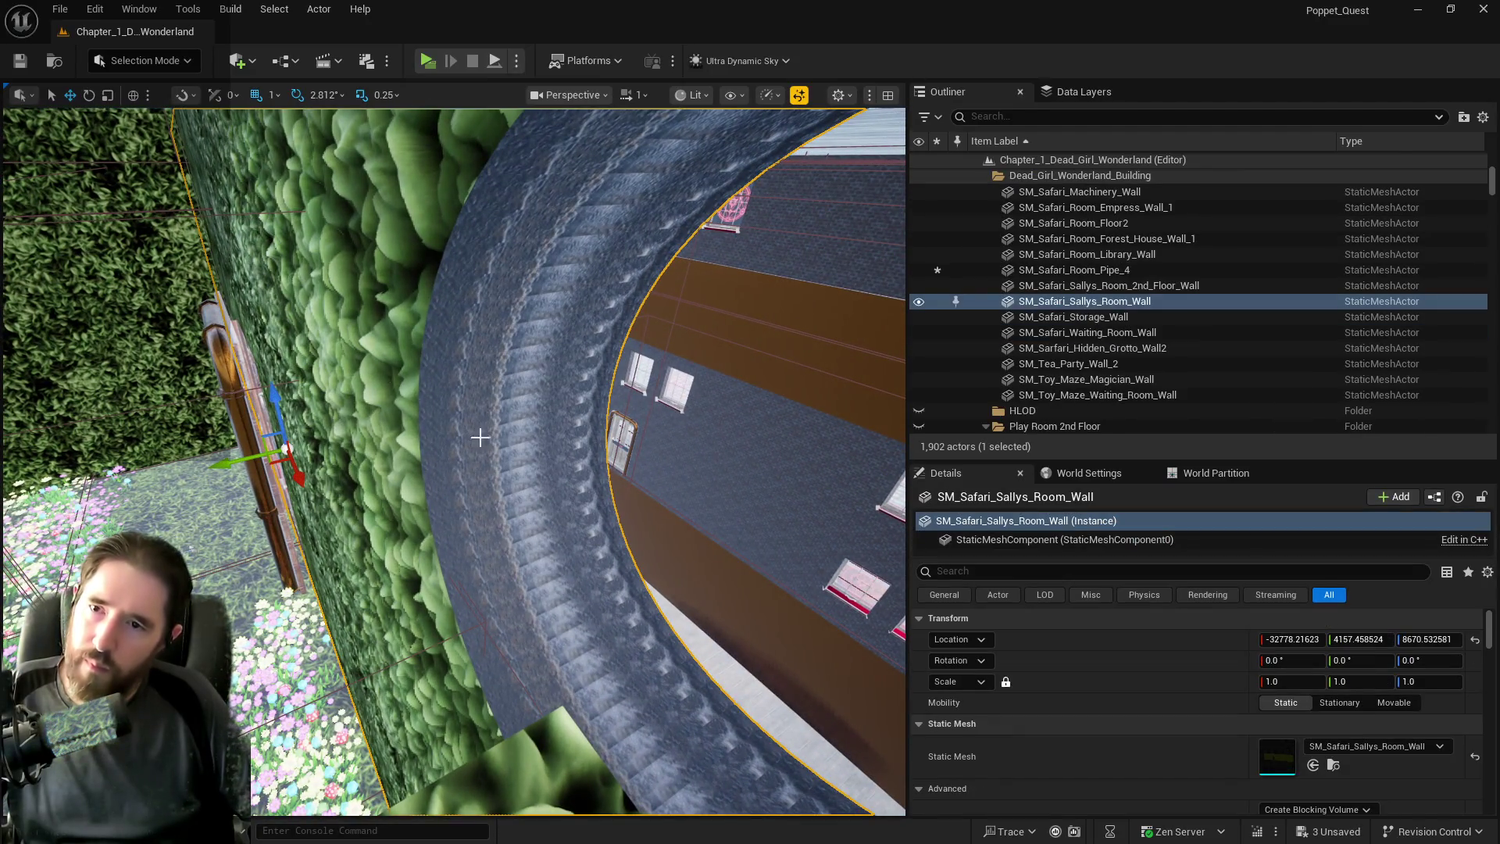
{"action": "scroll", "coordinate": [1353, 717], "scroll_direction": "down", "scroll_amount": 5}
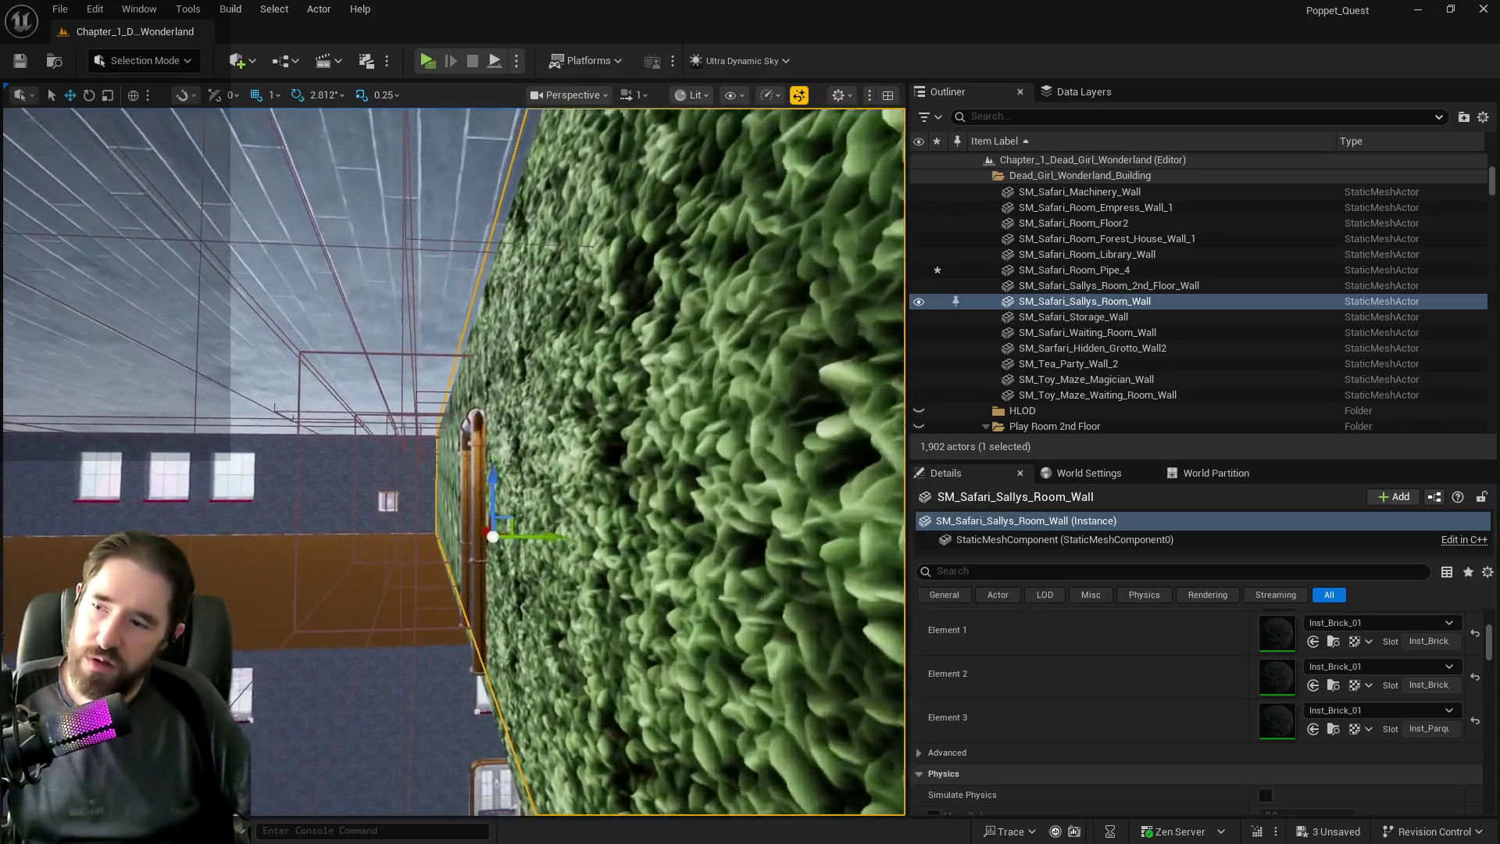
{"action": "key", "text": "f"}
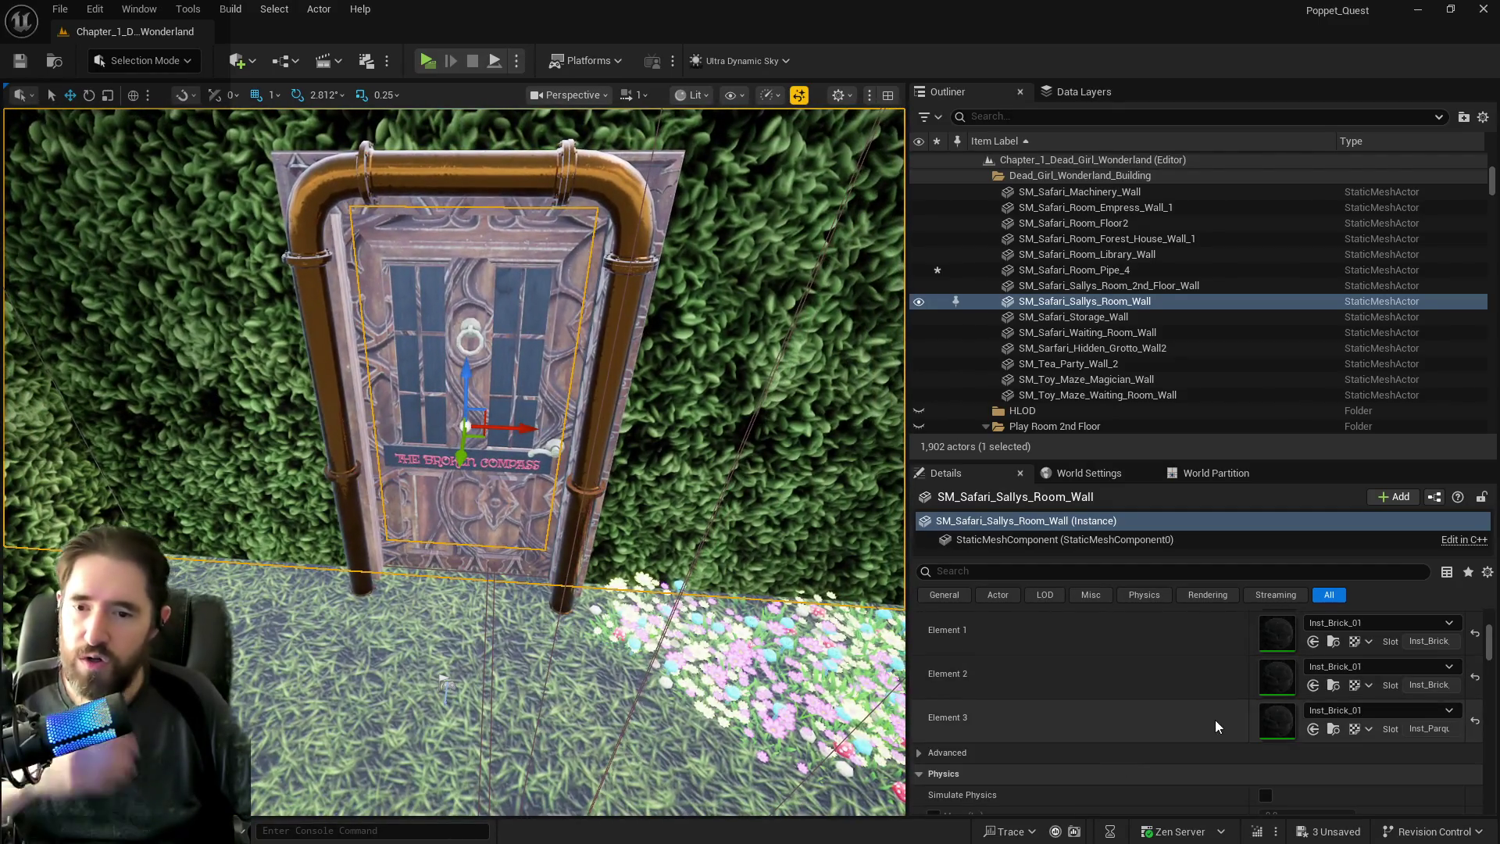
{"action": "scroll", "coordinate": [1216, 719], "scroll_direction": "up", "scroll_amount": 2}
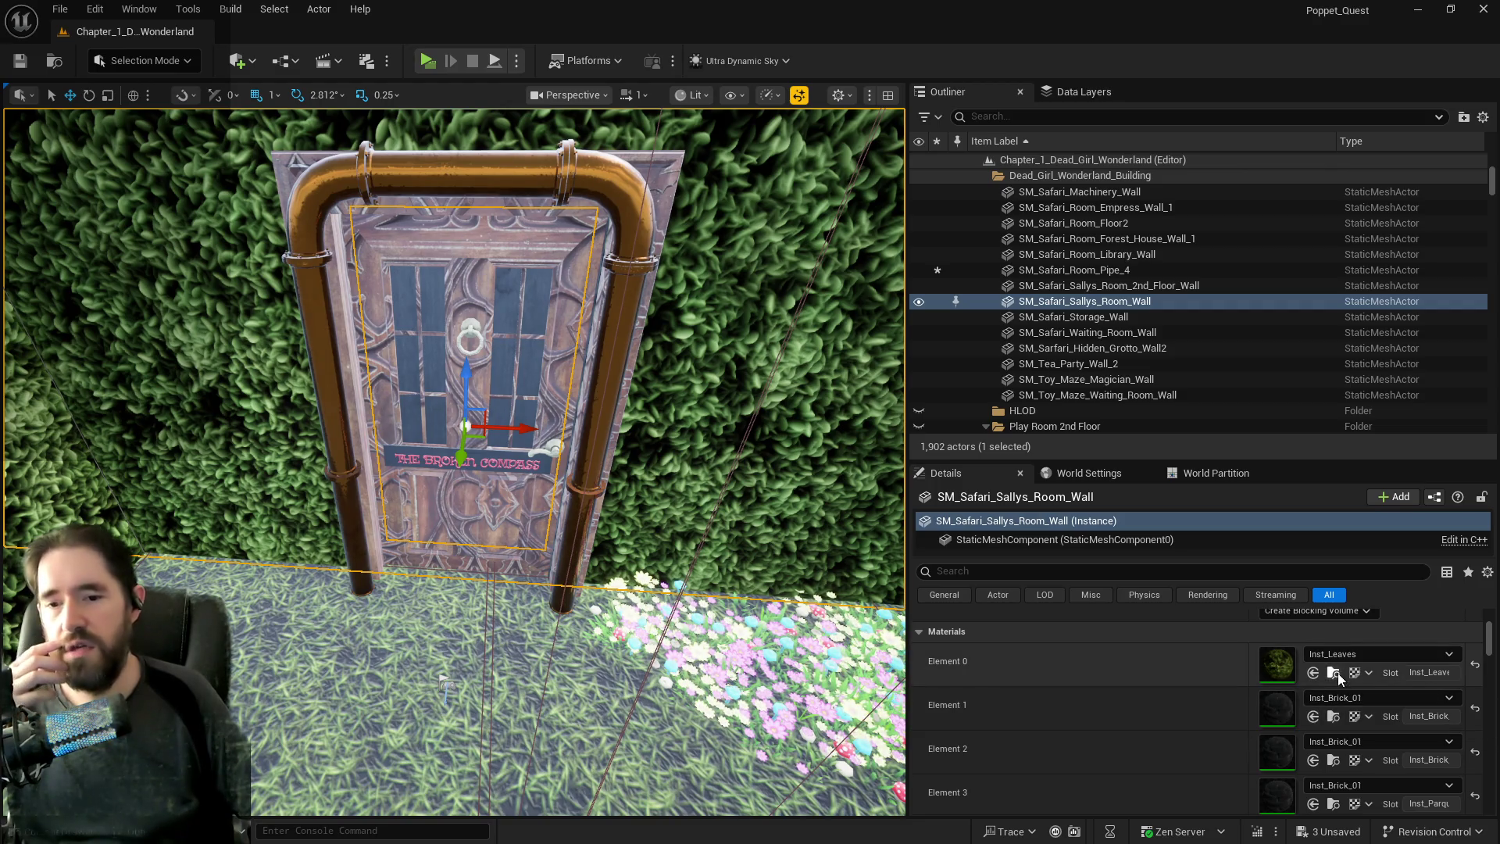
{"action": "left_click", "coordinate": [1313, 716]}
{"action": "left_click", "coordinate": [1313, 760]}
{"action": "left_click", "coordinate": [1314, 804]}
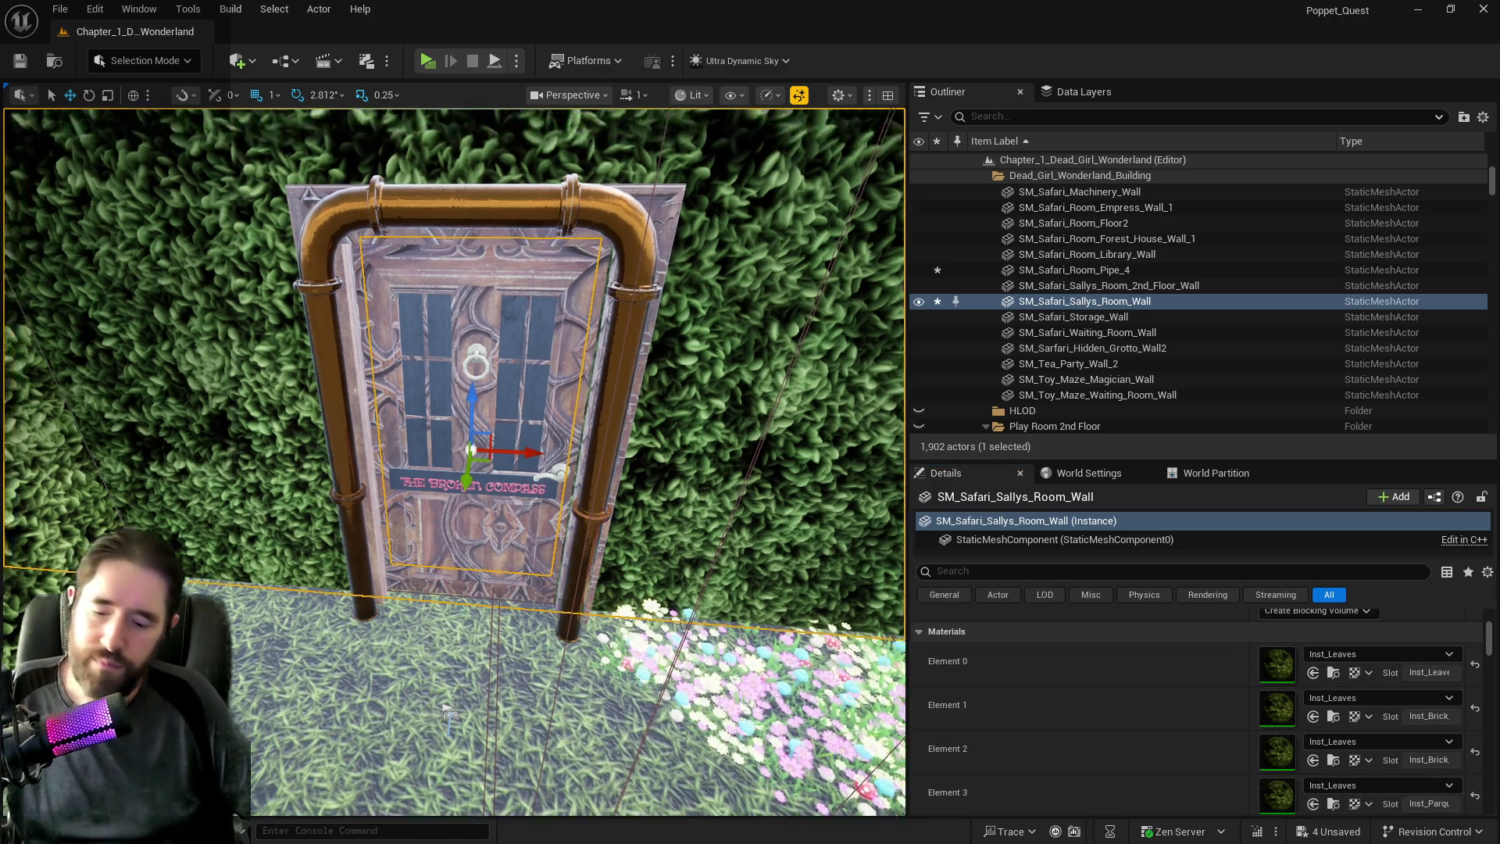
{"action": "mouse_move", "coordinate": [500, 547]}
{"action": "left_mouse_down"}
{"action": "mouse_move", "coordinate": [539, 469]}
{"action": "mouse_move", "coordinate": [516, 461]}
{"action": "mouse_move", "coordinate": [516, 399]}
{"action": "mouse_move", "coordinate": [312, 265]}
{"action": "left_mouse_up"}
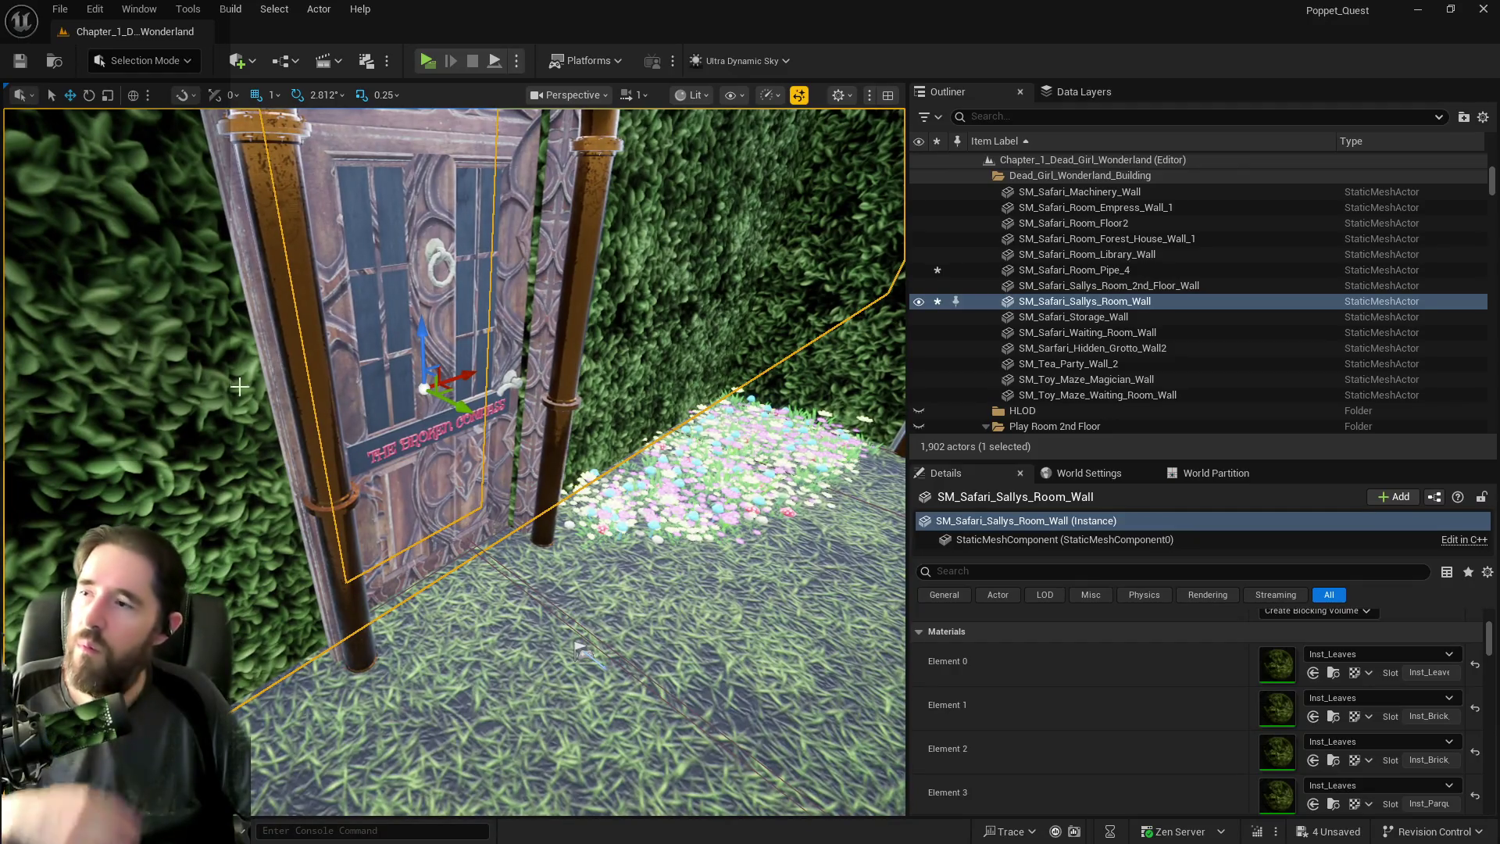
{"action": "left_click", "coordinate": [60, 9]}
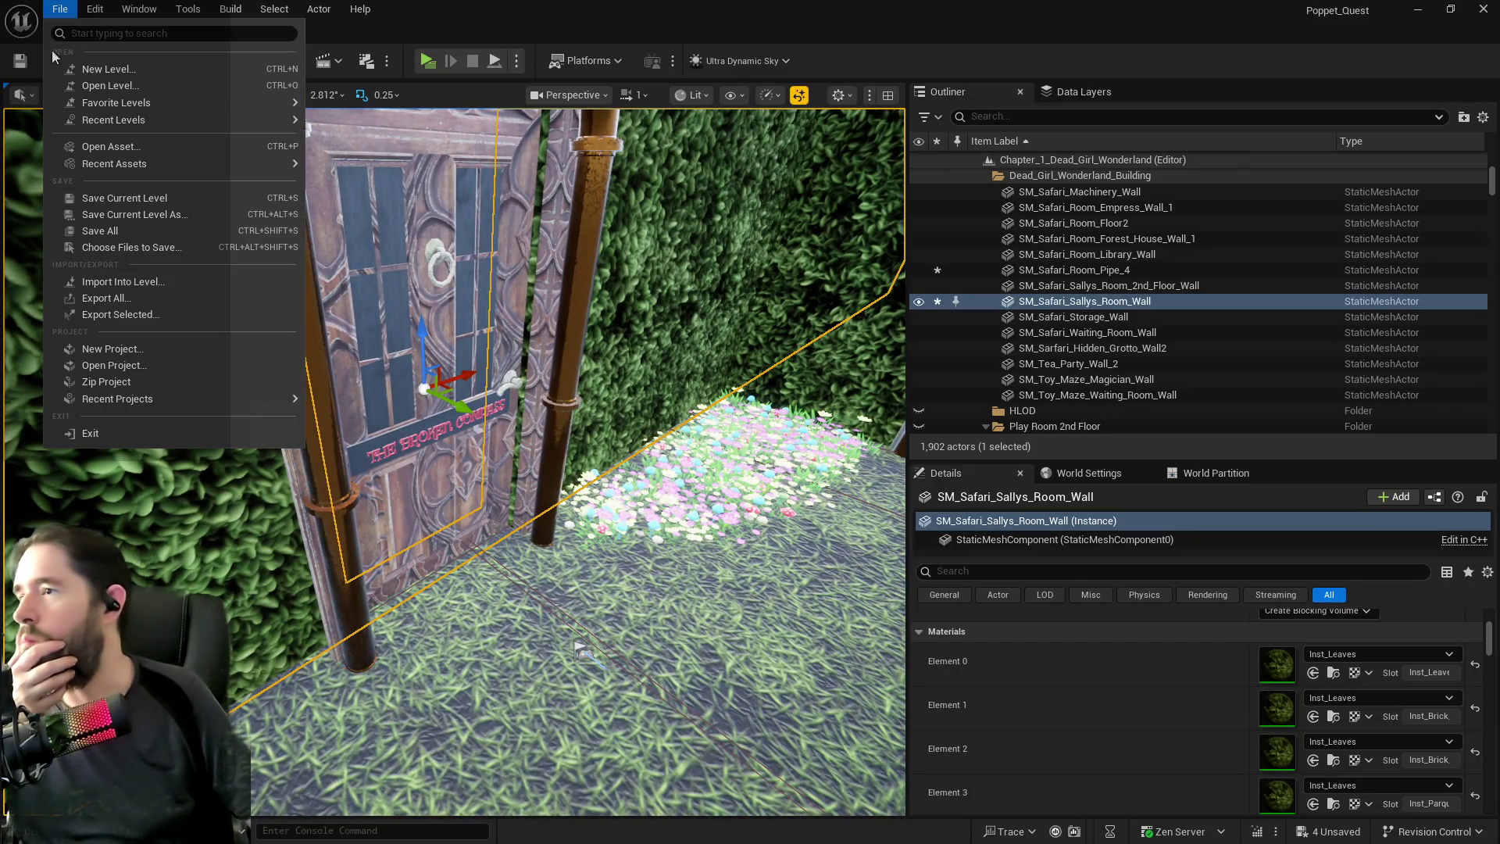
Save all levels and assets, then select the Control Room door BP_Door_4.
{"action": "left_click", "coordinate": [100, 230]}
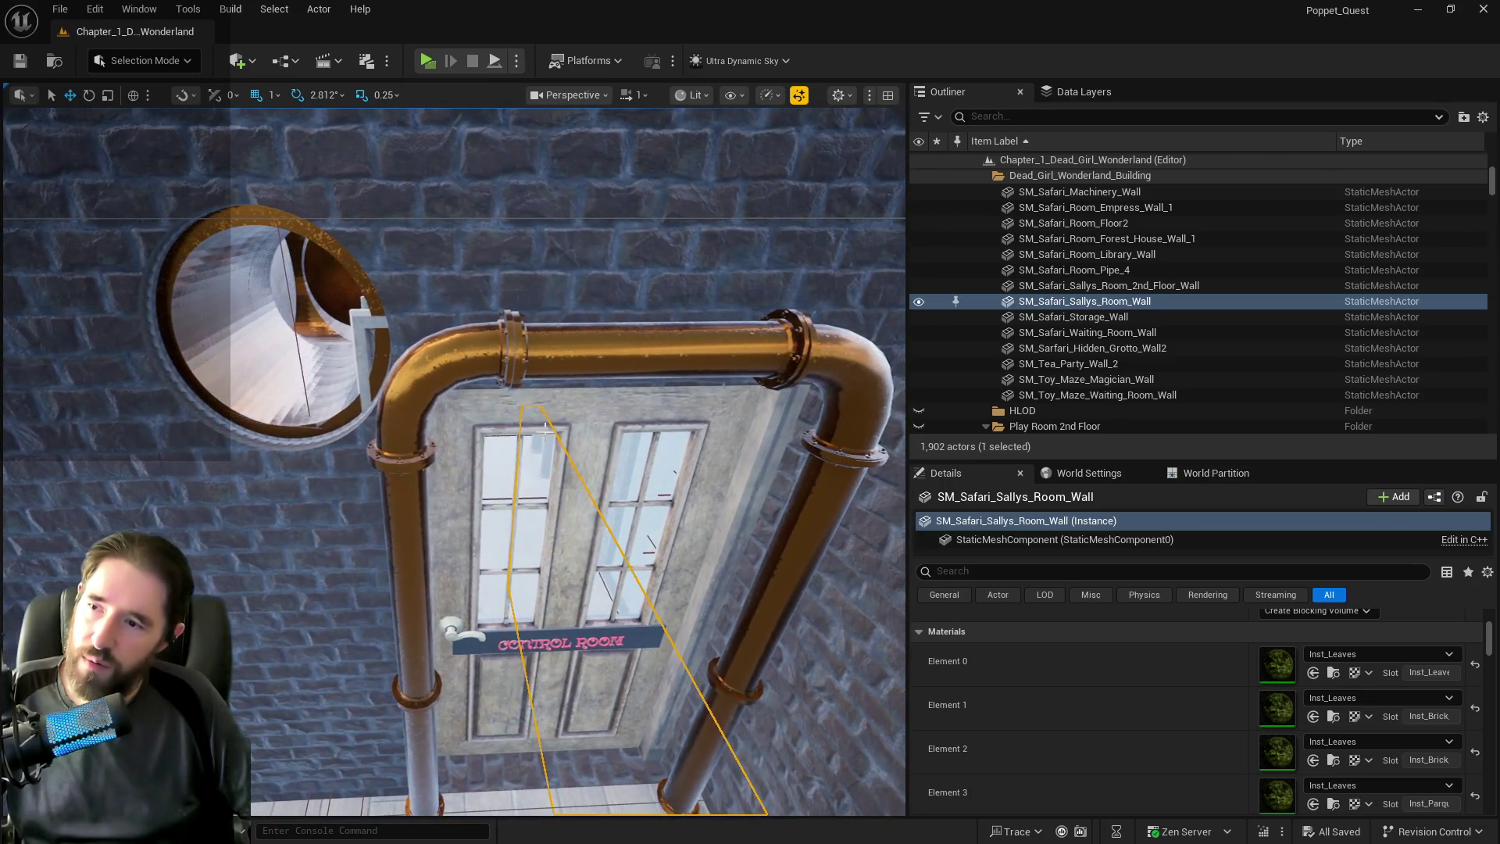
{"action": "left_click", "coordinate": [544, 426]}
{"action": "scroll", "coordinate": [1287, 683], "scroll_direction": "up", "scroll_amount": 5}
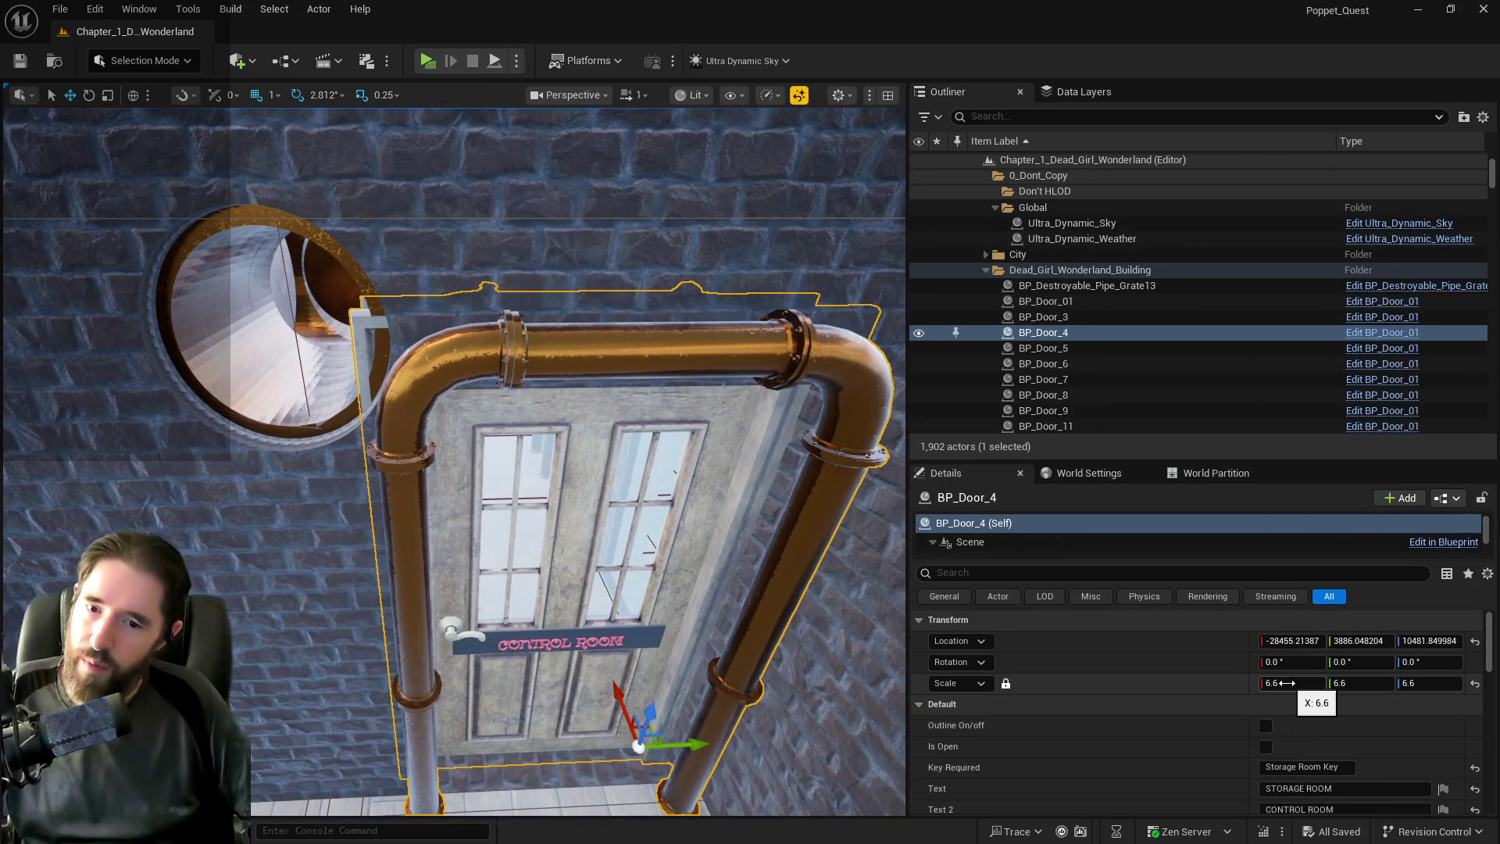
Set the CONTROL ROOM door BP_Door_4's scale to 6.4 and nudge it along Y.
{"action": "left_click", "coordinate": [1286, 682]}
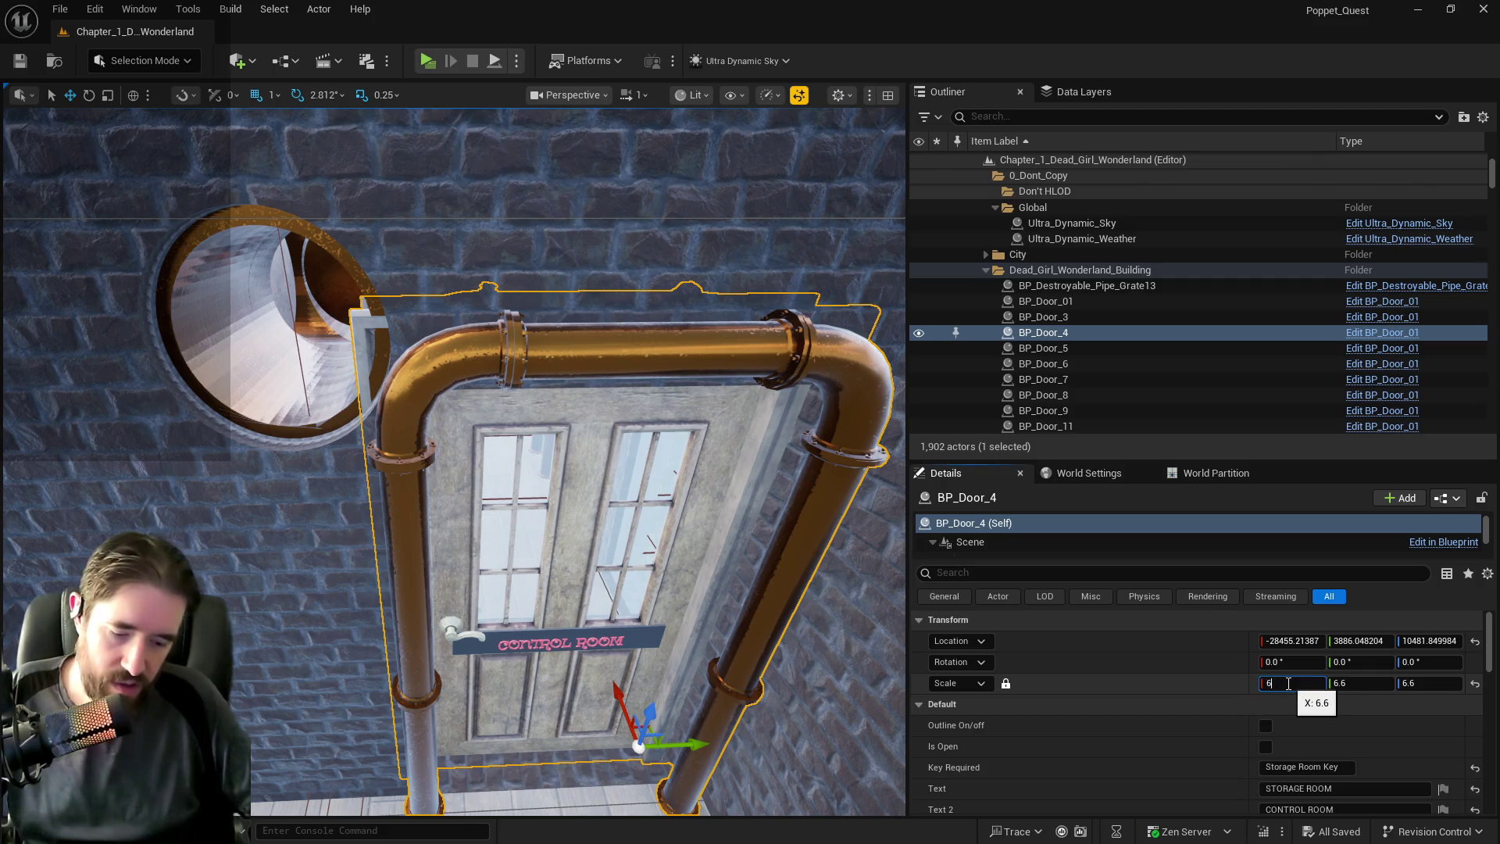
{"action": "type", "text": ".4"}
{"action": "key", "text": "Return"}
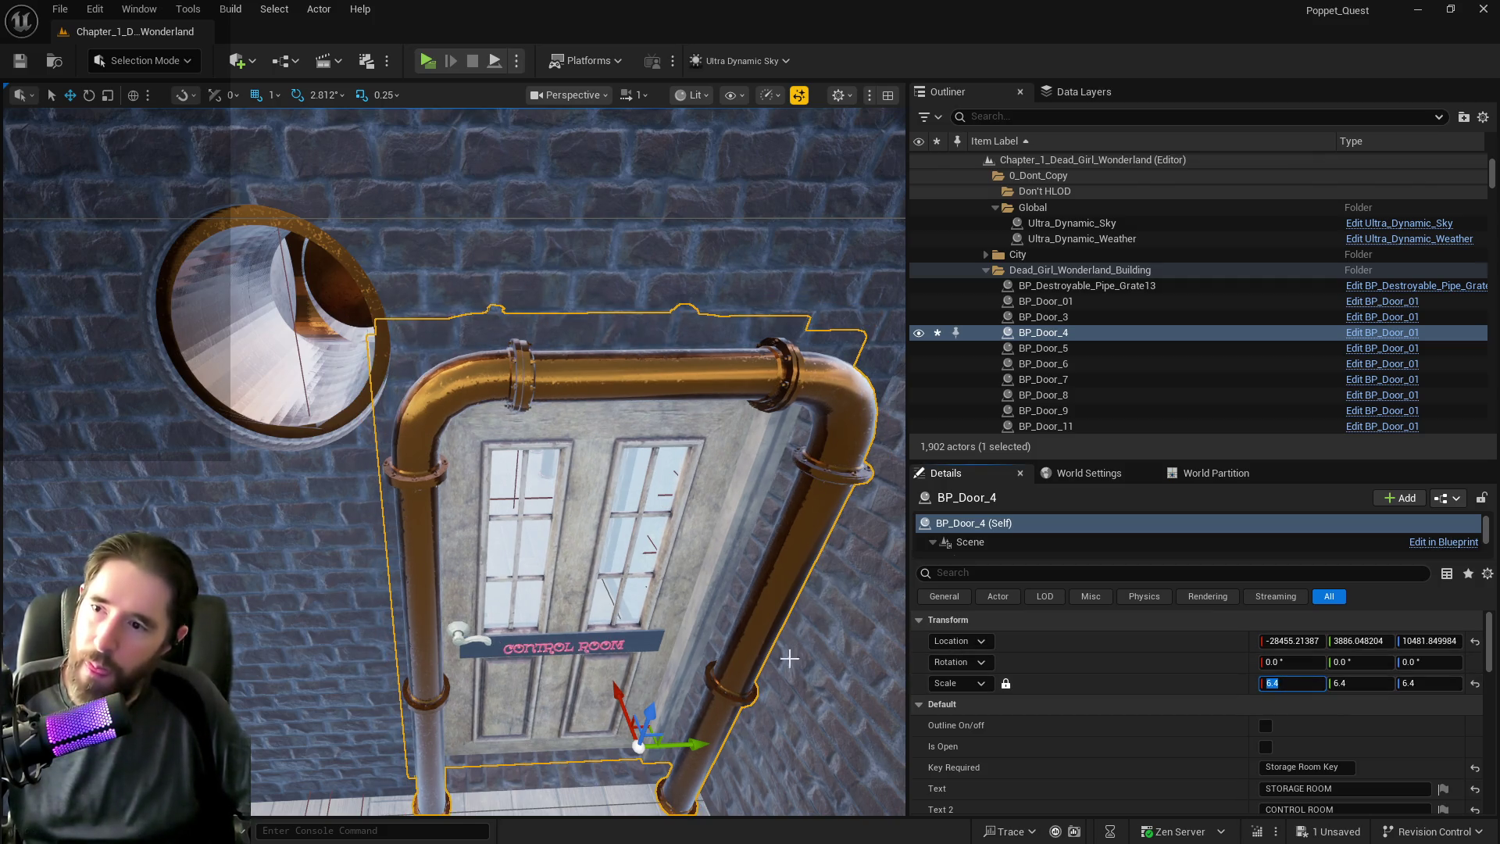
{"action": "left_click_drag", "start_coordinate": [689, 743], "coordinate": [698, 742]}
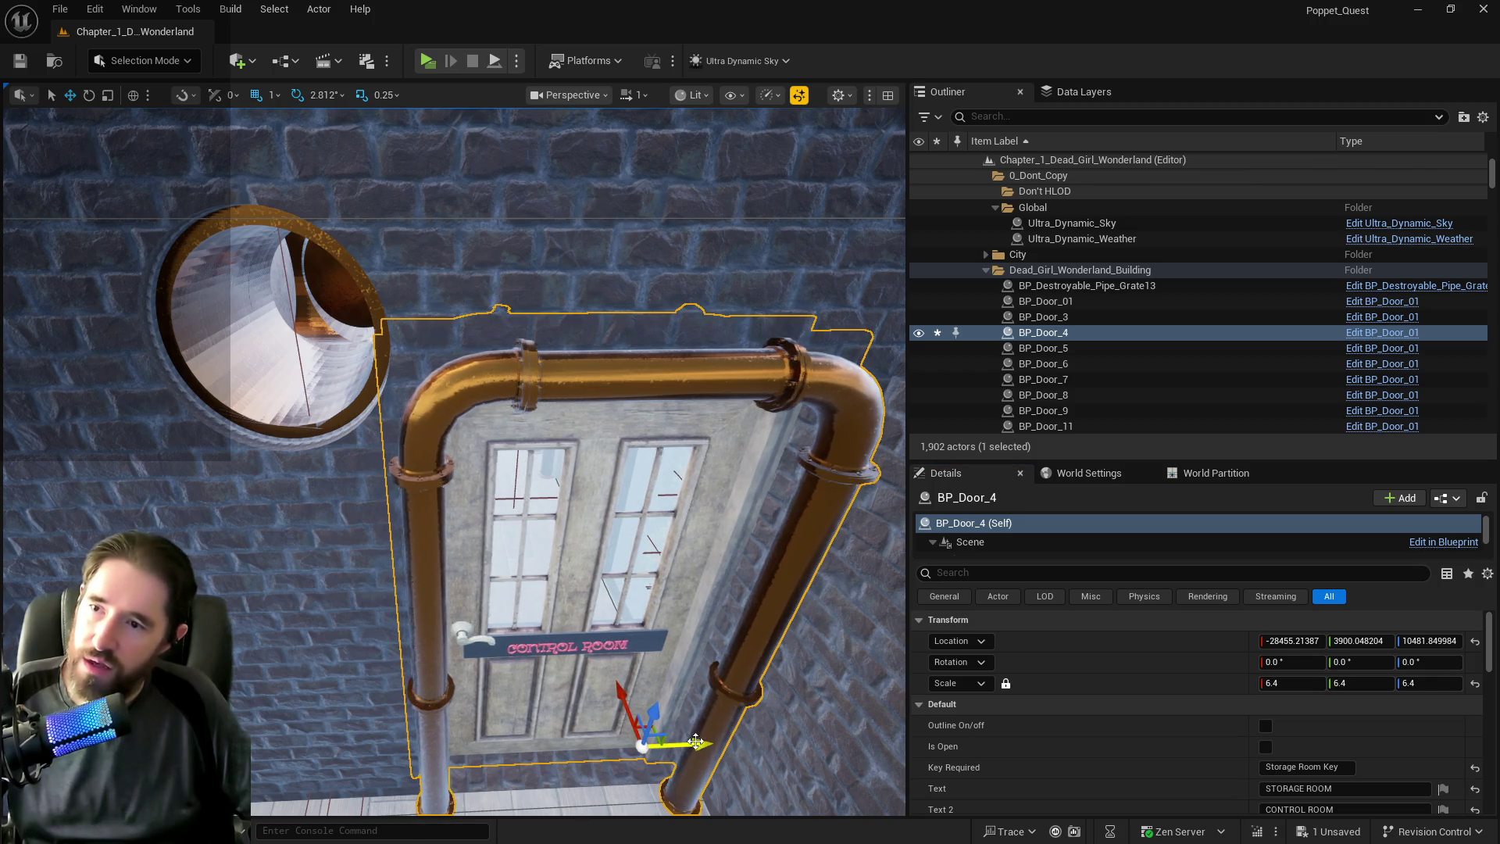
{"action": "scroll", "coordinate": [699, 742], "scroll_direction": "down", "scroll_amount": 5}
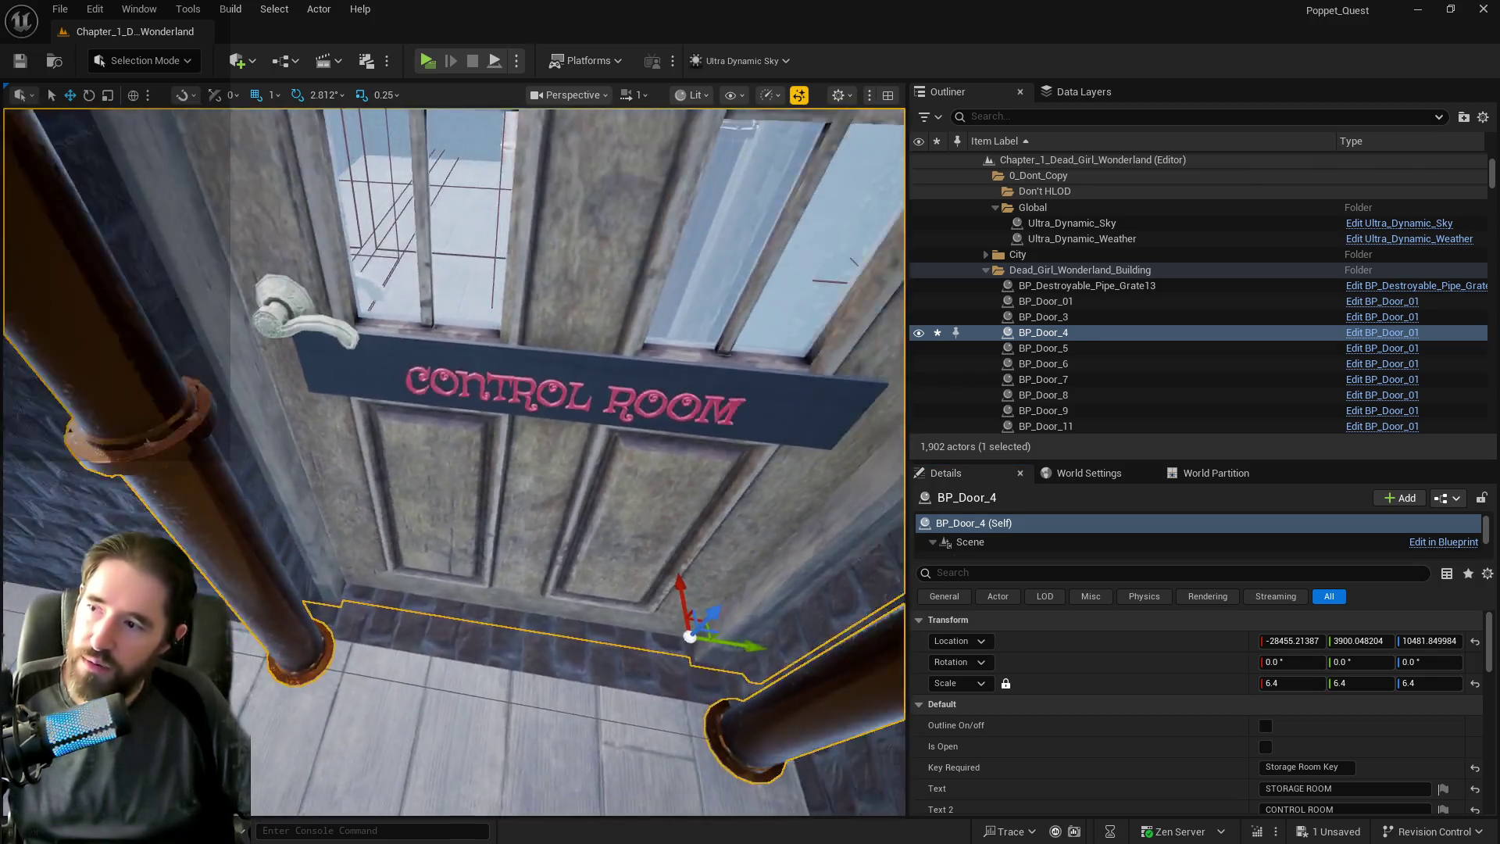
Rescale the door to 6.3 and slide it along Y into the wall opening.
{"action": "left_click", "coordinate": [1284, 682]}
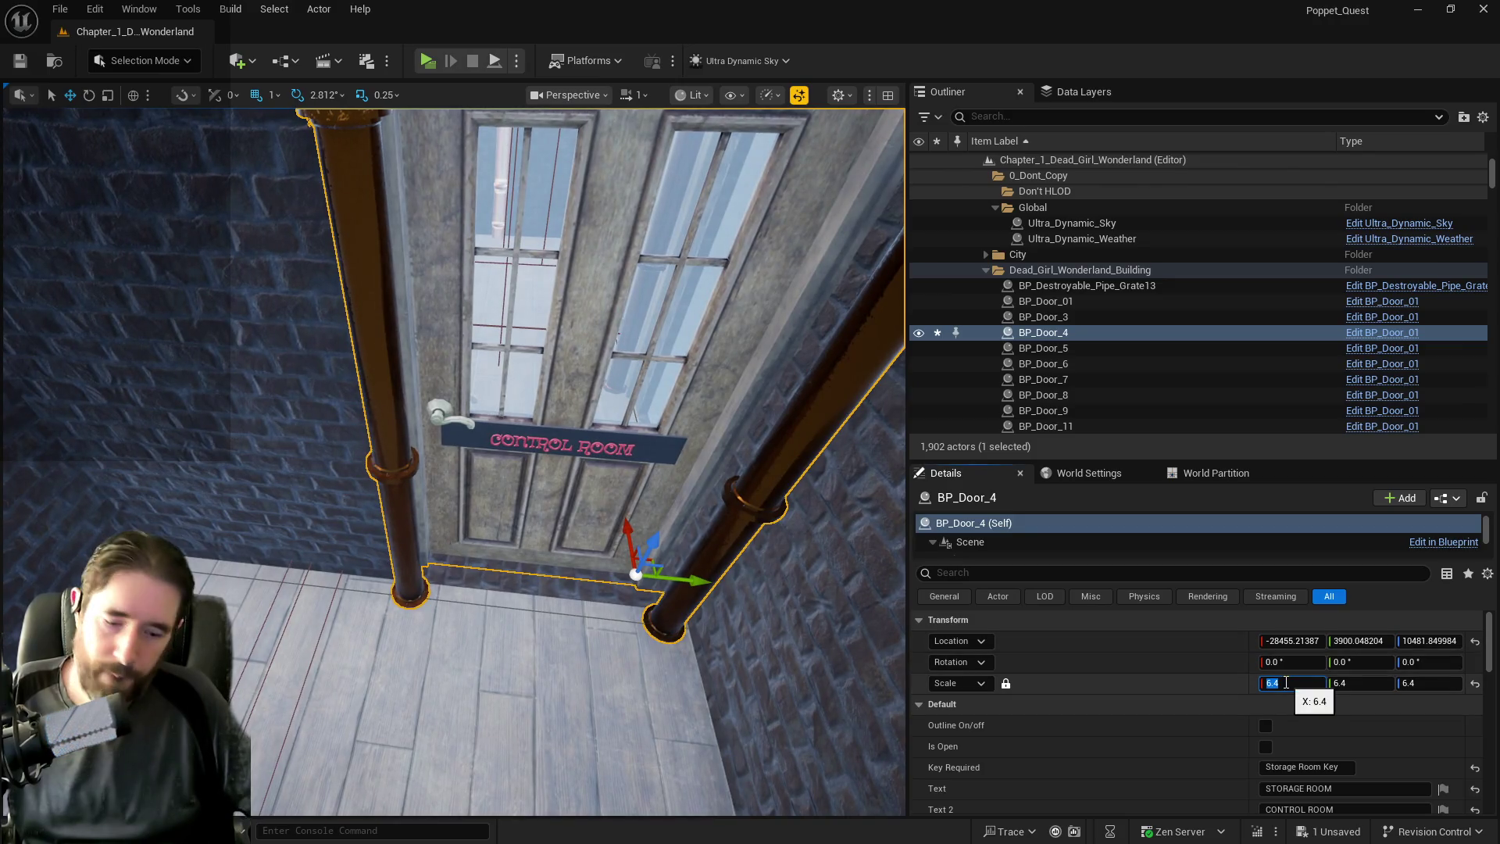
{"action": "type", "text": "6.3"}
{"action": "key", "text": "Return"}
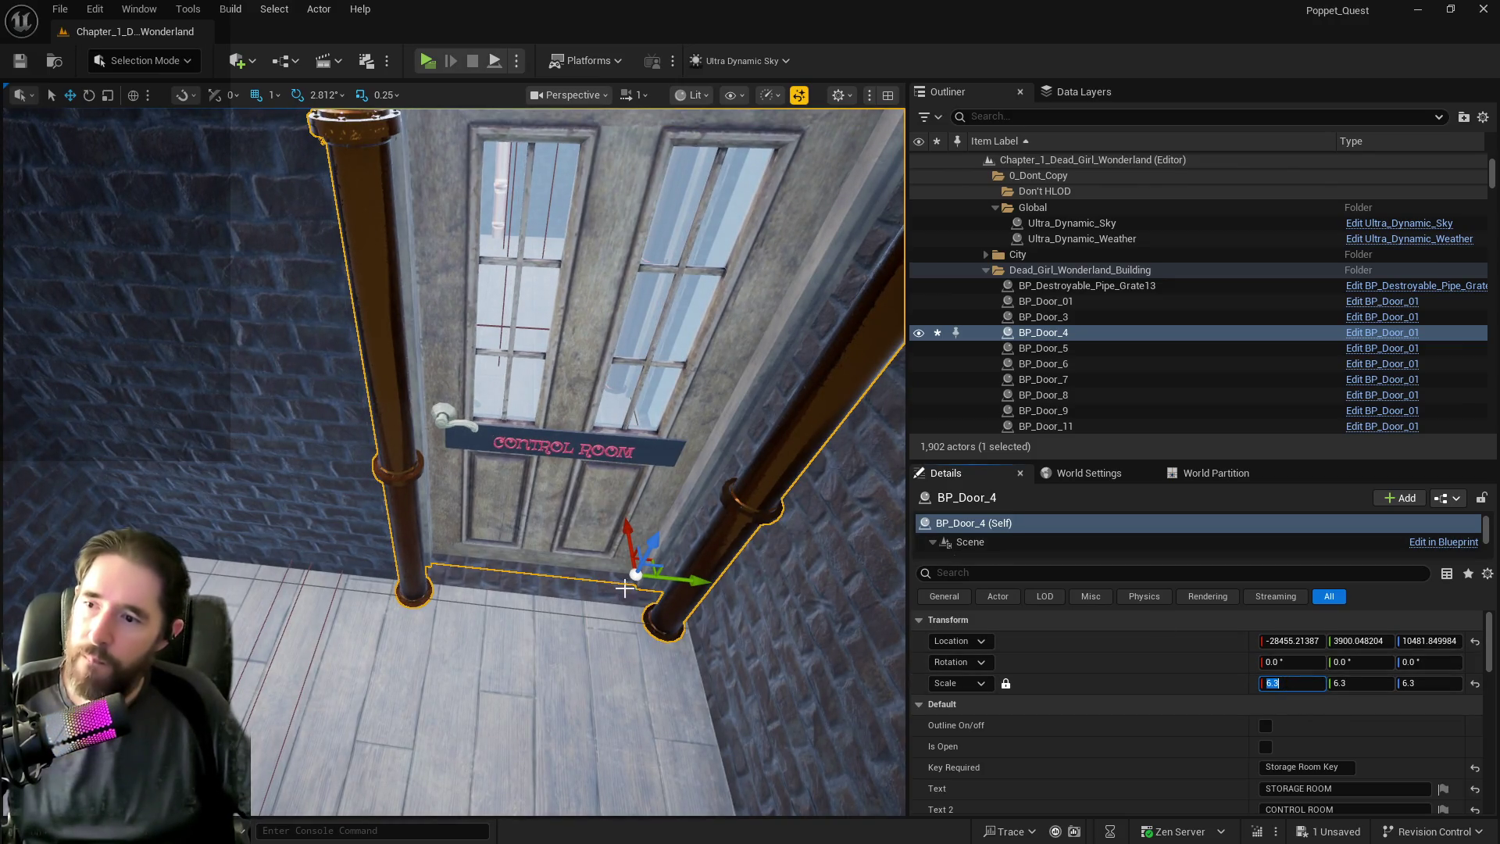
{"action": "mouse_move", "coordinate": [685, 581]}
{"action": "left_mouse_down"}
{"action": "mouse_move", "coordinate": [664, 583]}
{"action": "mouse_move", "coordinate": [664, 547]}
{"action": "left_mouse_up"}
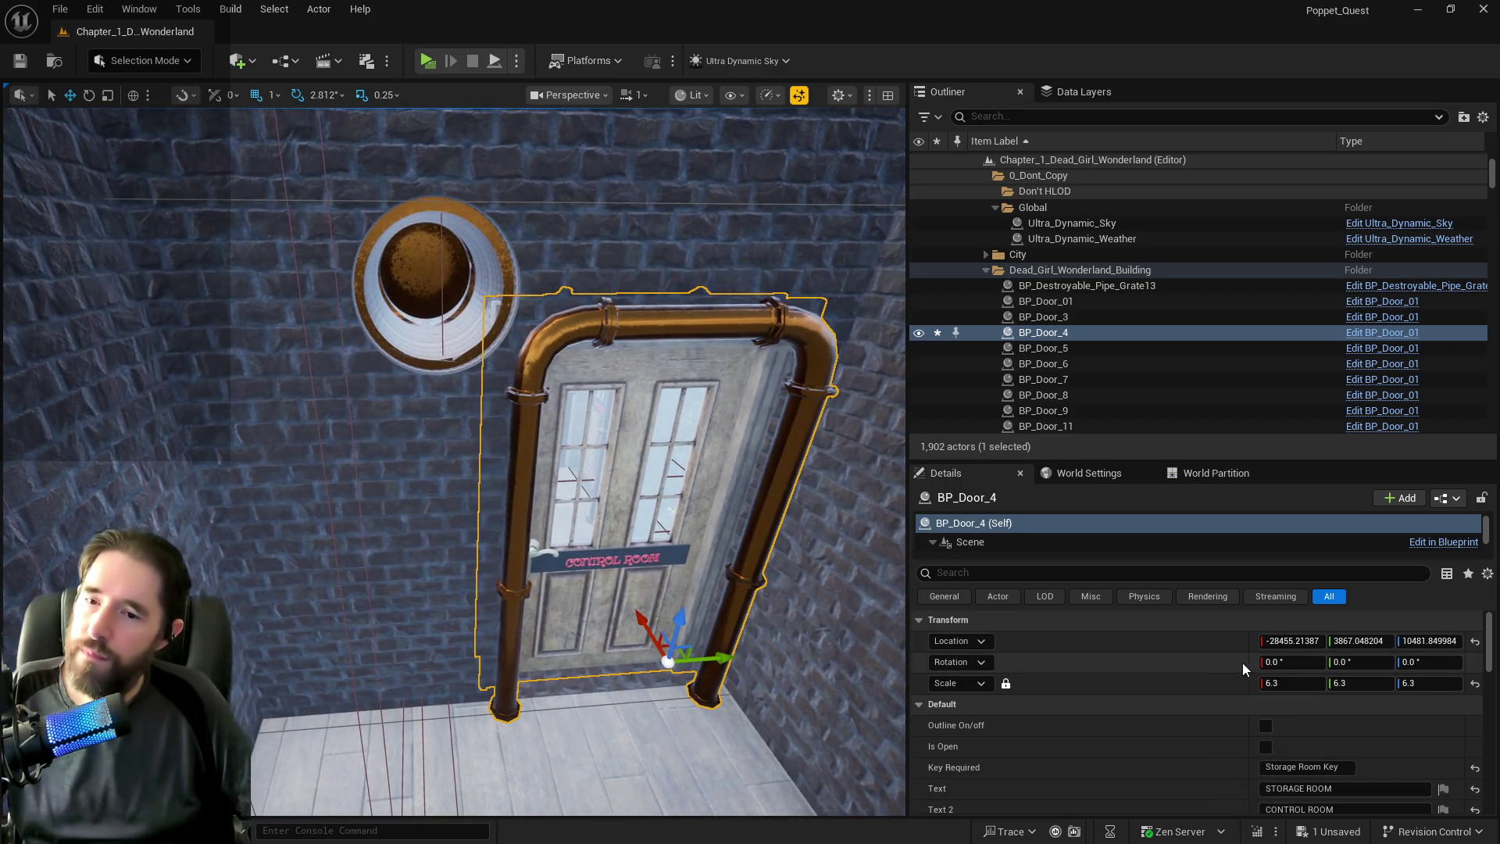
{"action": "left_click_drag", "start_coordinate": [1275, 676], "coordinate": [1282, 679]}
{"action": "left_click", "coordinate": [1282, 680]}
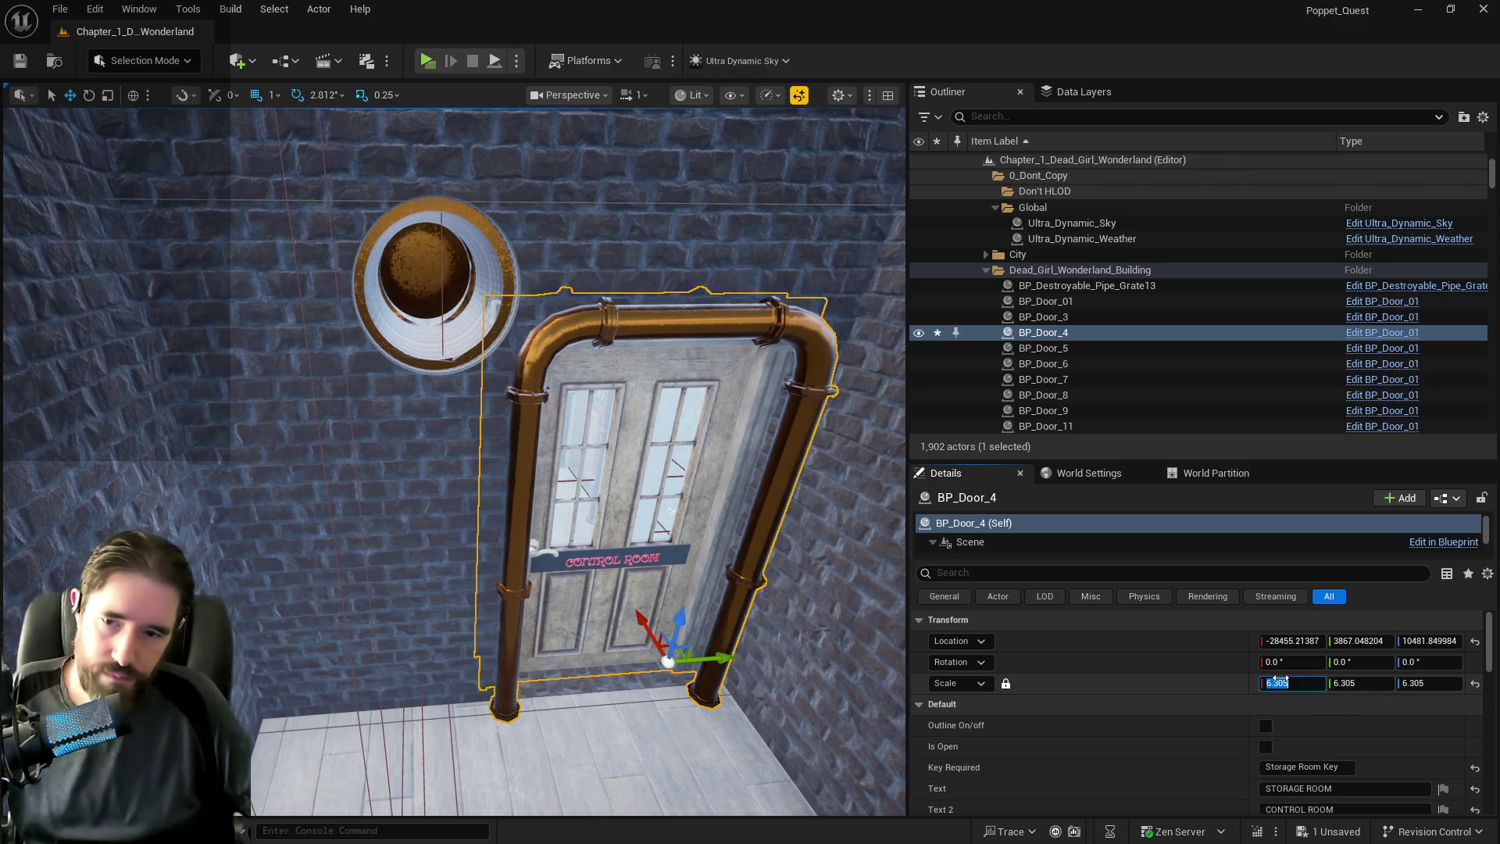
{"action": "type", "text": "6.2"}
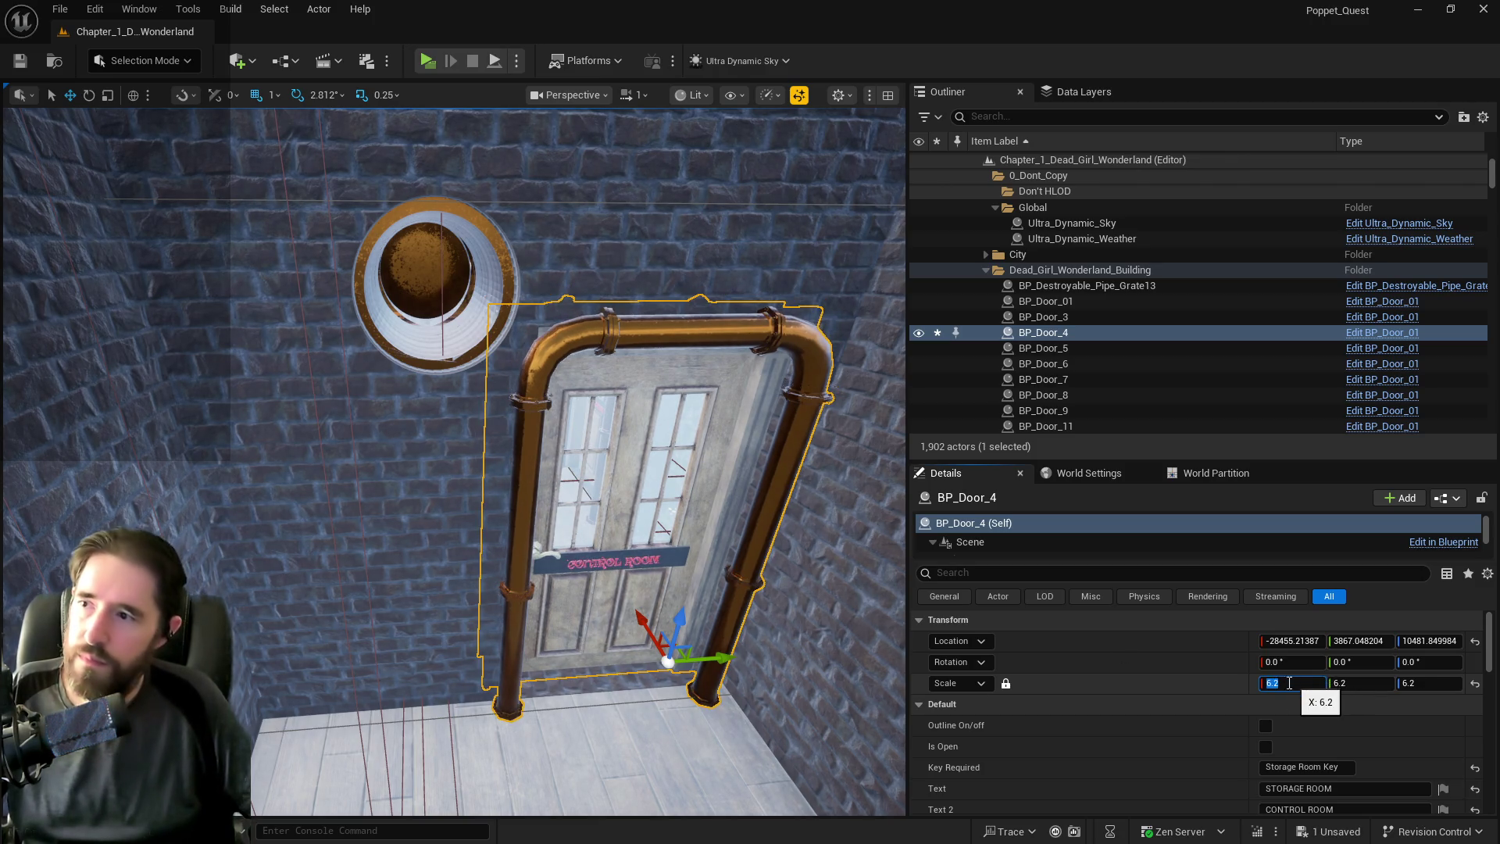
Frame the storage wall SM_Safari_Storage_Wall, then finalize the door's scale at 6.6.
{"action": "left_click", "coordinate": [369, 348]}
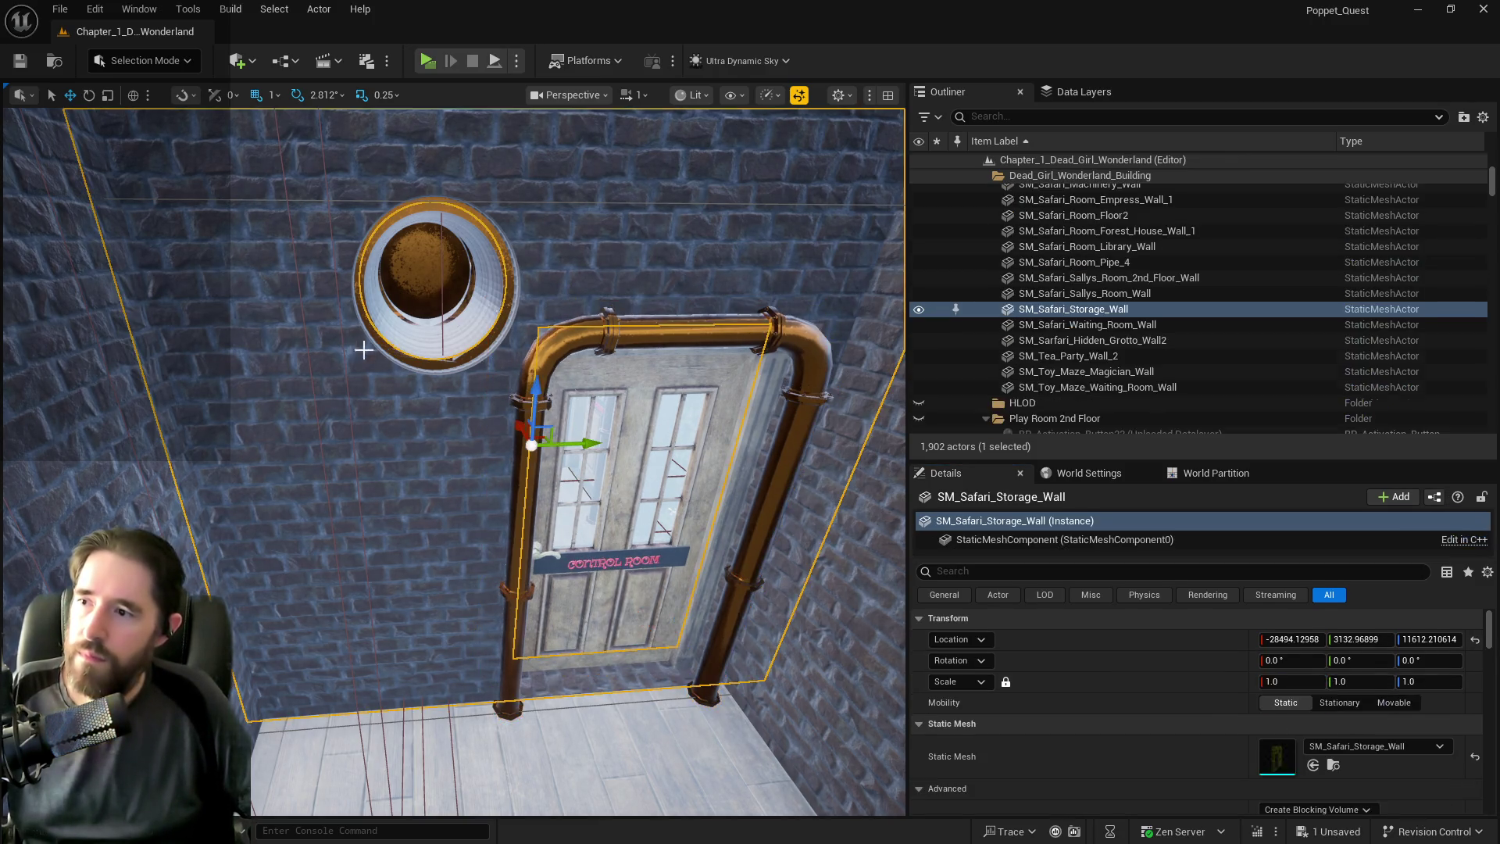
{"action": "left_click", "coordinate": [416, 435]}
{"action": "key", "text": "f"}
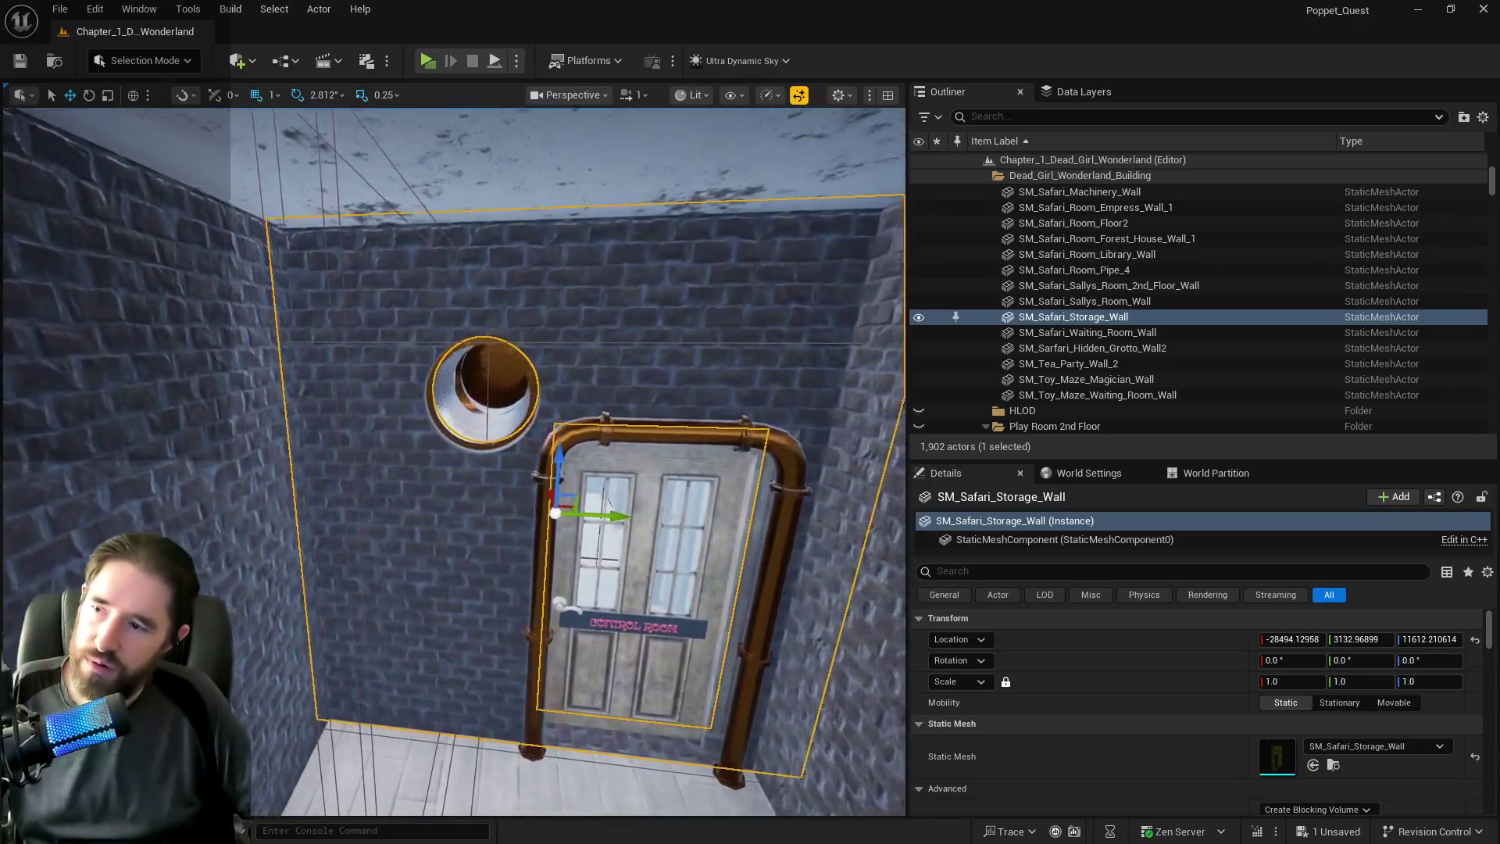
{"action": "scroll", "coordinate": [453, 461], "scroll_direction": "up", "scroll_amount": 5}
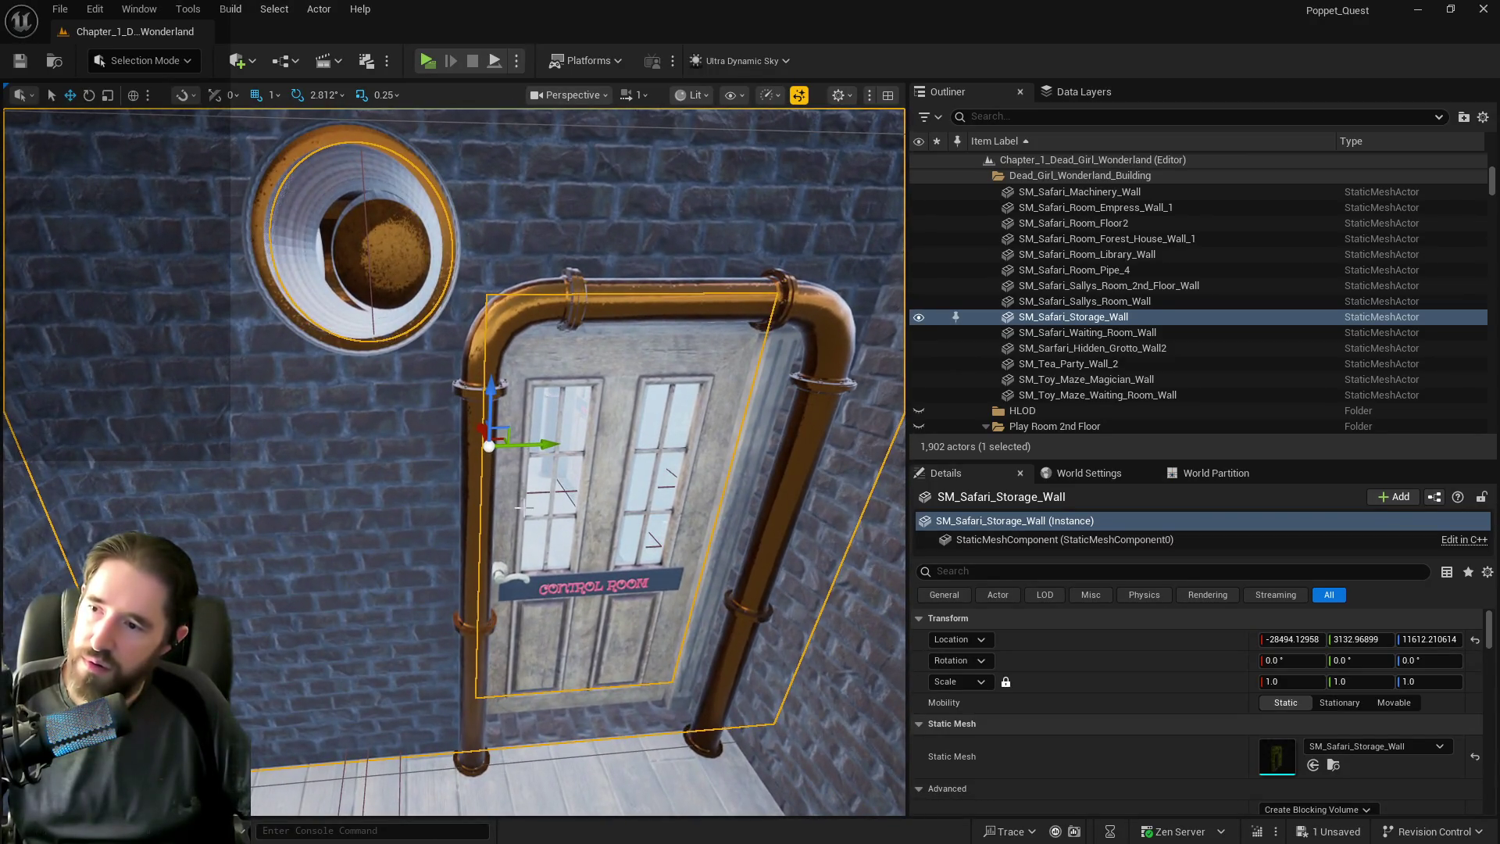
{"action": "left_click", "coordinate": [520, 506]}
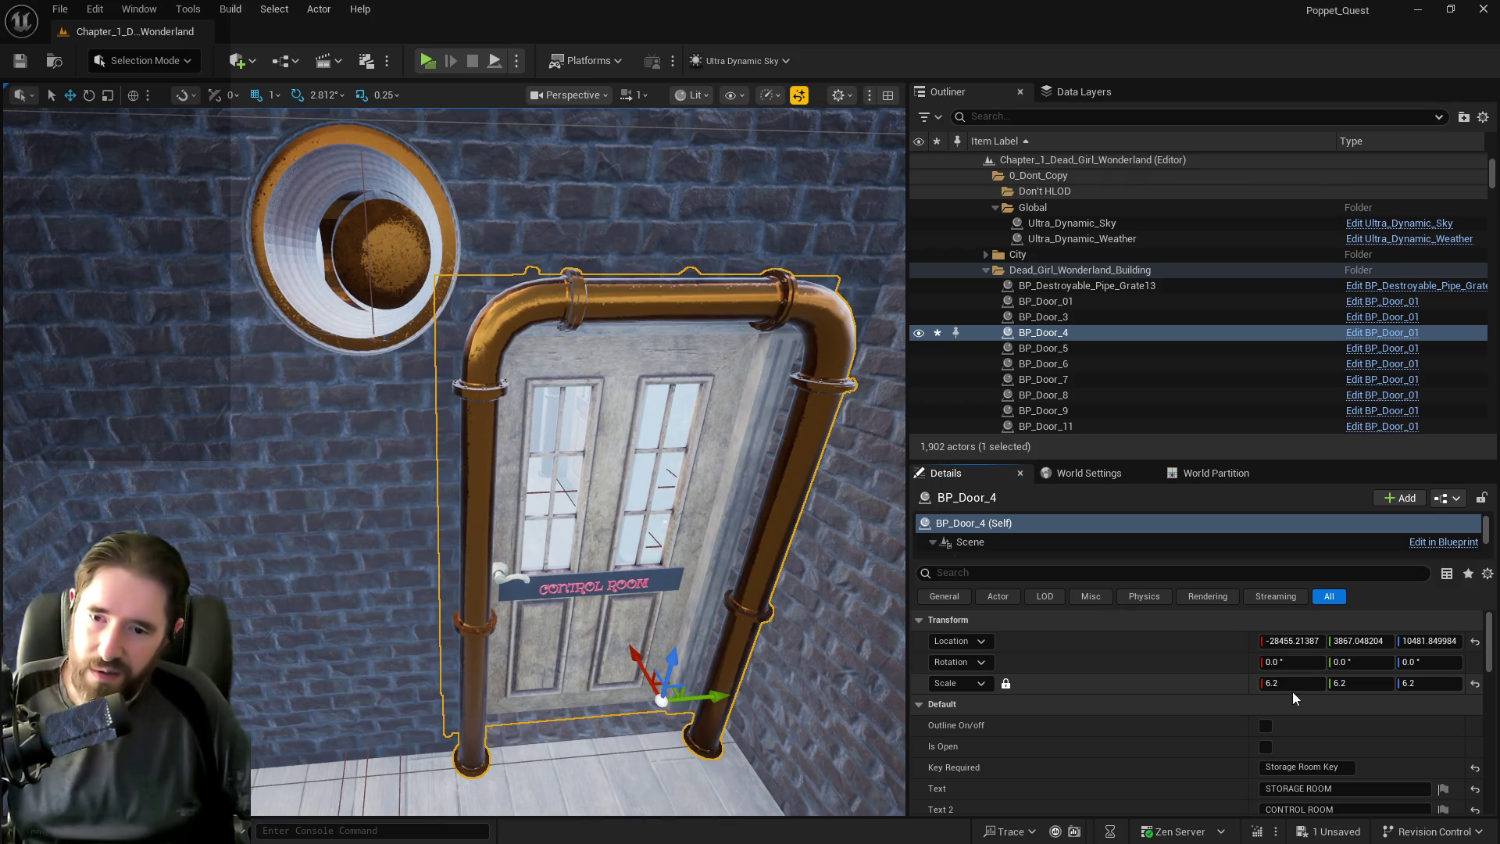
{"action": "type", "text": ".6"}
{"action": "key", "text": "Return"}
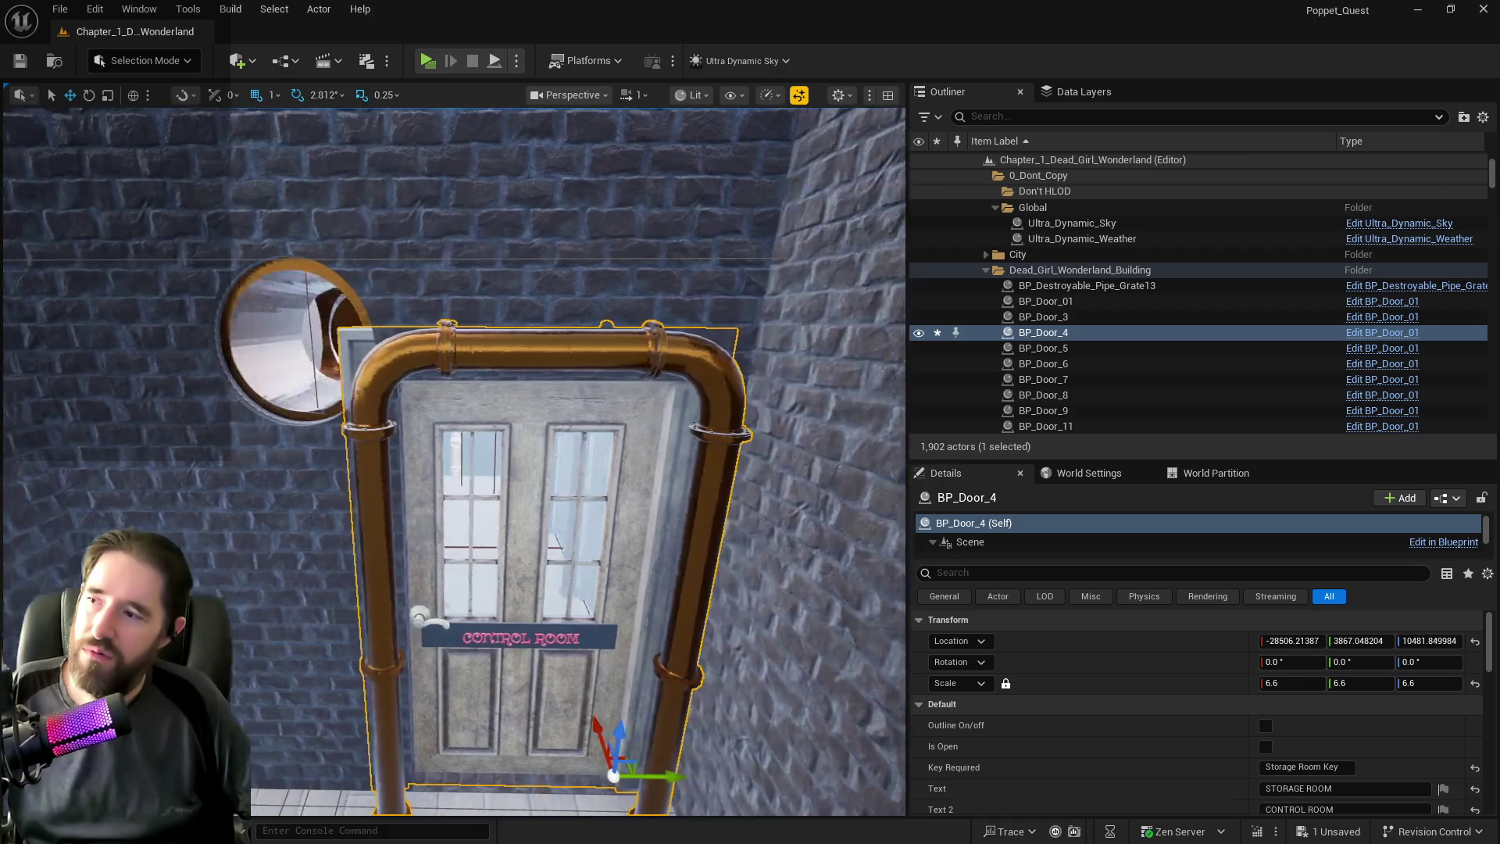
{"action": "left_click", "coordinate": [318, 380]}
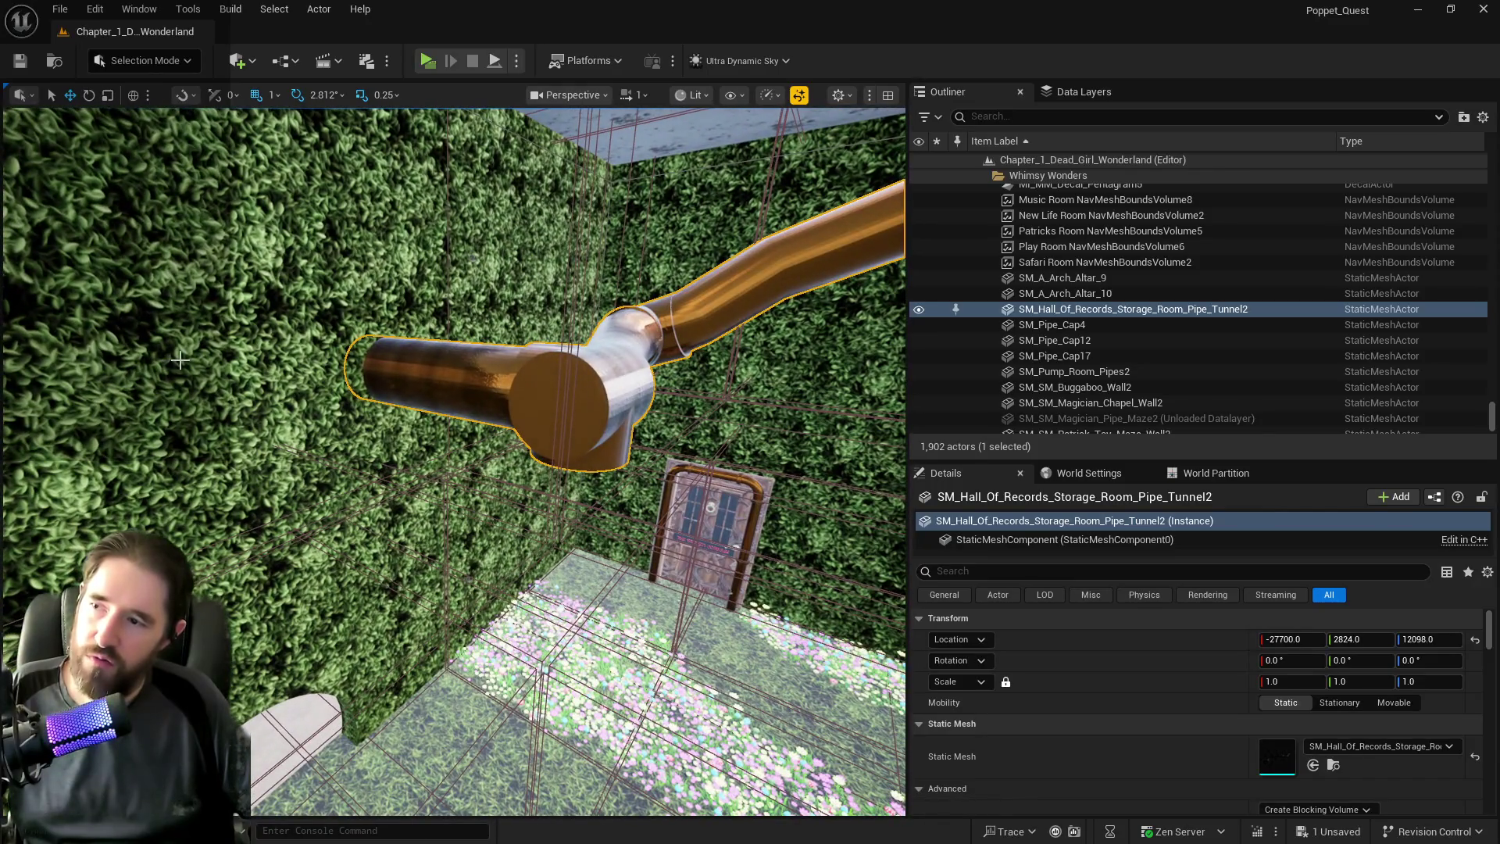
Focus on door BP_Door_4 and nudge it slightly along its X axis.
{"action": "left_click", "coordinate": [179, 360]}
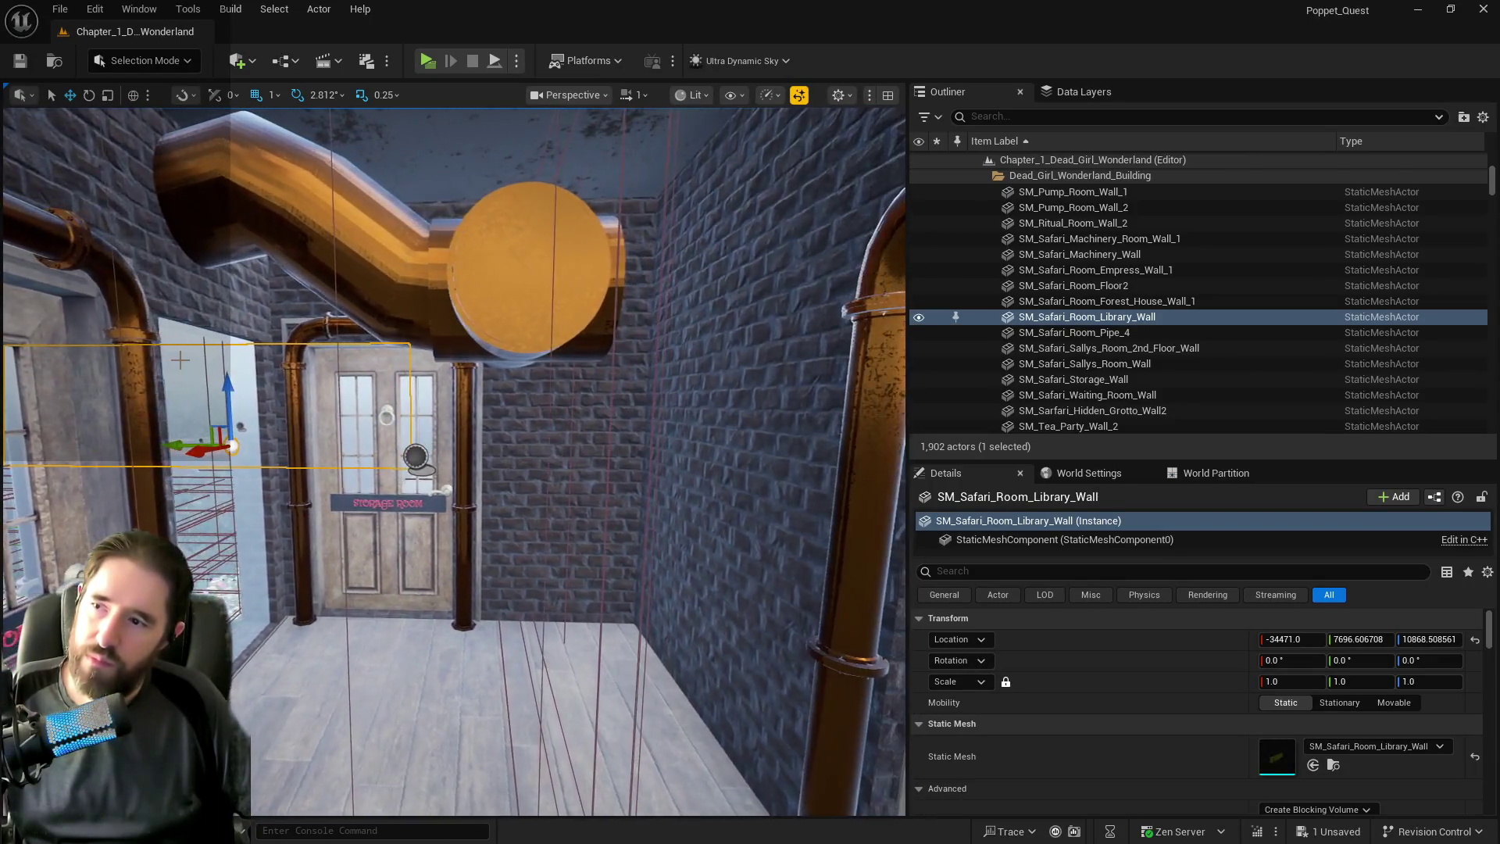
{"action": "left_click", "coordinate": [325, 553]}
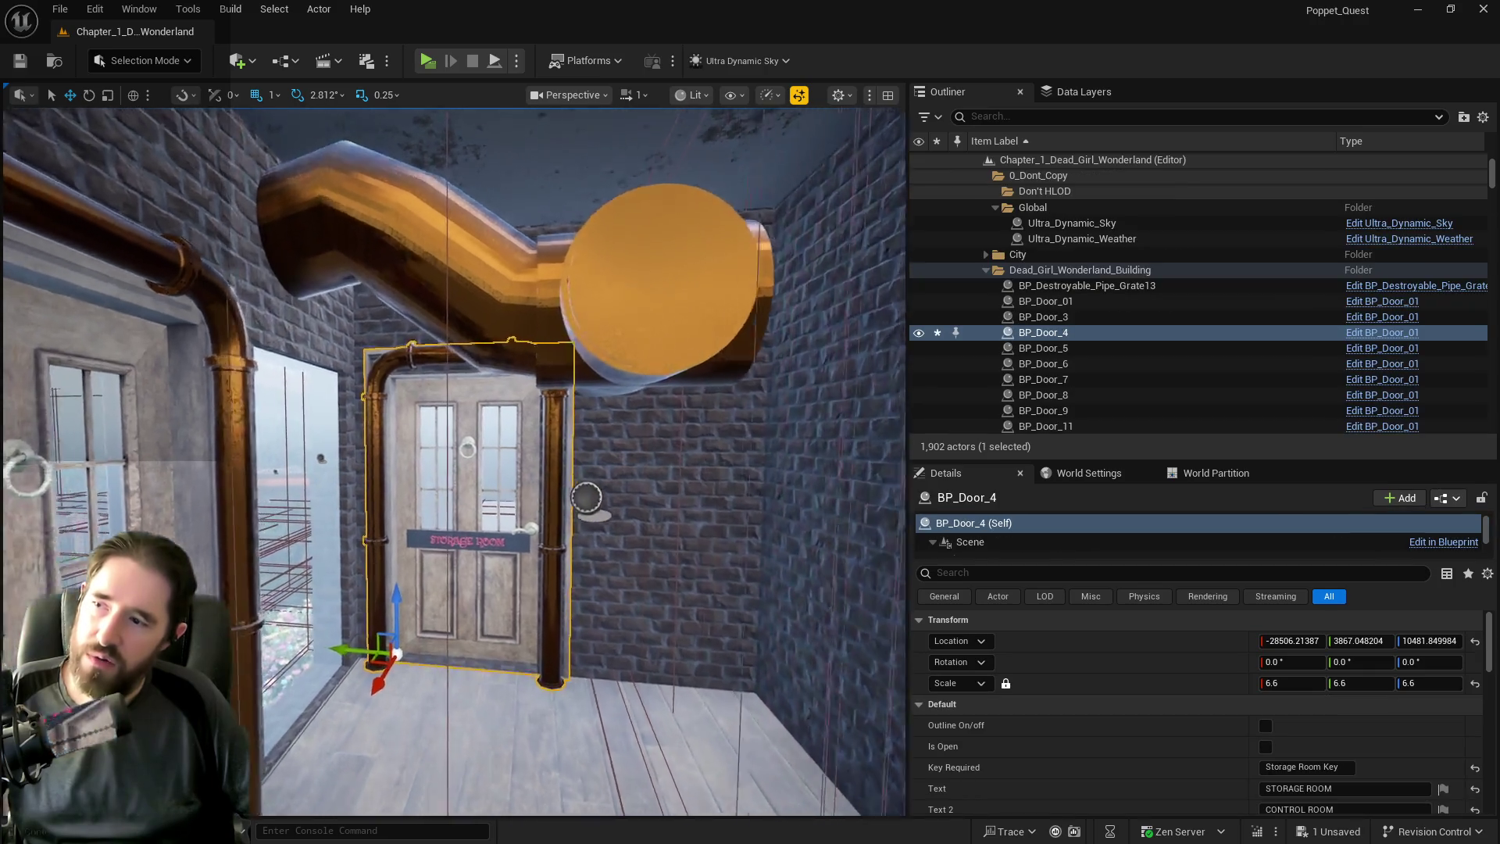
{"action": "key", "text": "f"}
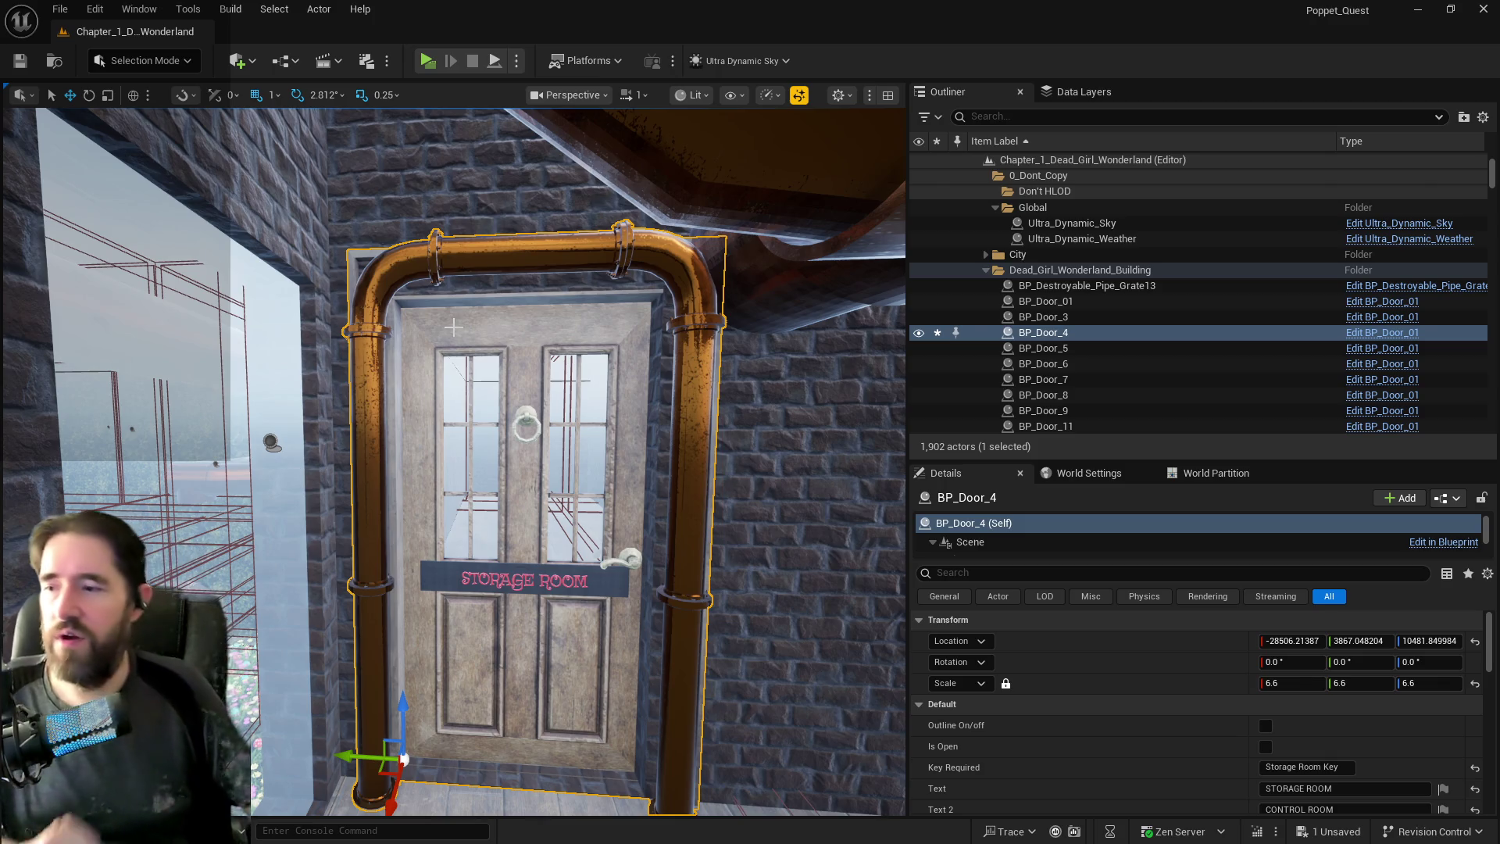
{"action": "left_click_drag", "start_coordinate": [453, 328], "coordinate": [426, 560]}
{"action": "mouse_move", "coordinate": [418, 654]}
{"action": "left_mouse_down"}
{"action": "mouse_move", "coordinate": [383, 616]}
{"action": "mouse_move", "coordinate": [408, 602]}
{"action": "mouse_move", "coordinate": [403, 539]}
{"action": "mouse_move", "coordinate": [420, 629]}
{"action": "left_mouse_up"}
Save the level with Ctrl+S and move the view to the hedge-walled room.
{"action": "key", "text": "ctrl+s"}
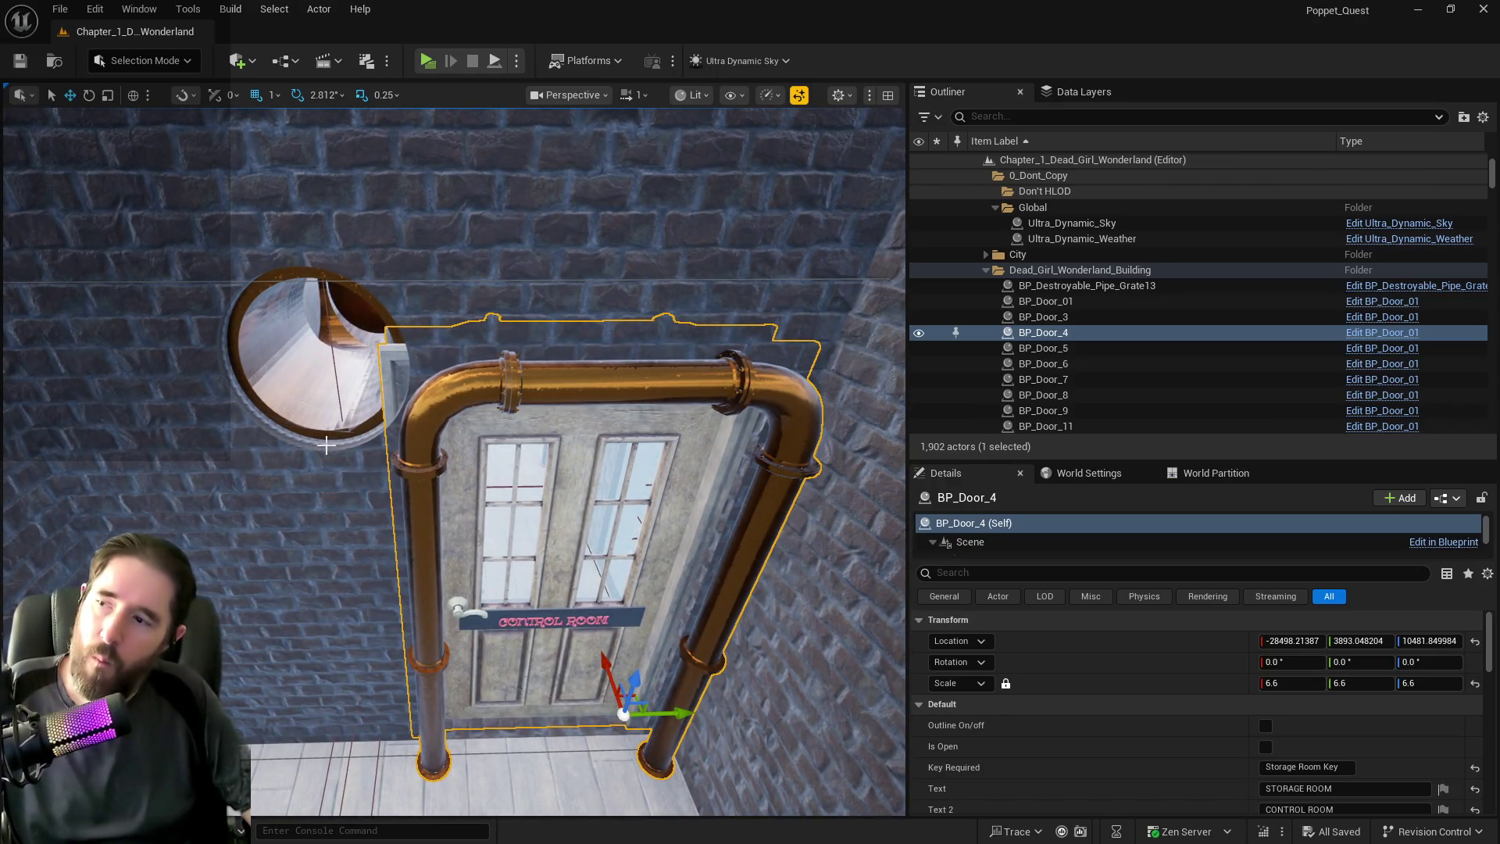
{"action": "left_click", "coordinate": [329, 415]}
{"action": "mouse_move", "coordinate": [329, 416]}
{"action": "left_mouse_down"}
{"action": "mouse_move", "coordinate": [329, 428]}
{"action": "mouse_move", "coordinate": [267, 398]}
{"action": "mouse_move", "coordinate": [266, 382]}
{"action": "mouse_move", "coordinate": [264, 409]}
{"action": "mouse_move", "coordinate": [339, 380]}
{"action": "left_mouse_up"}
{"action": "key", "text": "Escape"}
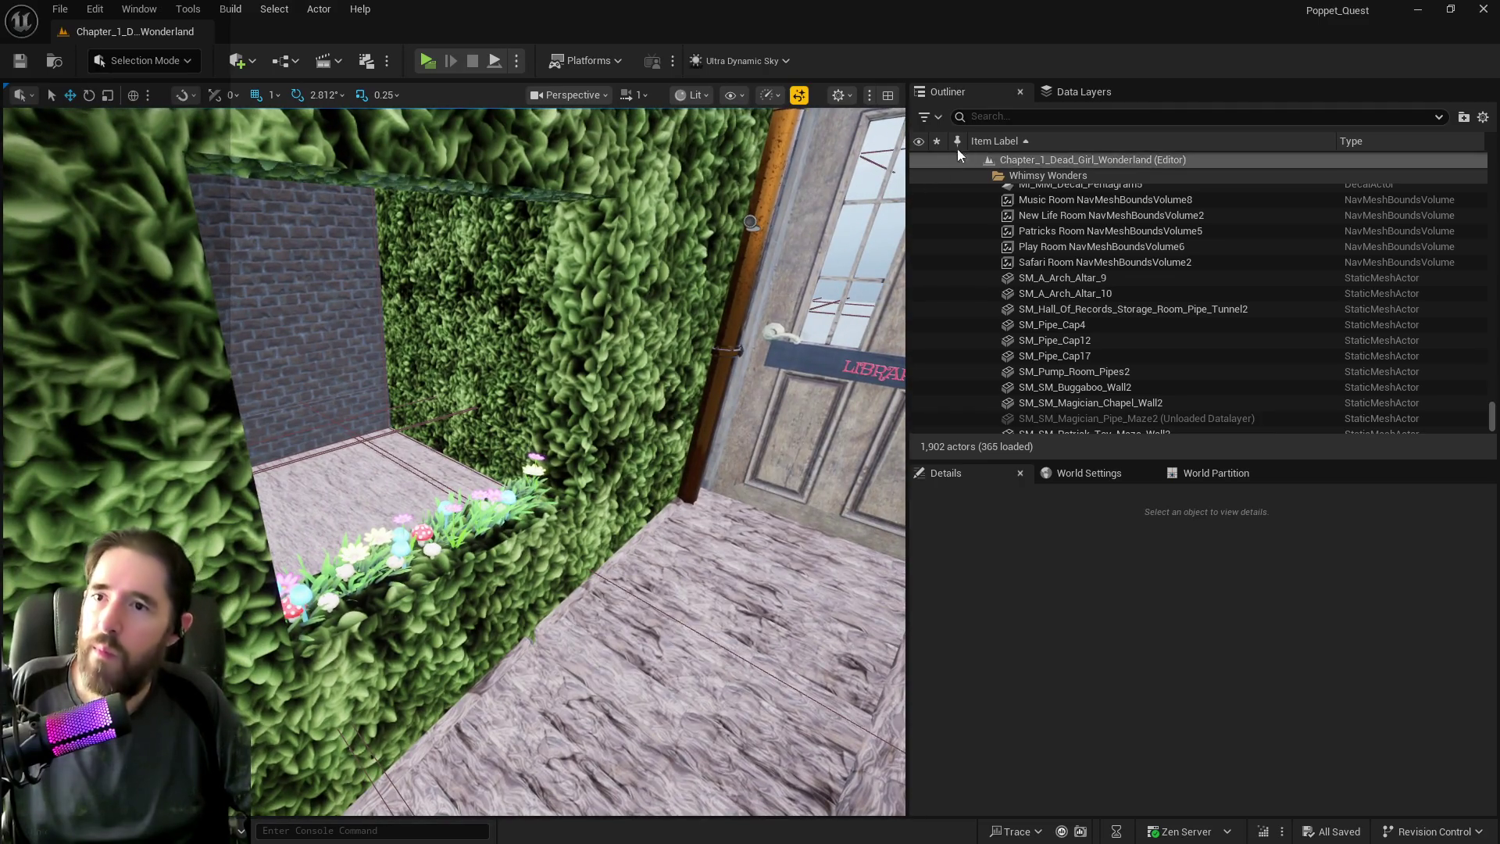
Filter the Outliner by 'camp' and load the DL_The_Camp_Site data layer.
{"action": "left_click", "coordinate": [1063, 116]}
{"action": "type", "text": "camp"}
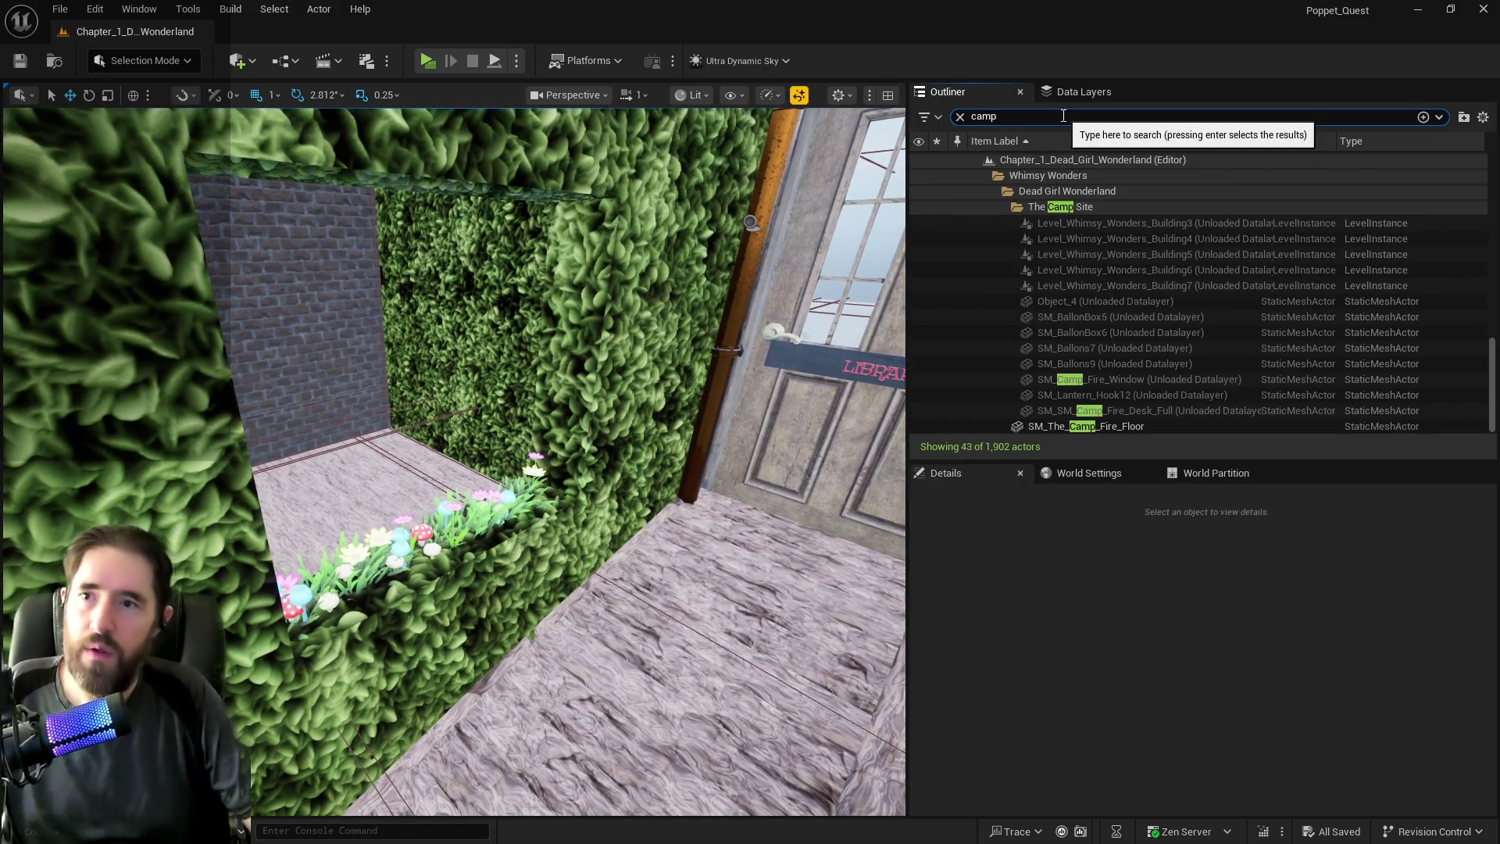
{"action": "left_click", "coordinate": [1085, 91]}
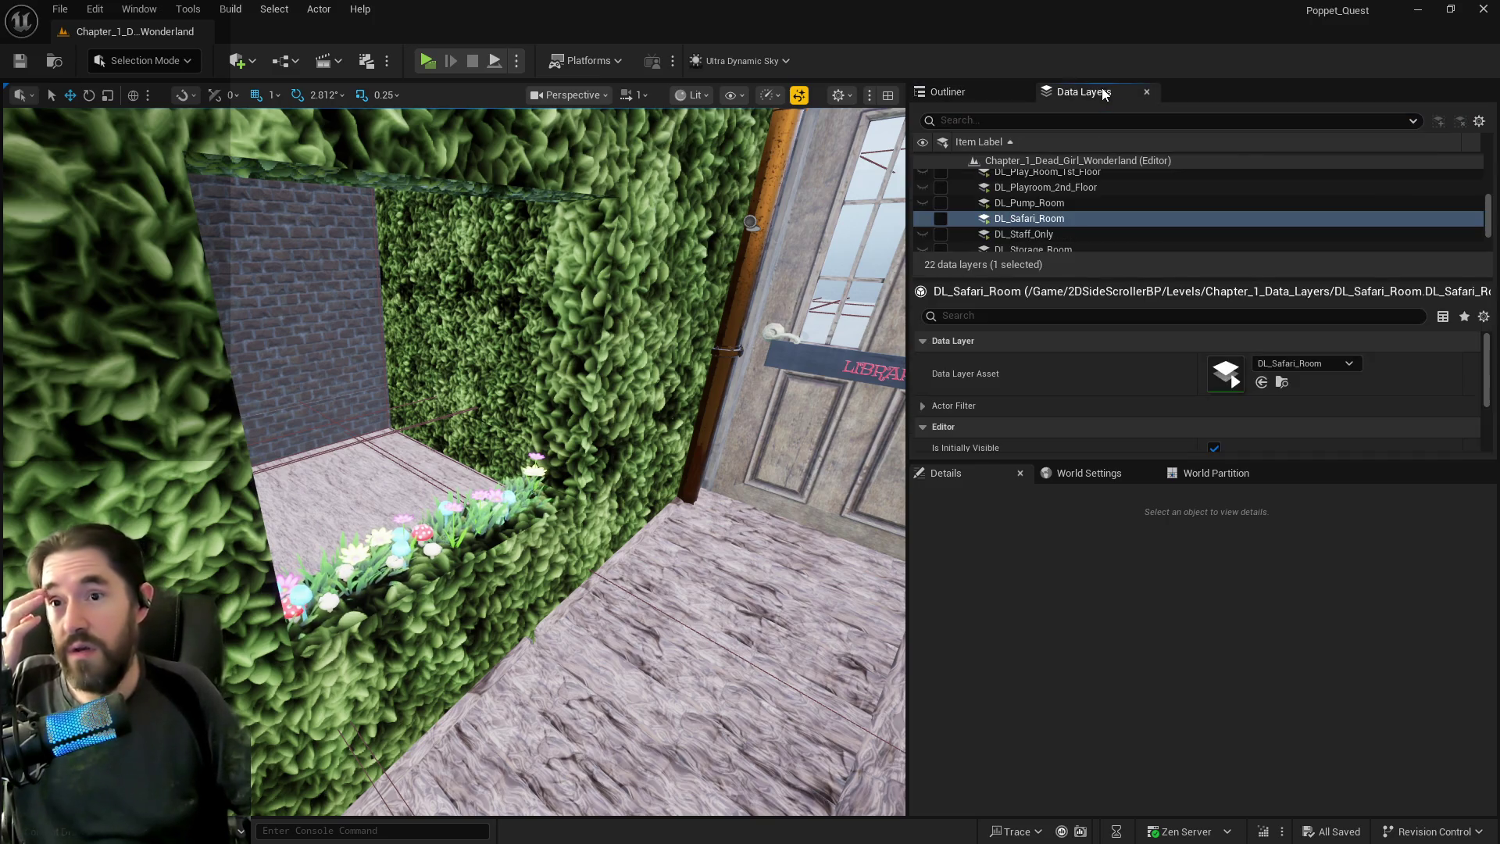
{"action": "scroll", "coordinate": [1085, 218], "scroll_direction": "up", "scroll_amount": 2}
{"action": "scroll", "coordinate": [1078, 222], "scroll_direction": "up", "scroll_amount": 5}
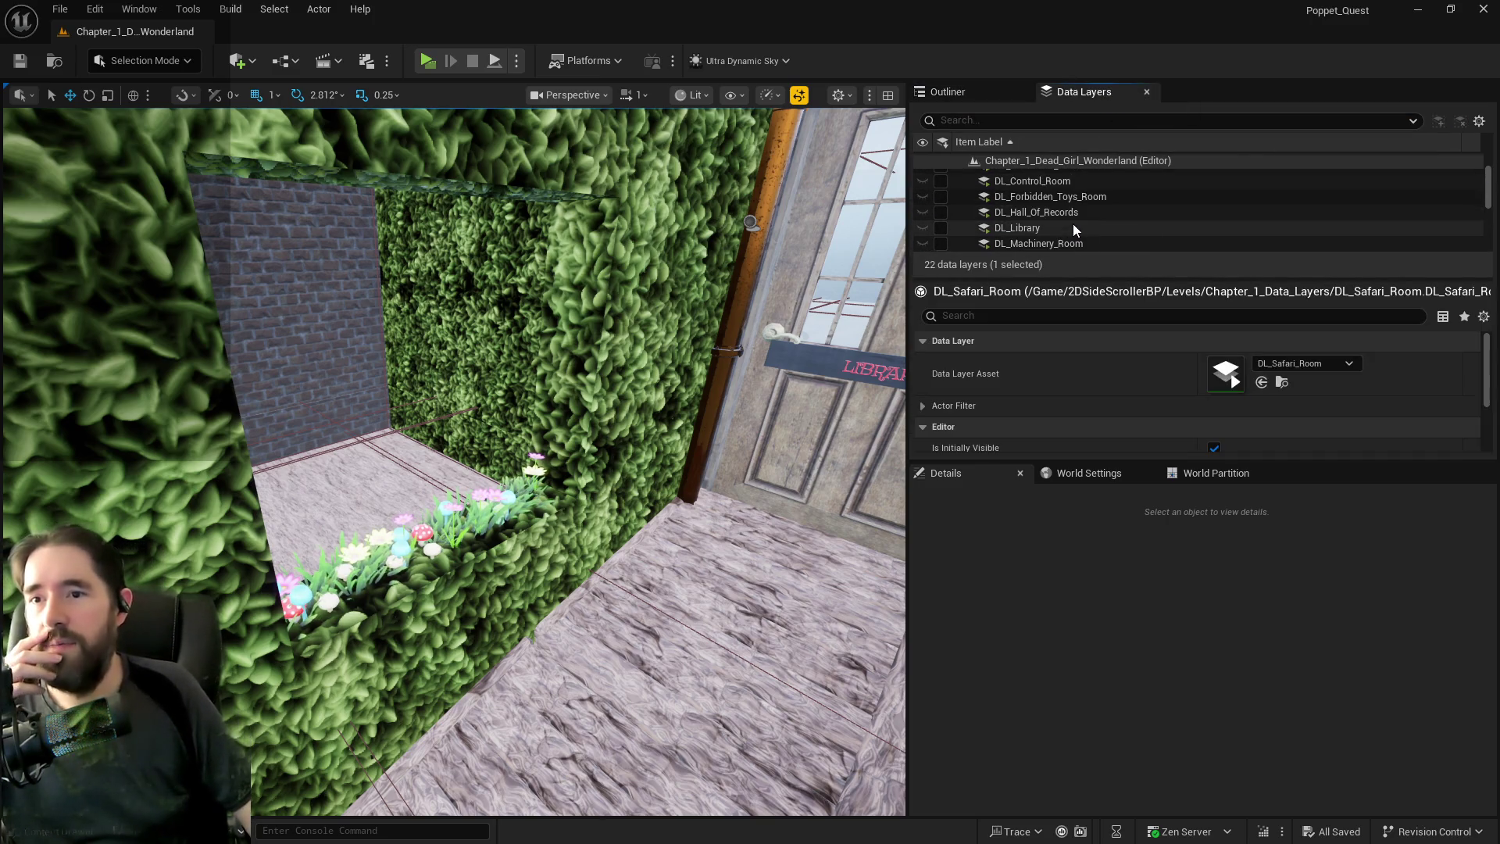
{"action": "scroll", "coordinate": [989, 195], "scroll_direction": "down", "scroll_amount": 6}
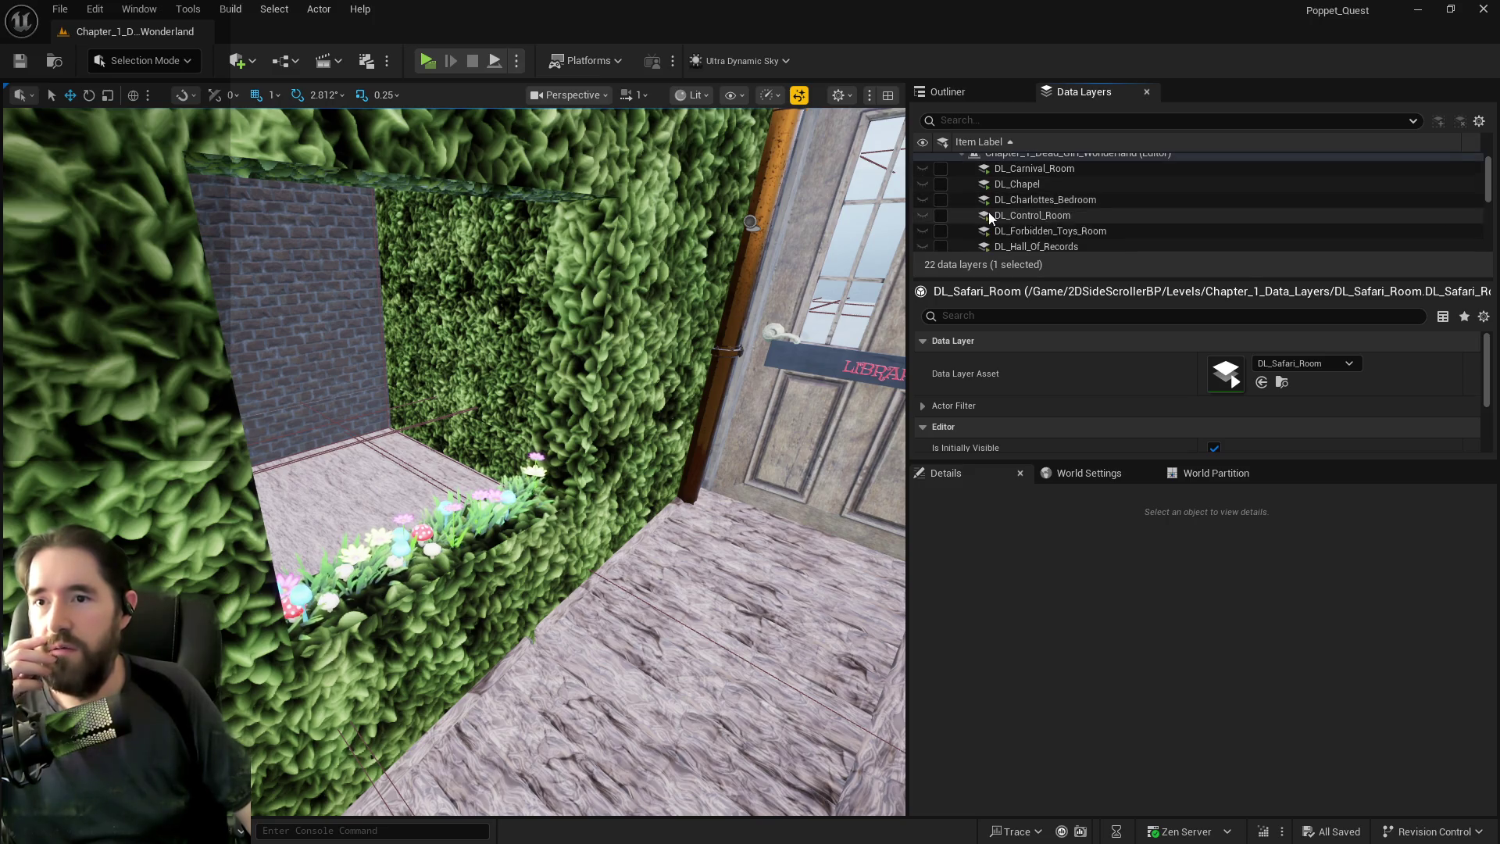
{"action": "left_click", "coordinate": [941, 240]}
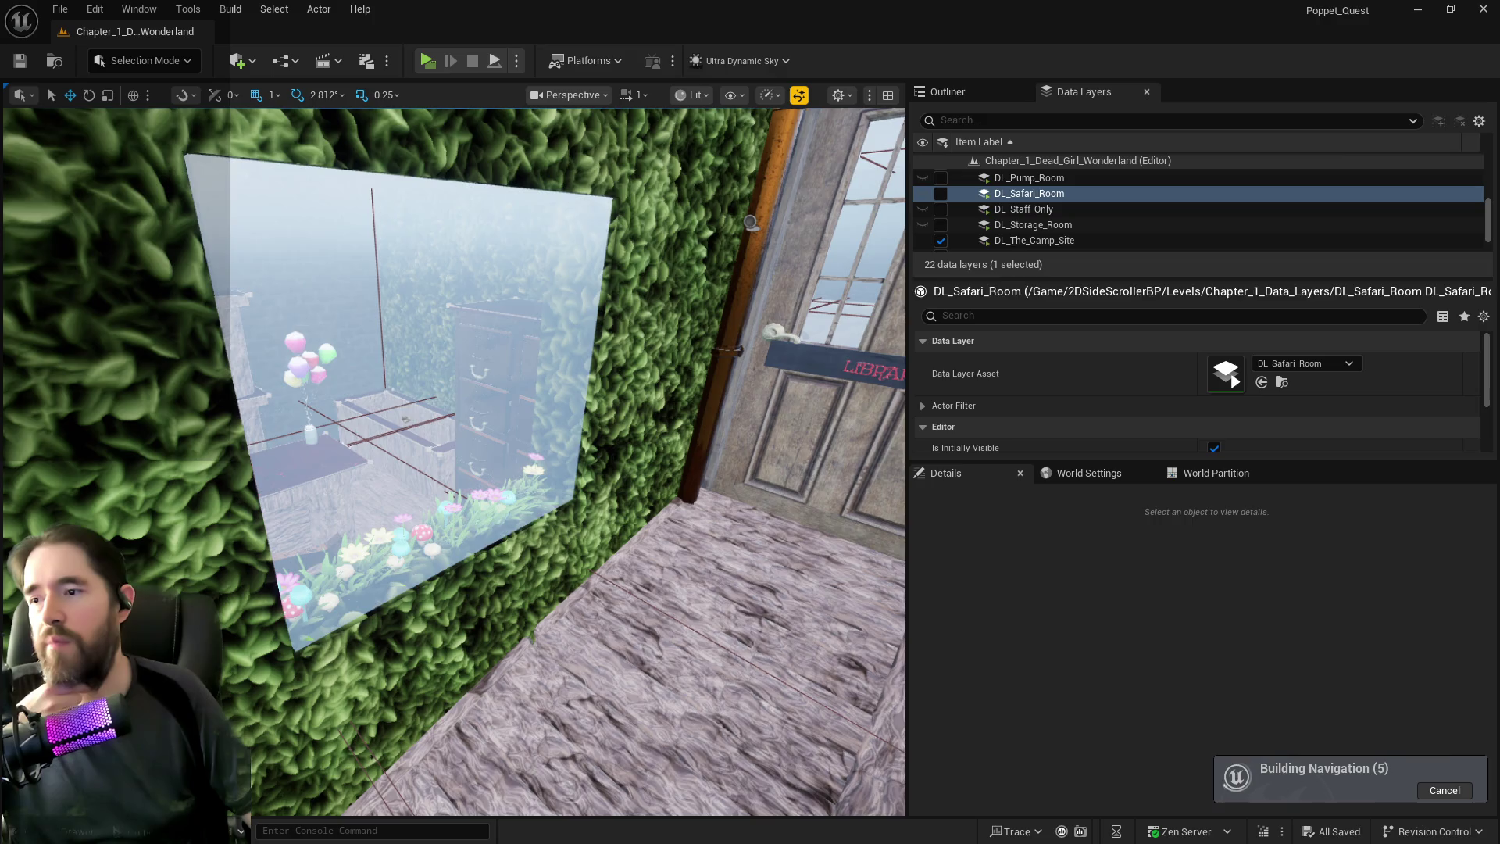
Move SM_Camp_Fire_Window out of The Camp Site folder into another folder.
{"action": "left_click", "coordinate": [571, 406]}
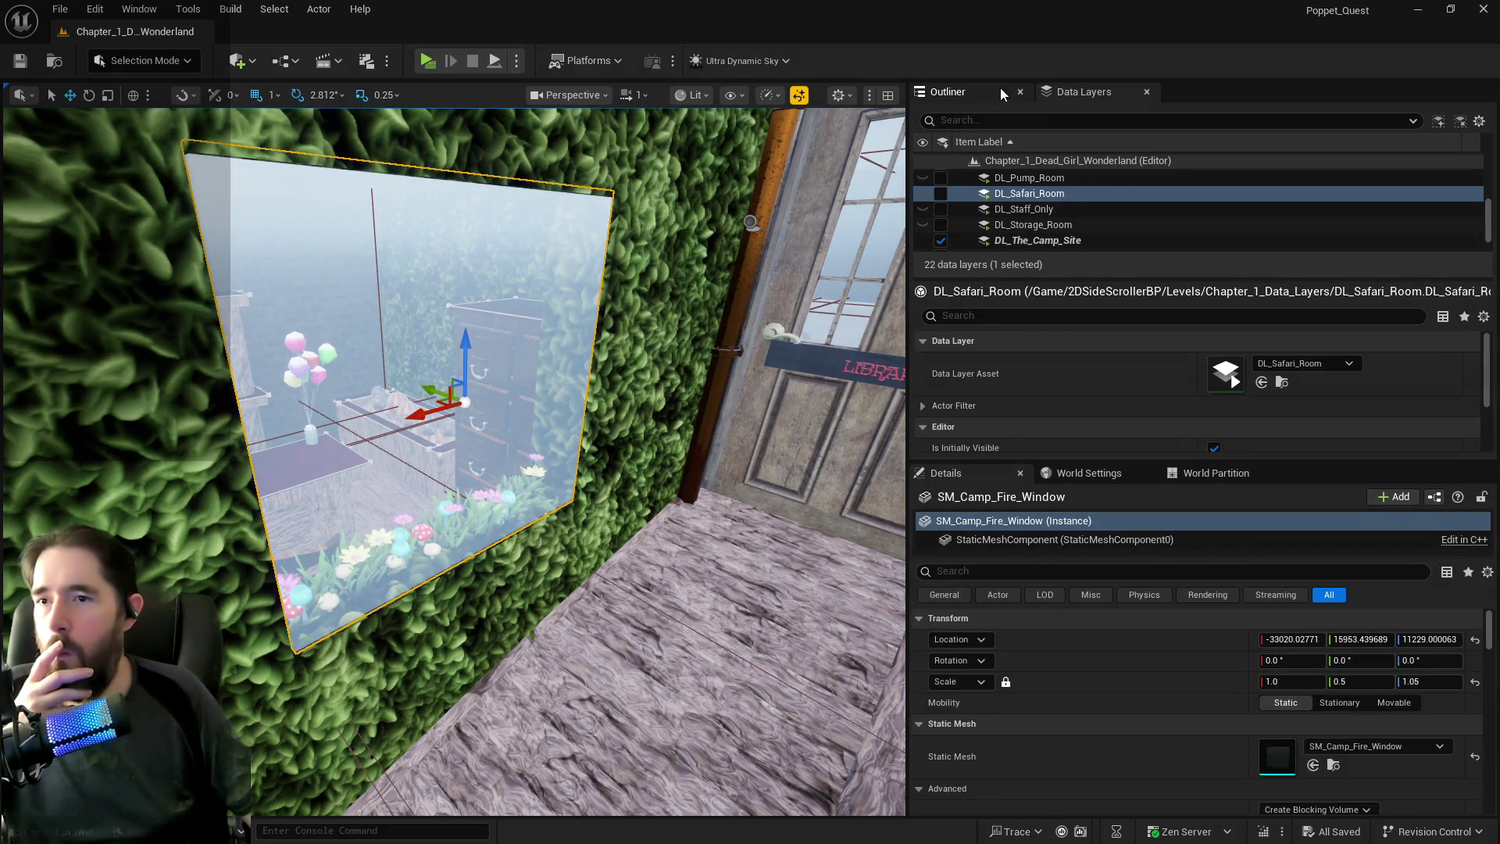
{"action": "left_click", "coordinate": [968, 93]}
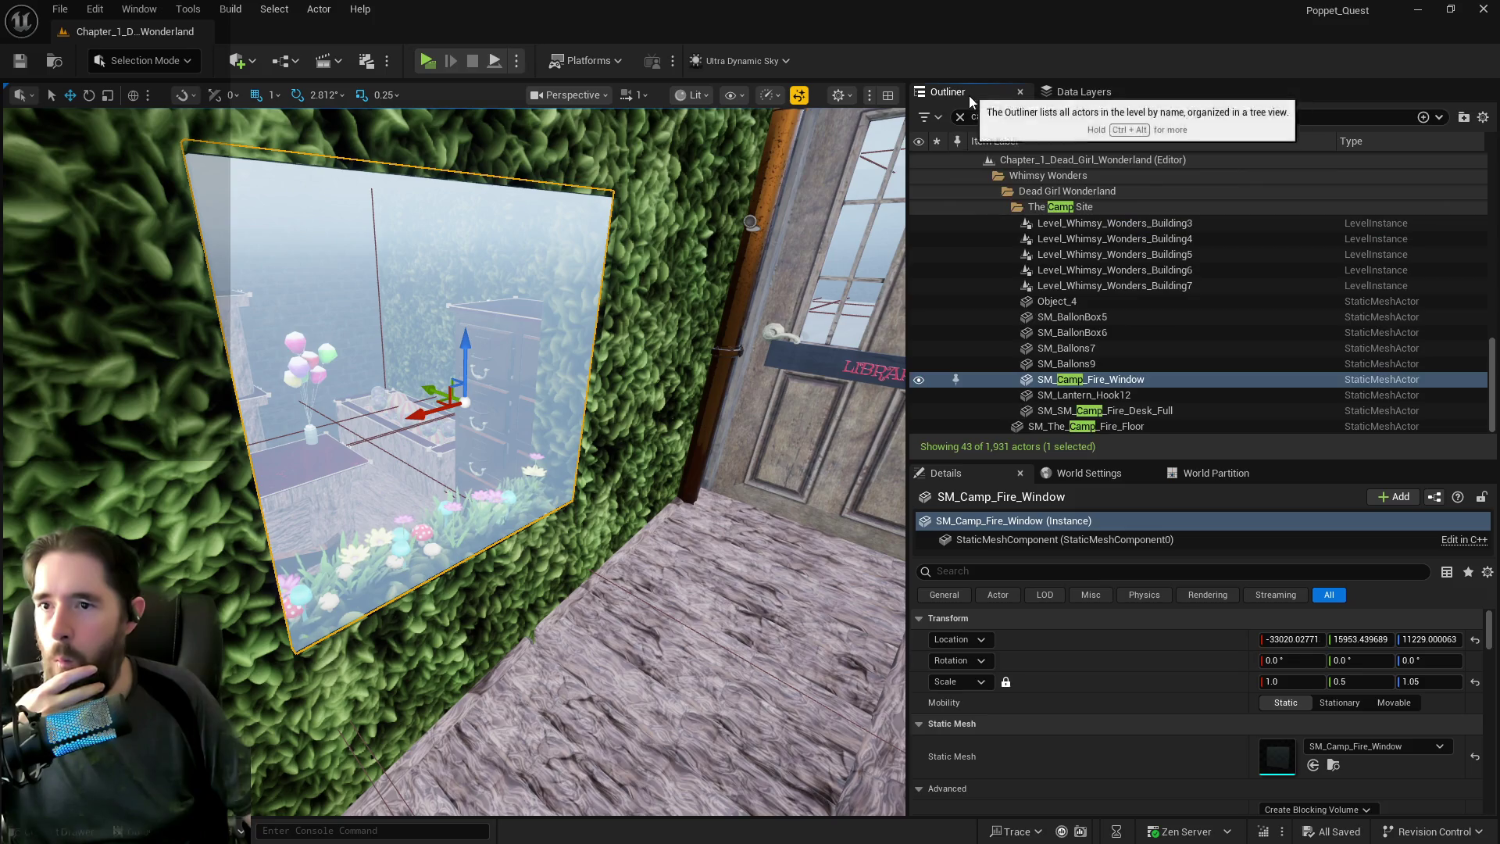
{"action": "right_click", "coordinate": [1066, 379]}
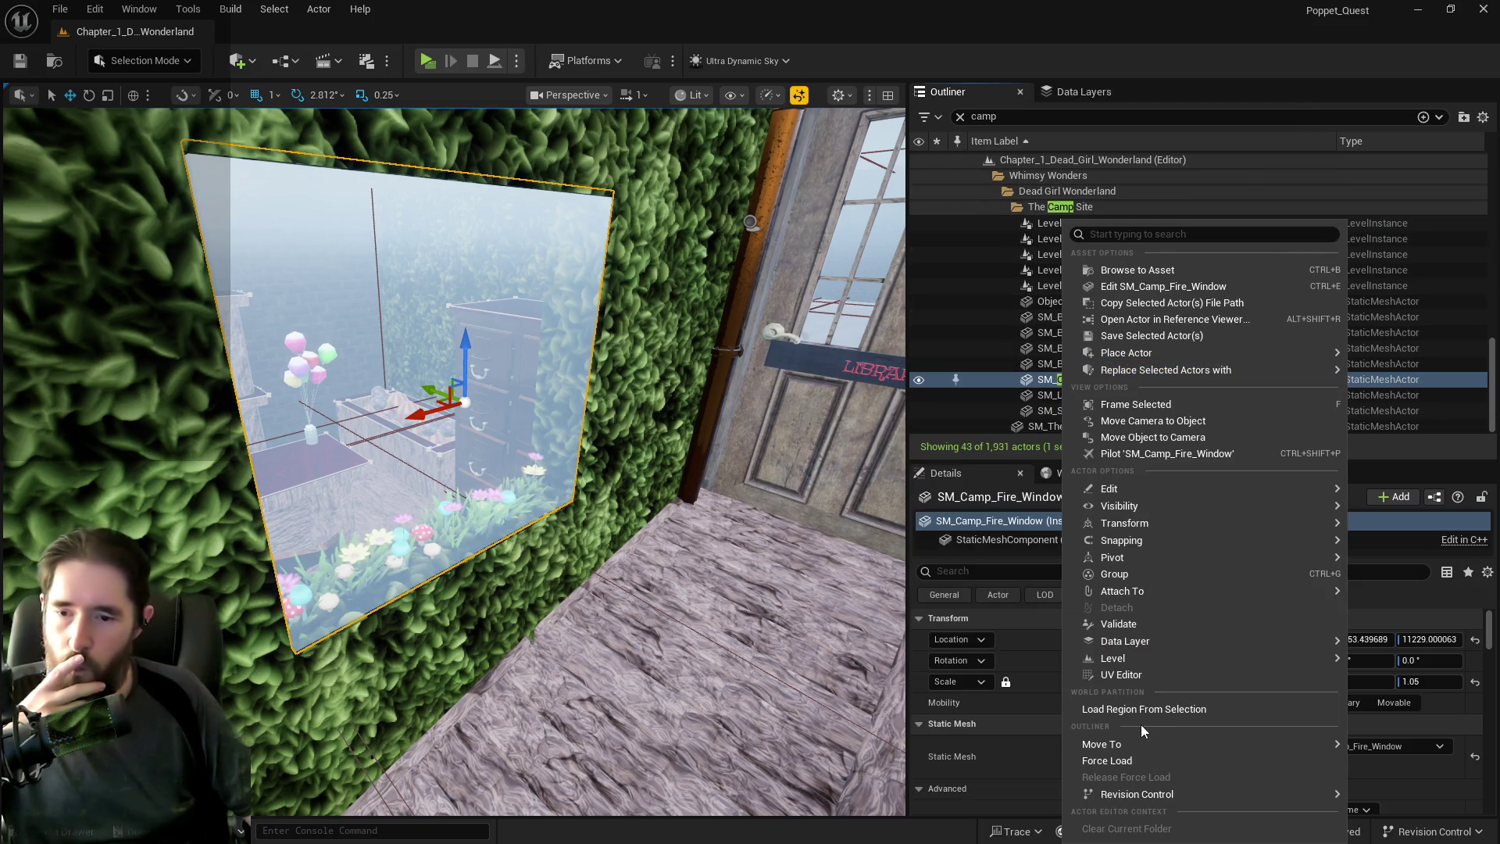
{"action": "mouse_move", "coordinate": [1135, 738]}
{"action": "left_click", "coordinate": [972, 670]}
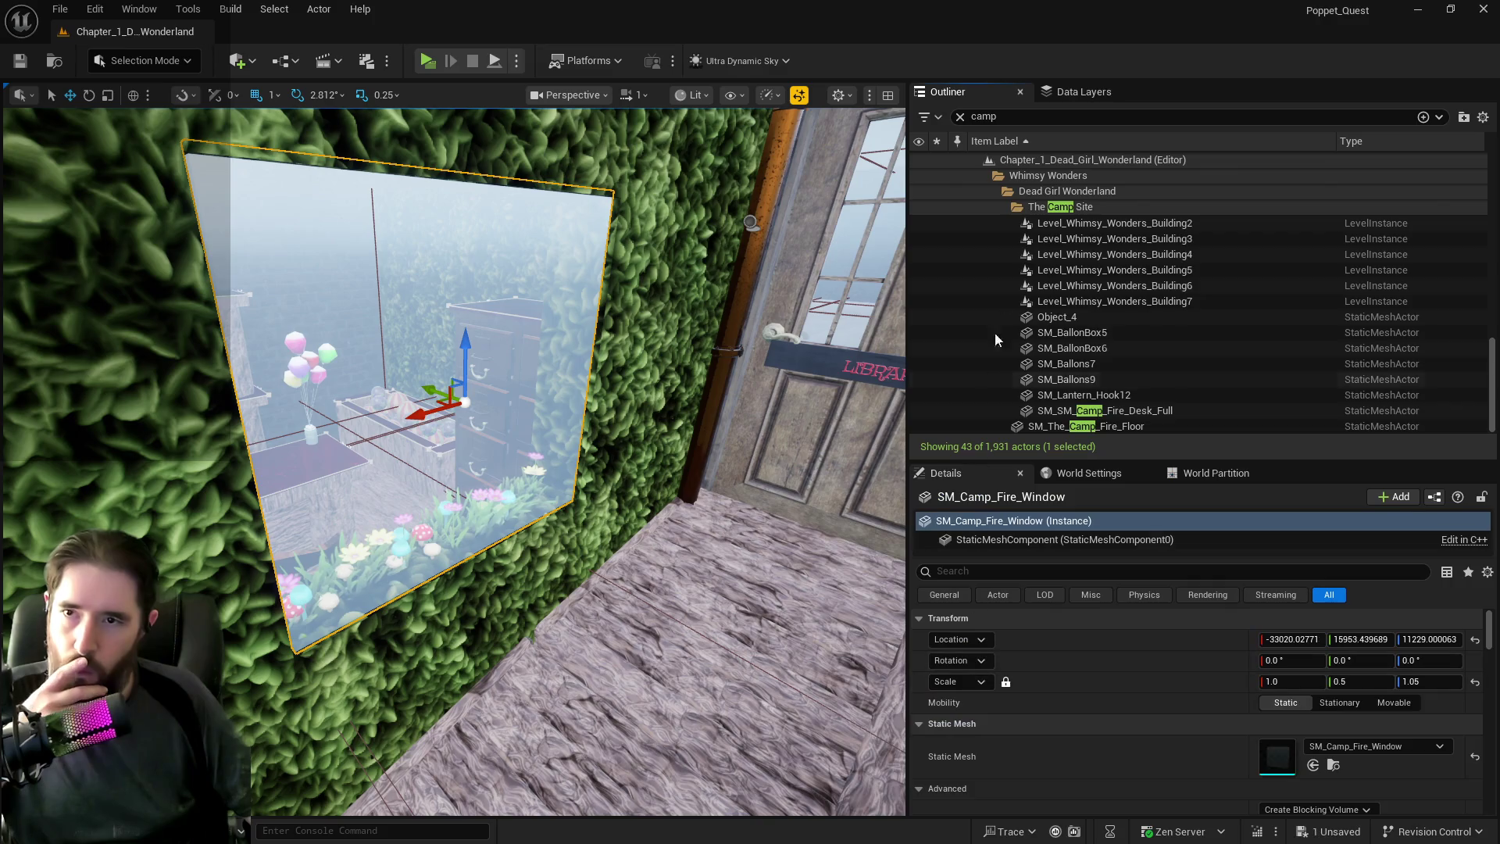
{"action": "left_click", "coordinate": [1063, 91]}
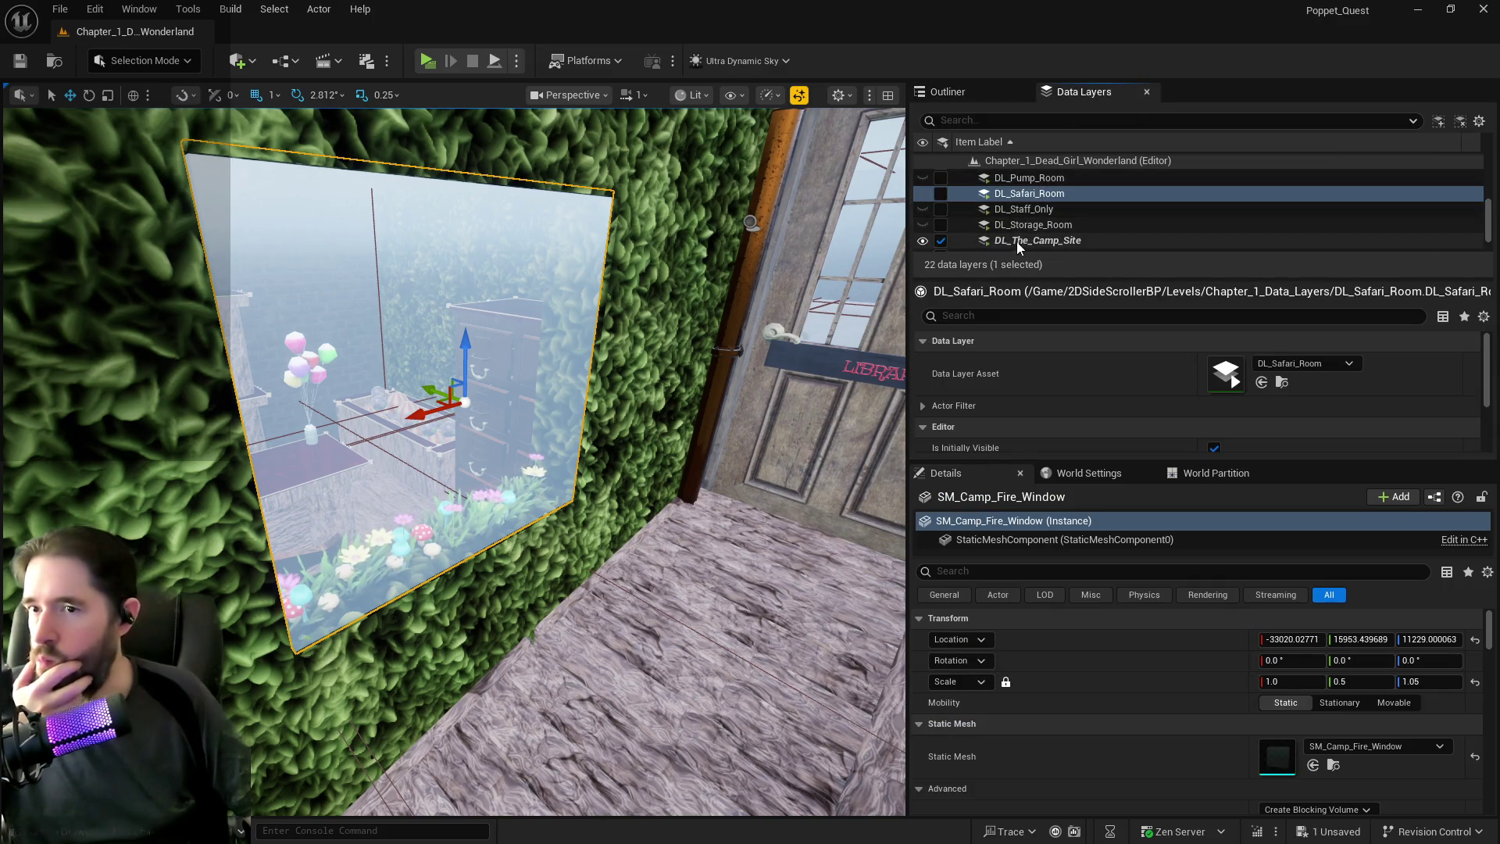
Remove SM_Camp_Fire_Window from DL_The_Camp_Site, then untick that layer's Loaded in Editor box.
{"action": "right_click", "coordinate": [1015, 240]}
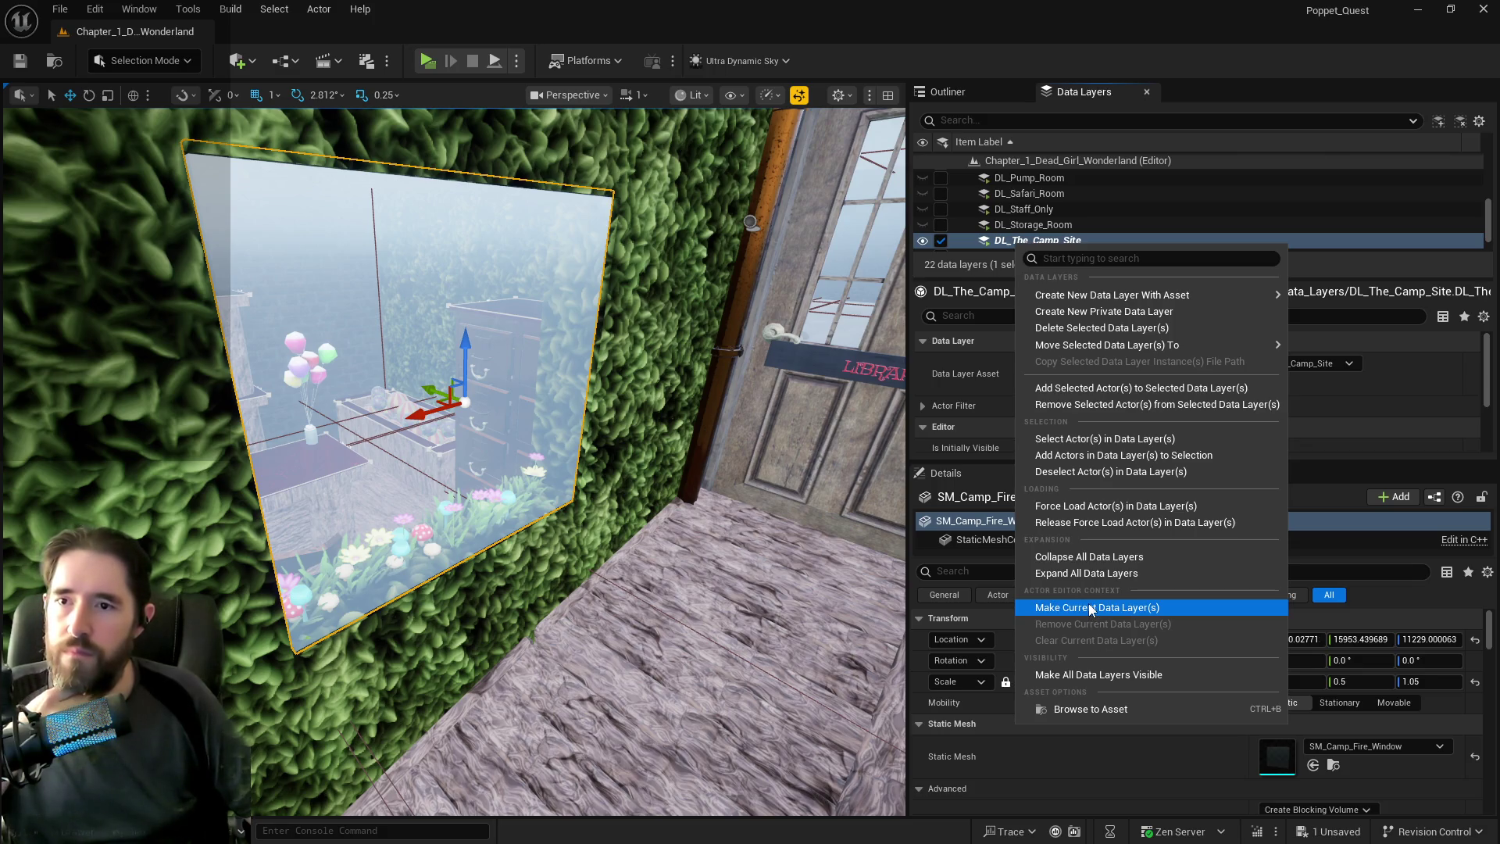
{"action": "left_click", "coordinate": [1074, 410]}
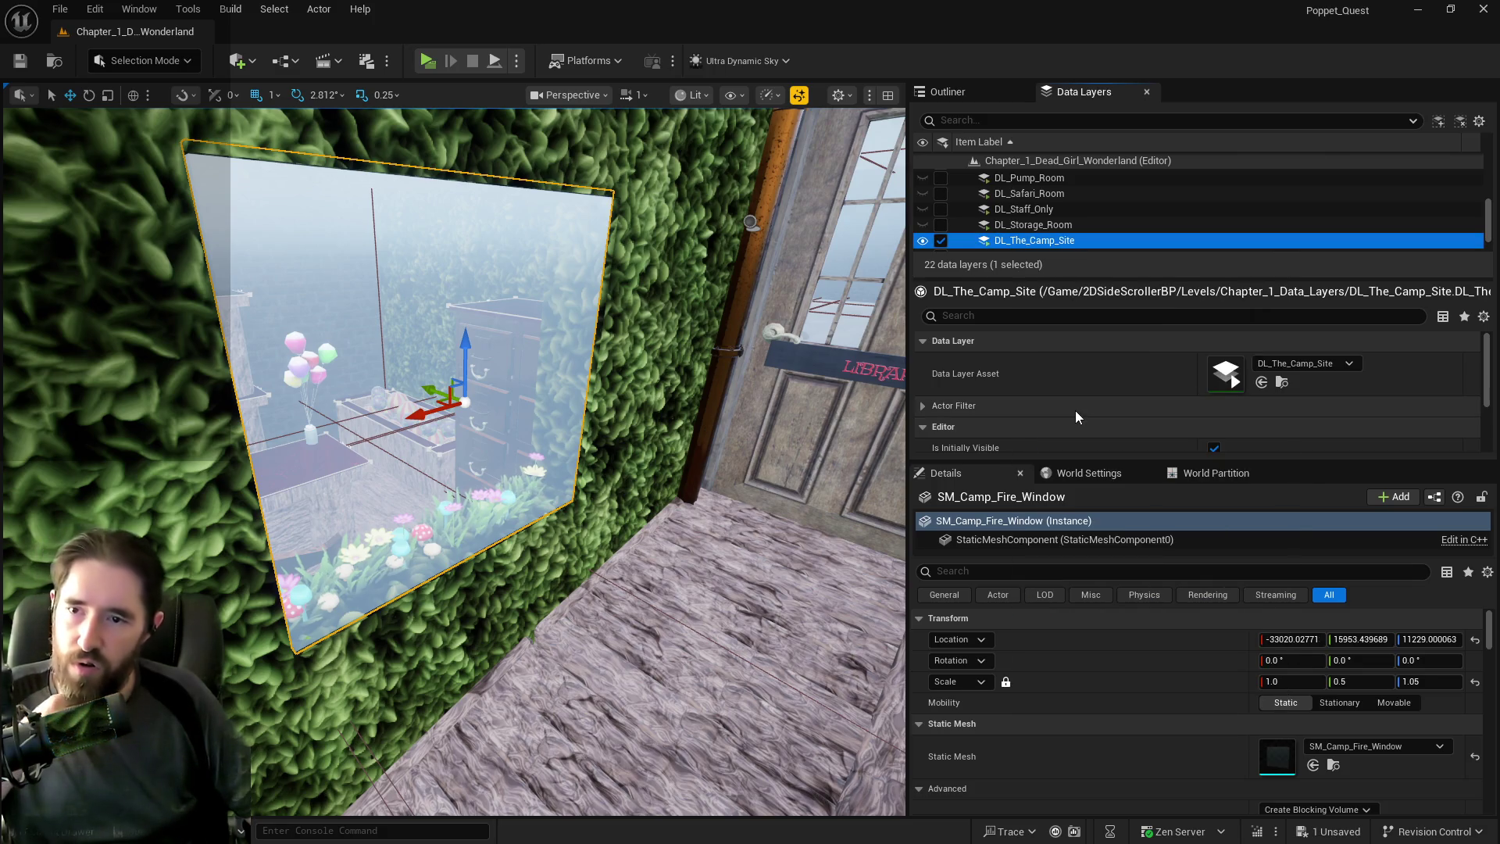
{"action": "left_click", "coordinate": [941, 241]}
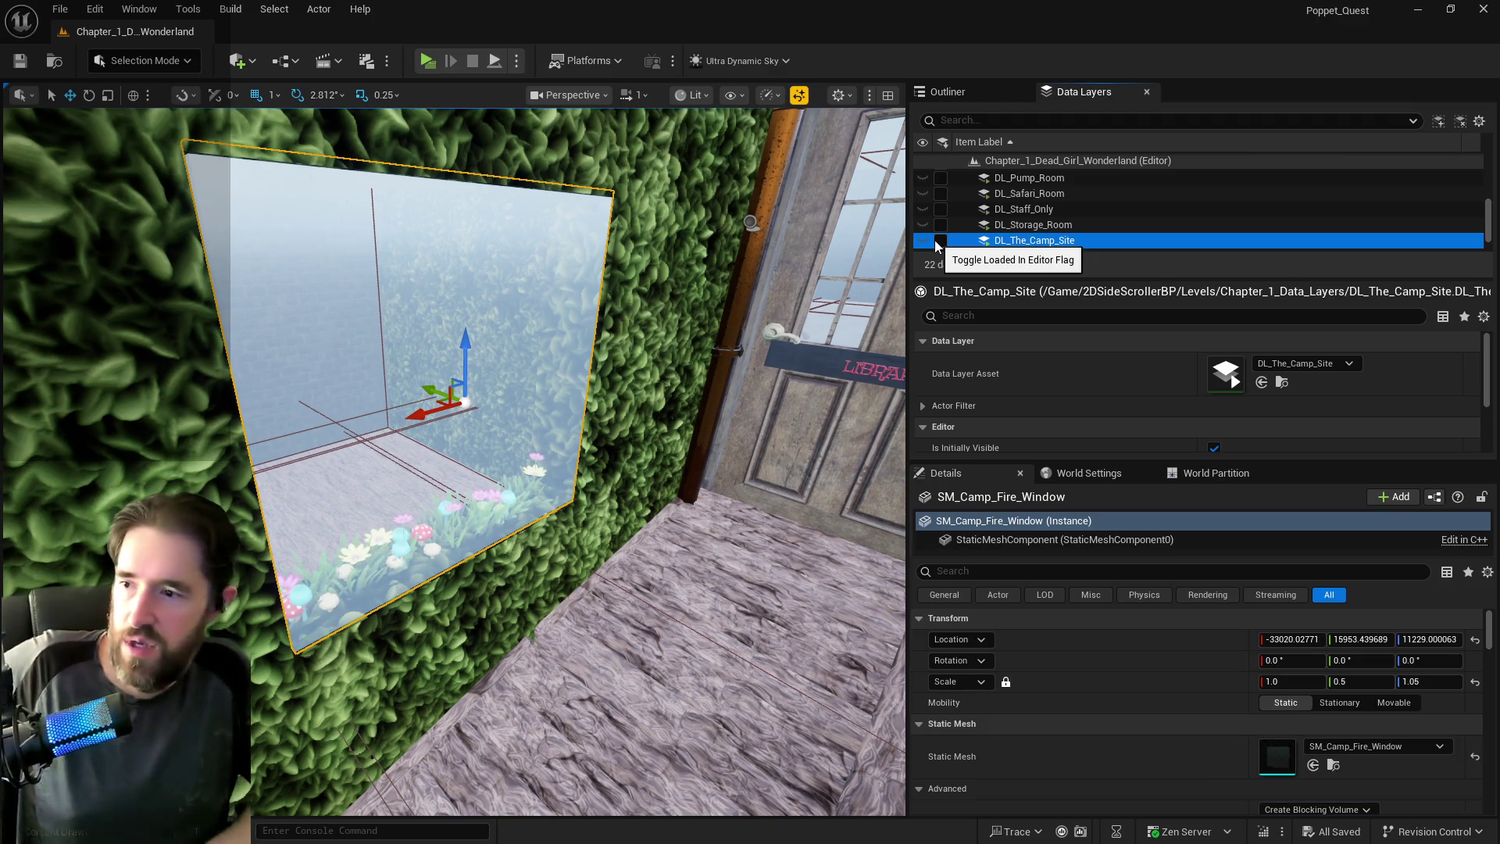
Select the hedge archway wall and load the DL_Safari_Room data layer.
{"action": "left_click_drag", "start_coordinate": [546, 468], "coordinate": [383, 469]}
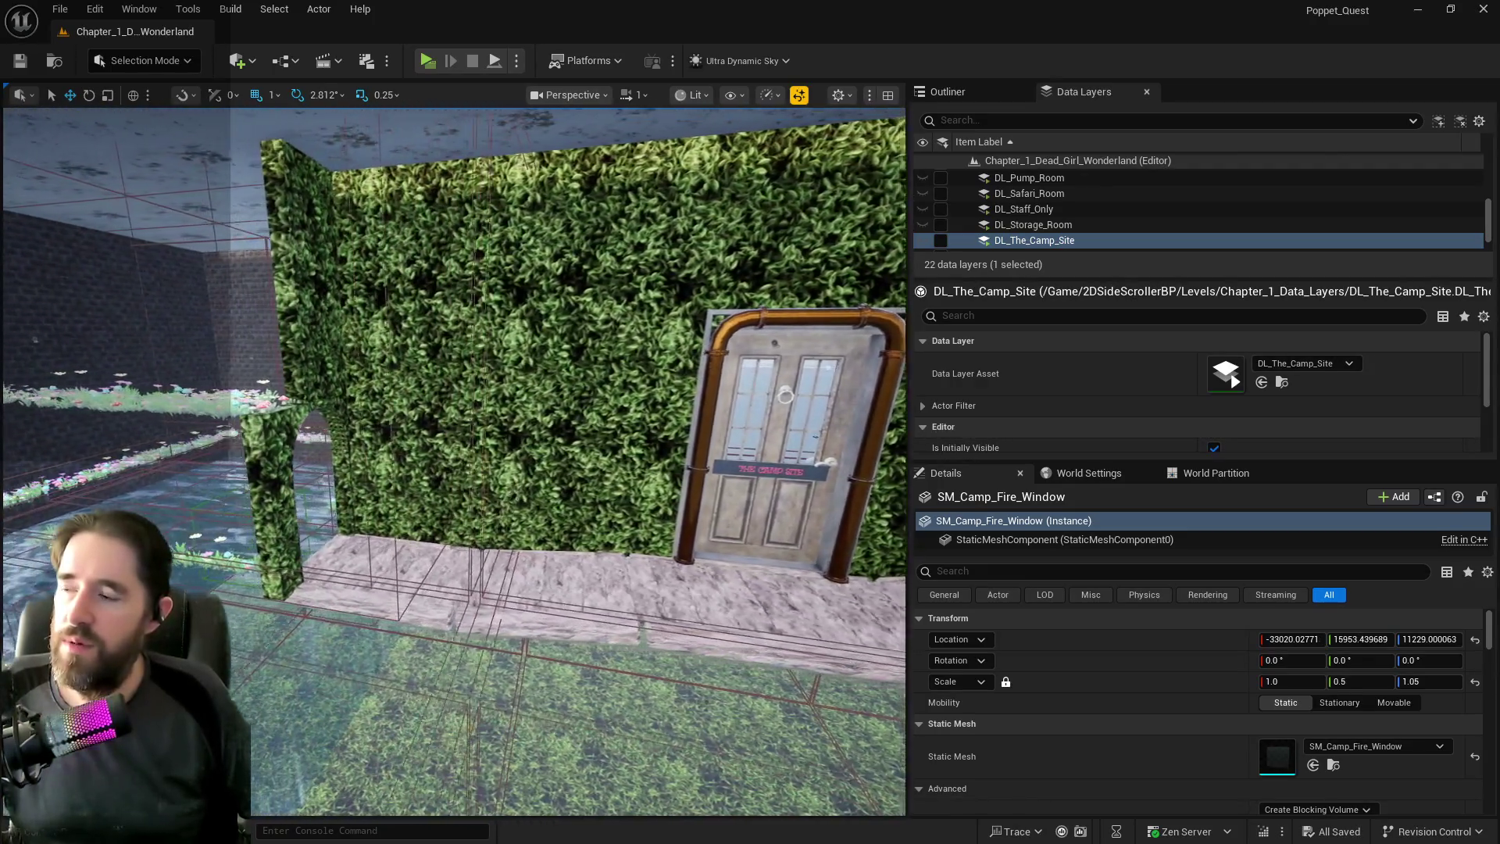
{"action": "mouse_move", "coordinate": [300, 634]}
{"action": "left_mouse_down"}
{"action": "mouse_move", "coordinate": [226, 634]}
{"action": "mouse_move", "coordinate": [309, 634]}
{"action": "mouse_move", "coordinate": [445, 602]}
{"action": "mouse_move", "coordinate": [359, 613]}
{"action": "mouse_move", "coordinate": [328, 594]}
{"action": "mouse_move", "coordinate": [407, 644]}
{"action": "mouse_move", "coordinate": [384, 388]}
{"action": "left_mouse_up"}
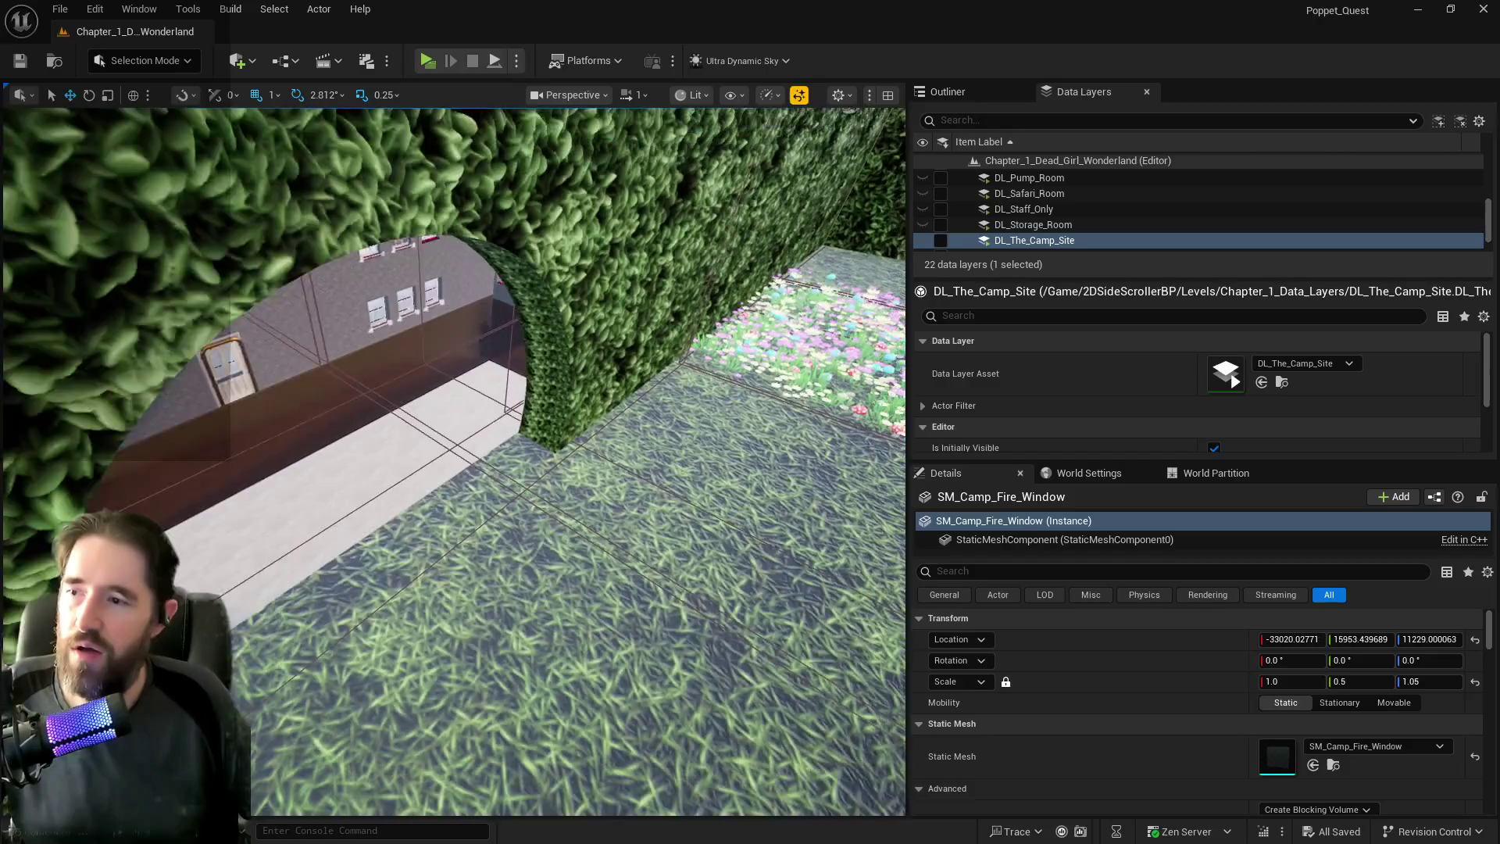
{"action": "left_click", "coordinate": [564, 393]}
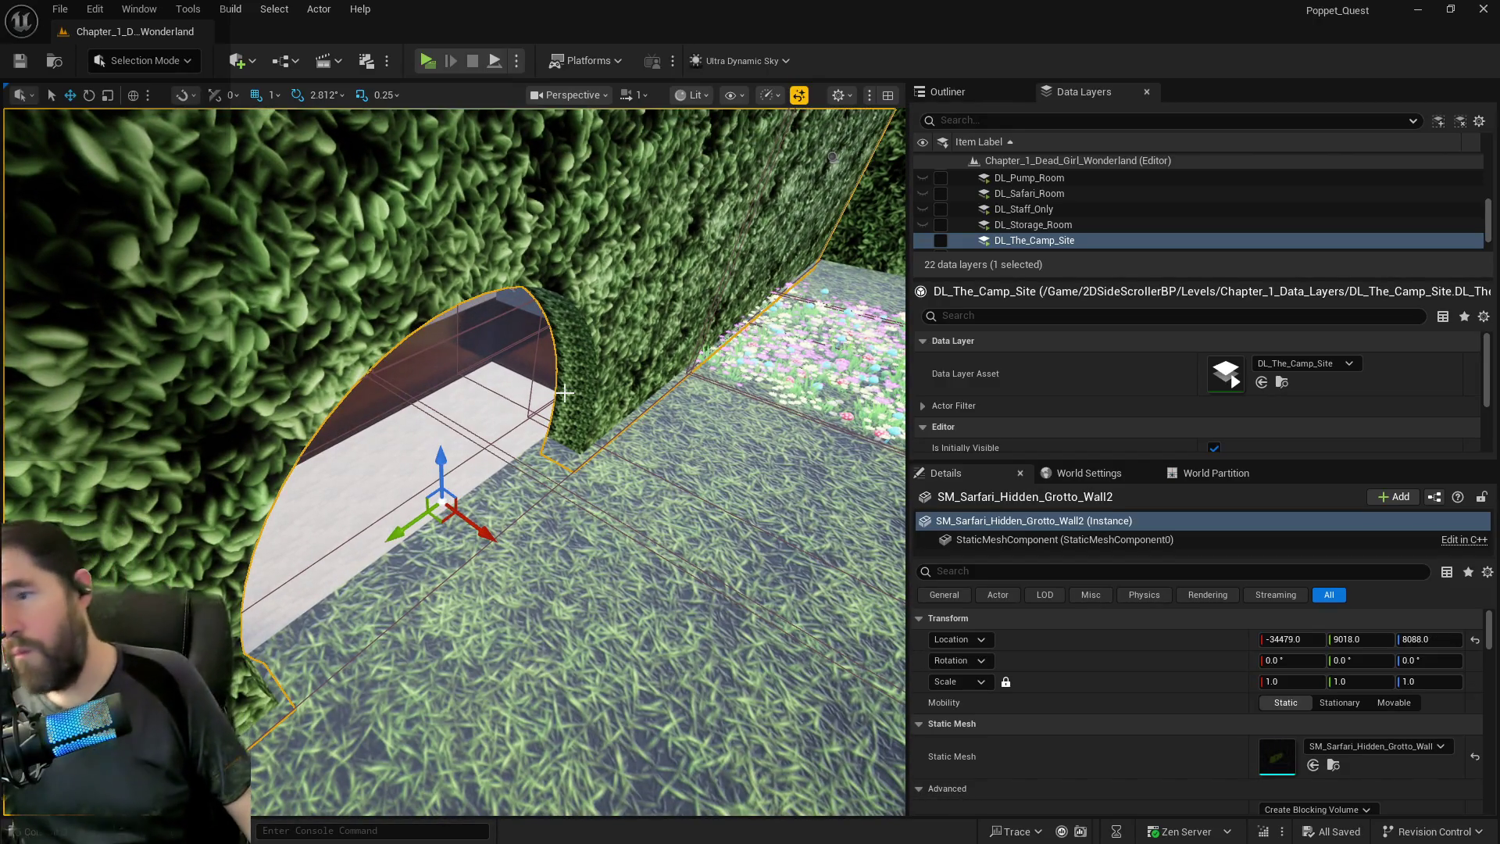
{"action": "left_click", "coordinate": [940, 194]}
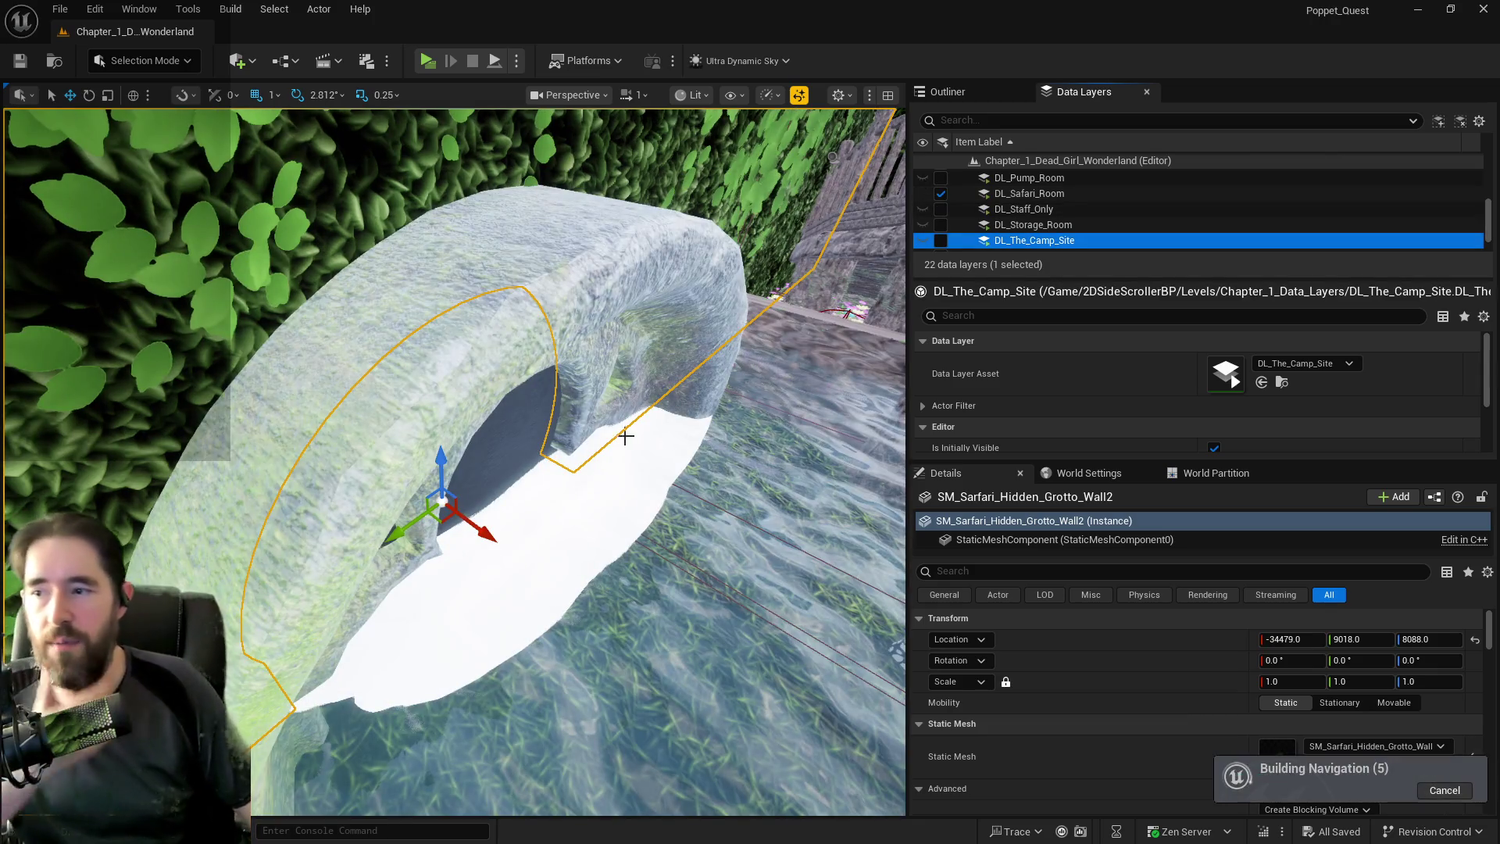
Select the white disc Cylinder2 with the arch wall and clear the 'camp' Outliner filter.
{"action": "left_click", "coordinate": [620, 429]}
{"action": "left_click", "coordinate": [594, 352], "text": "ctrl"}
{"action": "left_click_drag", "start_coordinate": [593, 352], "coordinate": [453, 351]}
{"action": "left_click_drag", "start_coordinate": [434, 295], "coordinate": [371, 294]}
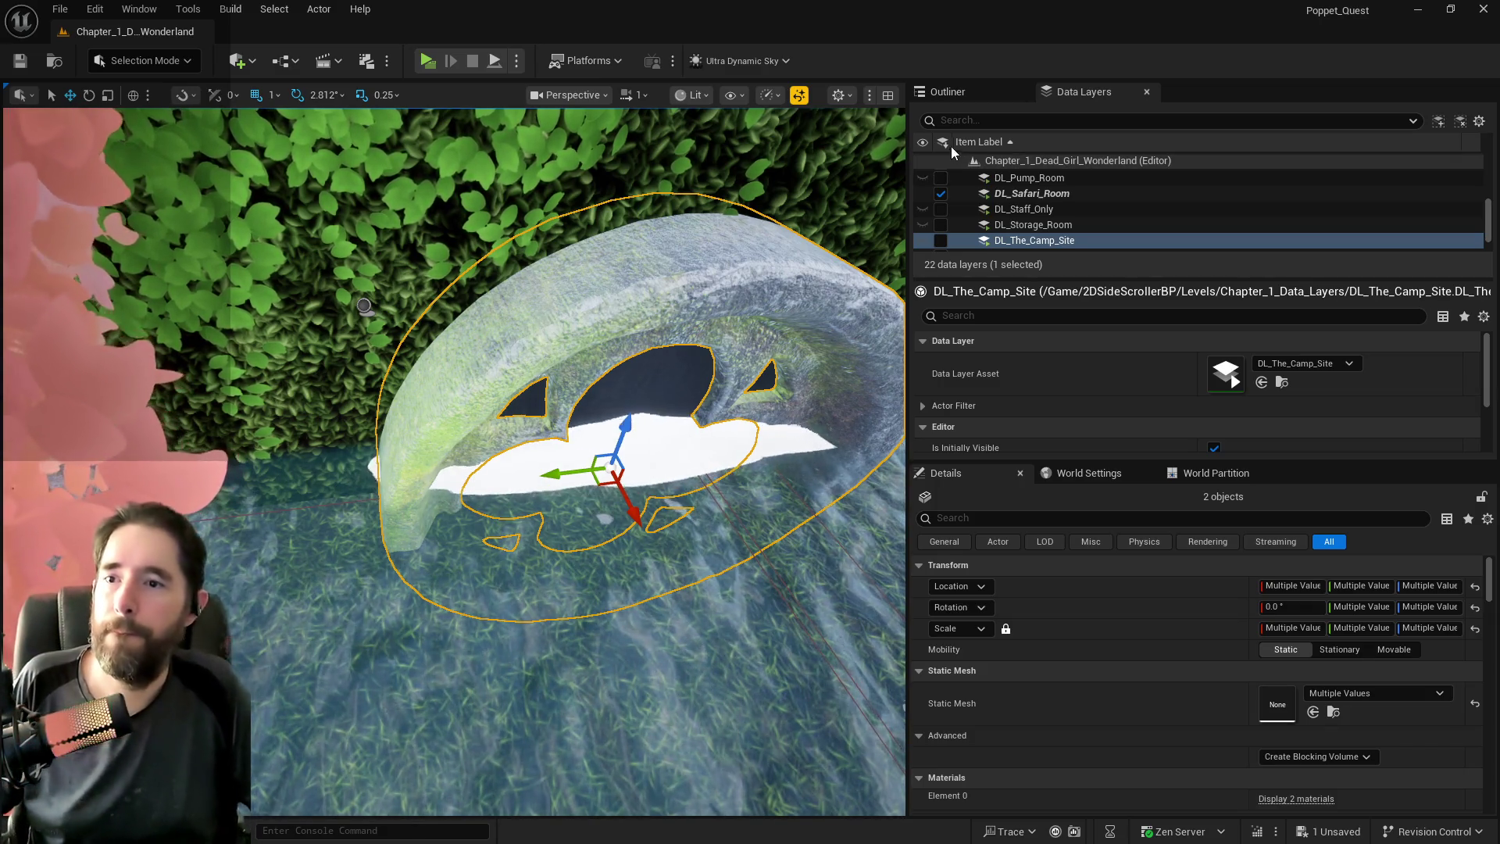
{"action": "left_click", "coordinate": [968, 92]}
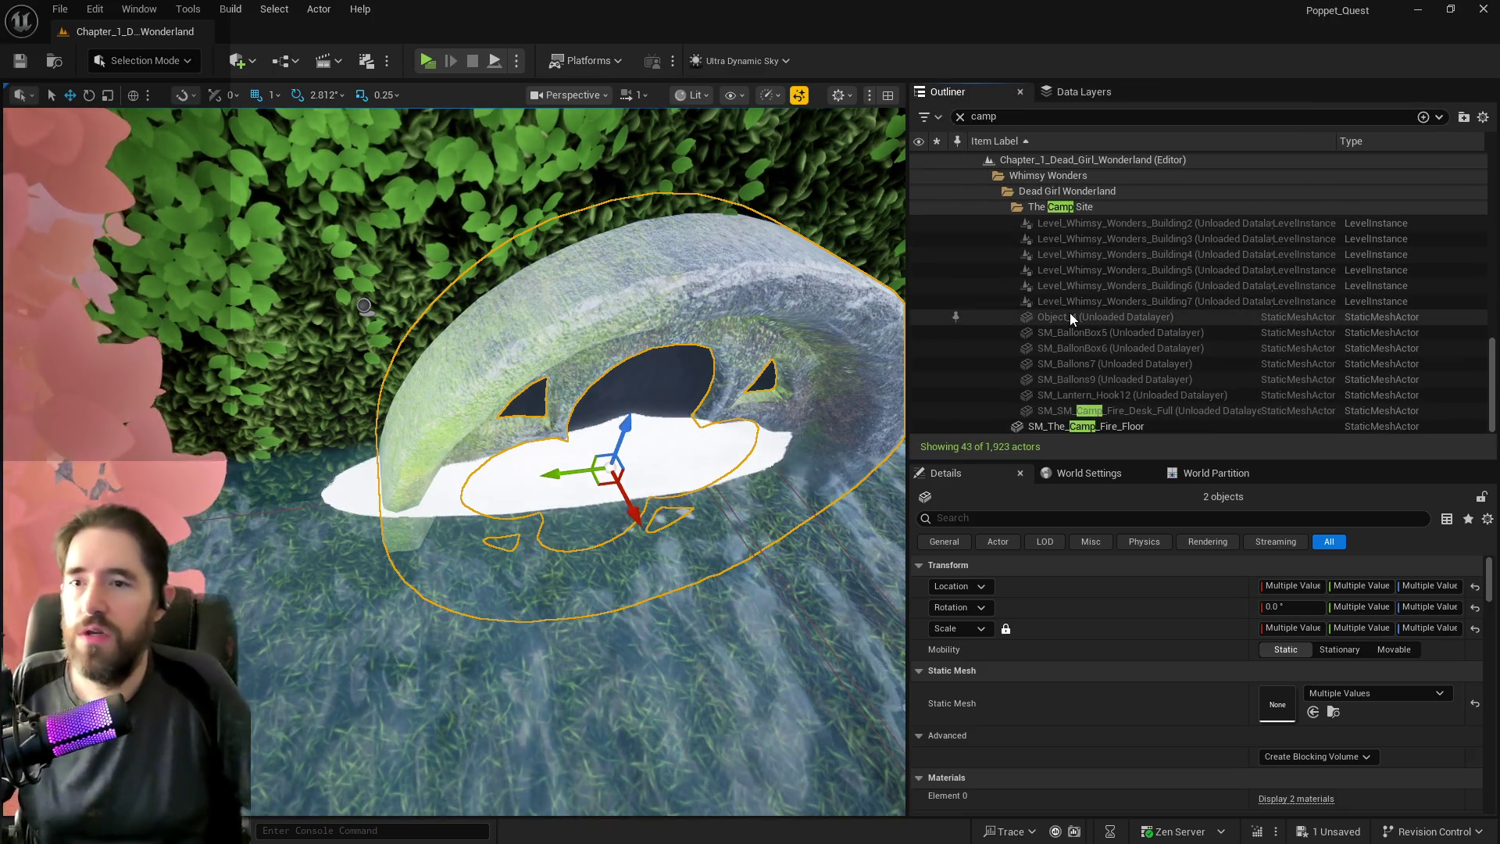
{"action": "scroll", "coordinate": [1047, 364], "scroll_direction": "up", "scroll_amount": 5}
{"action": "scroll", "coordinate": [1043, 358], "scroll_direction": "down", "scroll_amount": 5}
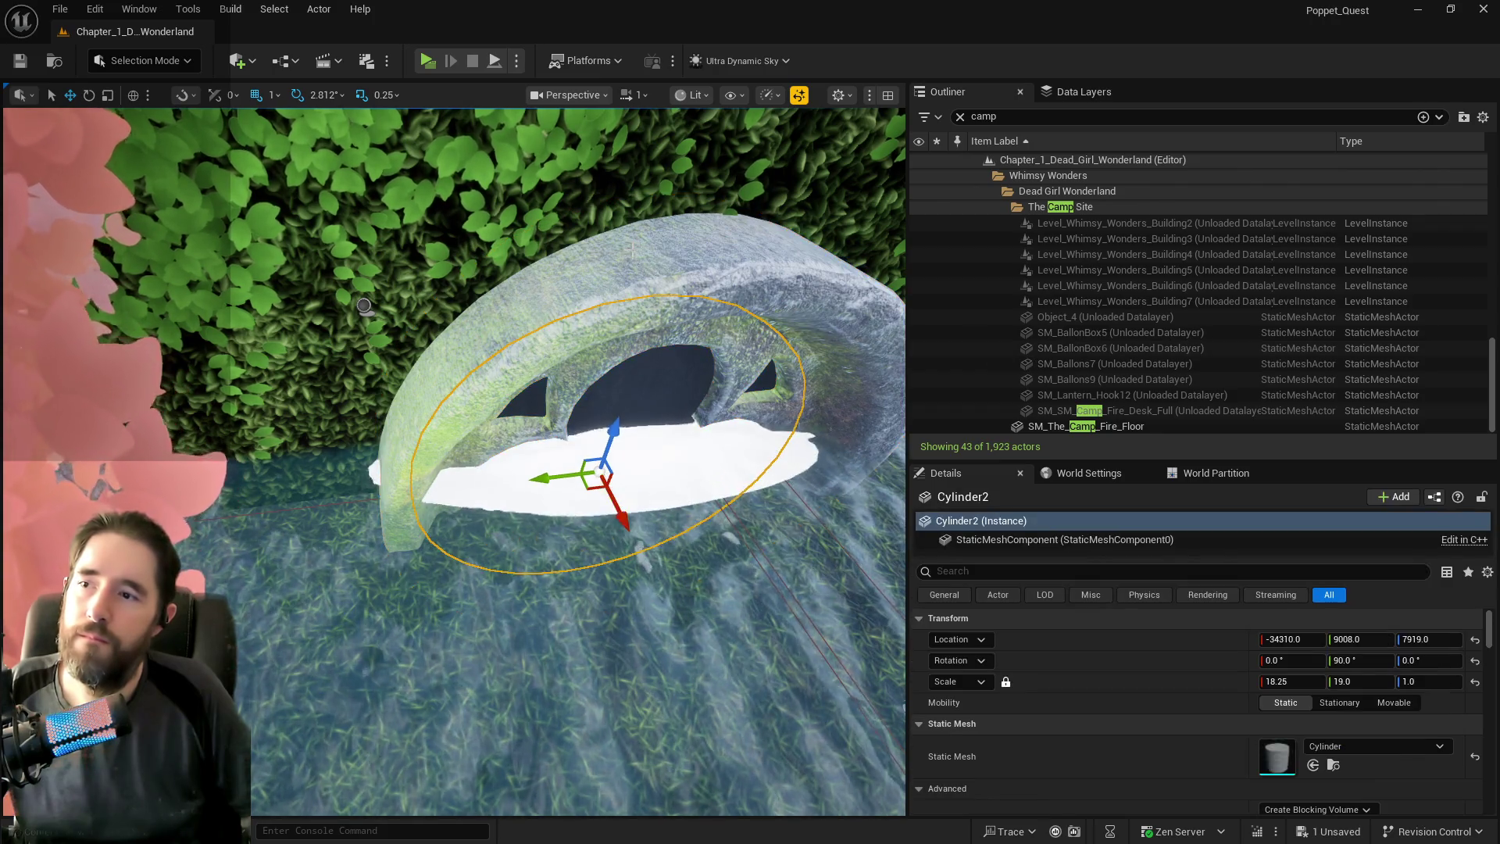
{"action": "left_click", "coordinate": [961, 118]}
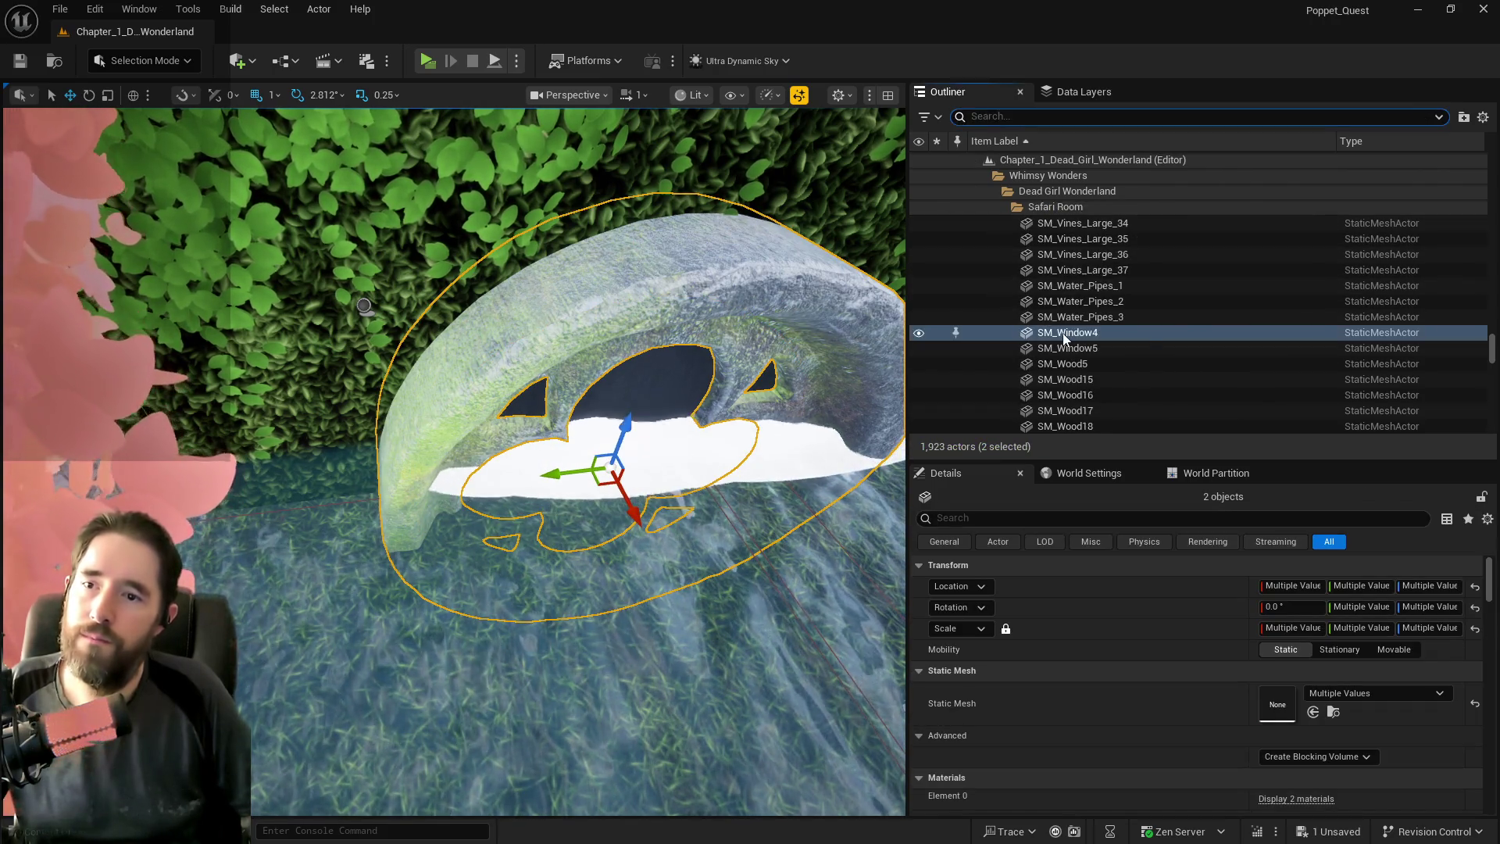
Move the grotto arch and disc into the Dead_Girl_Wonderland_Building folder.
{"action": "right_click", "coordinate": [1063, 335]}
{"action": "mouse_move", "coordinate": [1063, 341]}
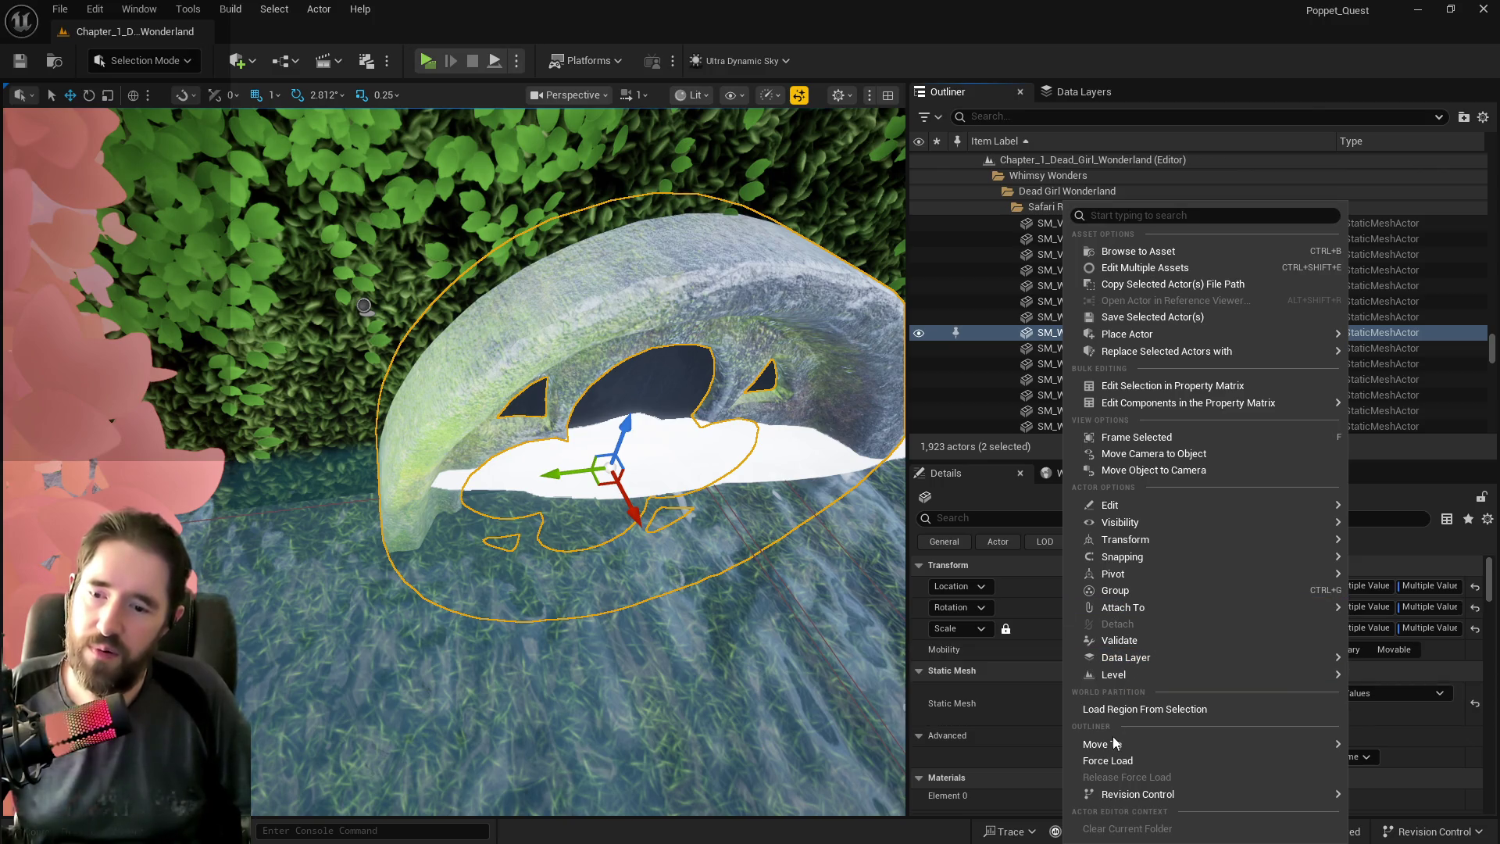
{"action": "mouse_move", "coordinate": [1116, 743]}
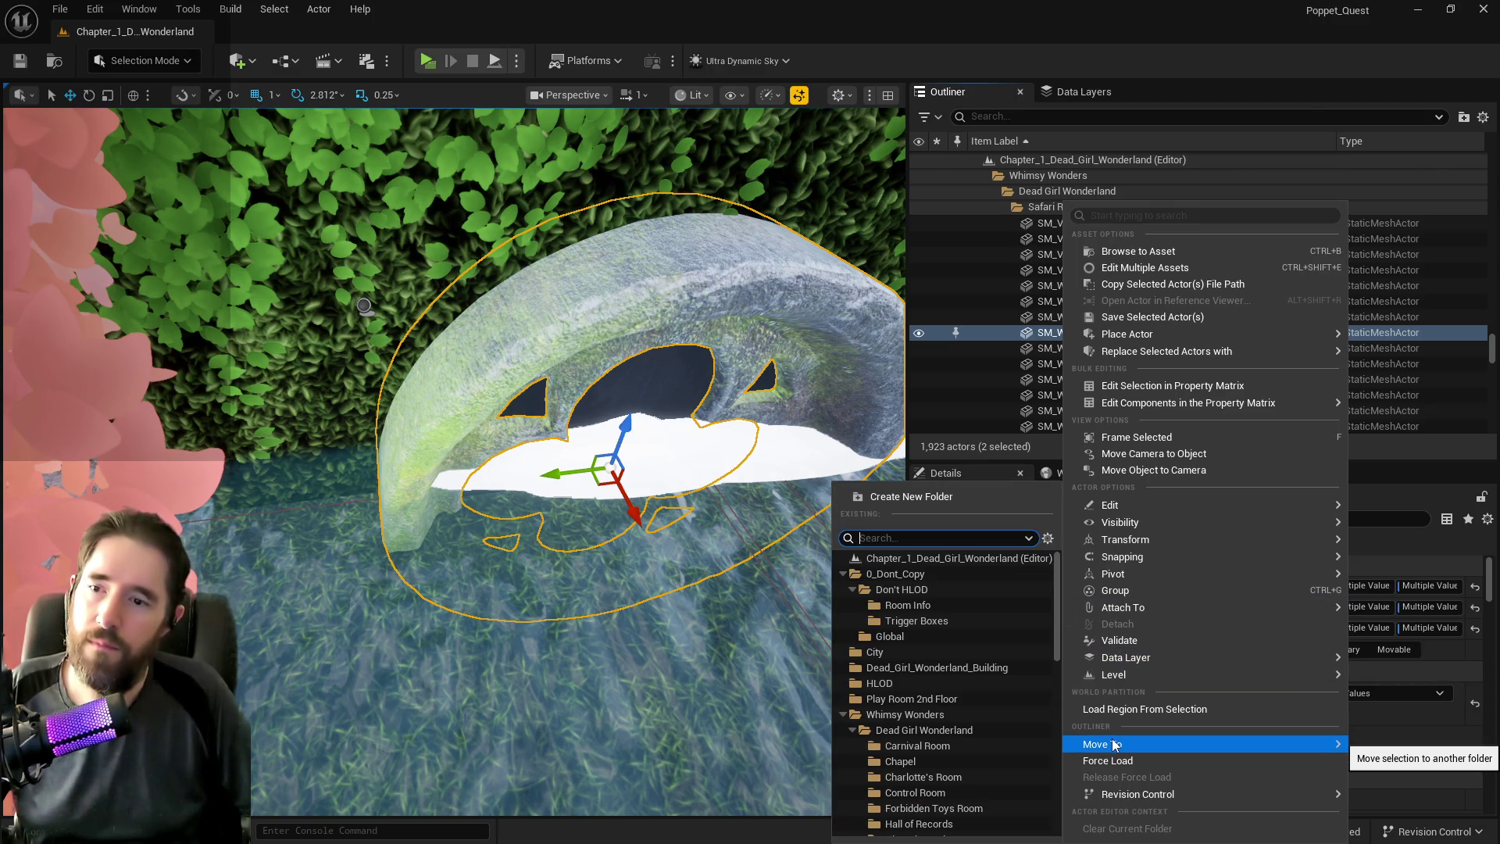
{"action": "left_click", "coordinate": [938, 667]}
Remove the arch and disc from DL_Safari_Room, then unload and reload the layer to verify.
{"action": "left_click", "coordinate": [1078, 92]}
{"action": "left_click", "coordinate": [1023, 193]}
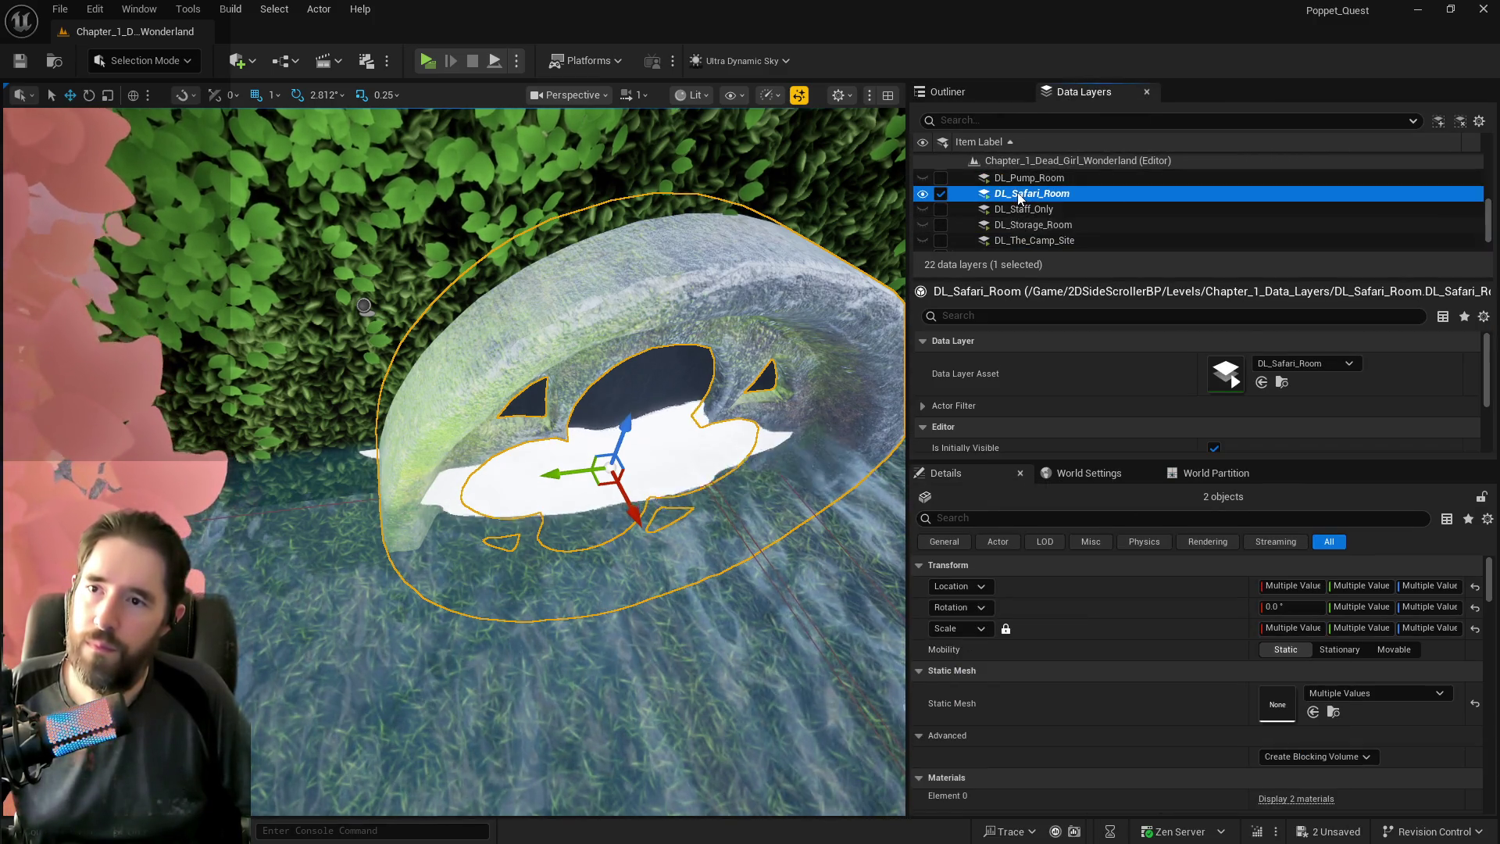
{"action": "right_click", "coordinate": [1022, 195]}
{"action": "left_click", "coordinate": [1089, 355]}
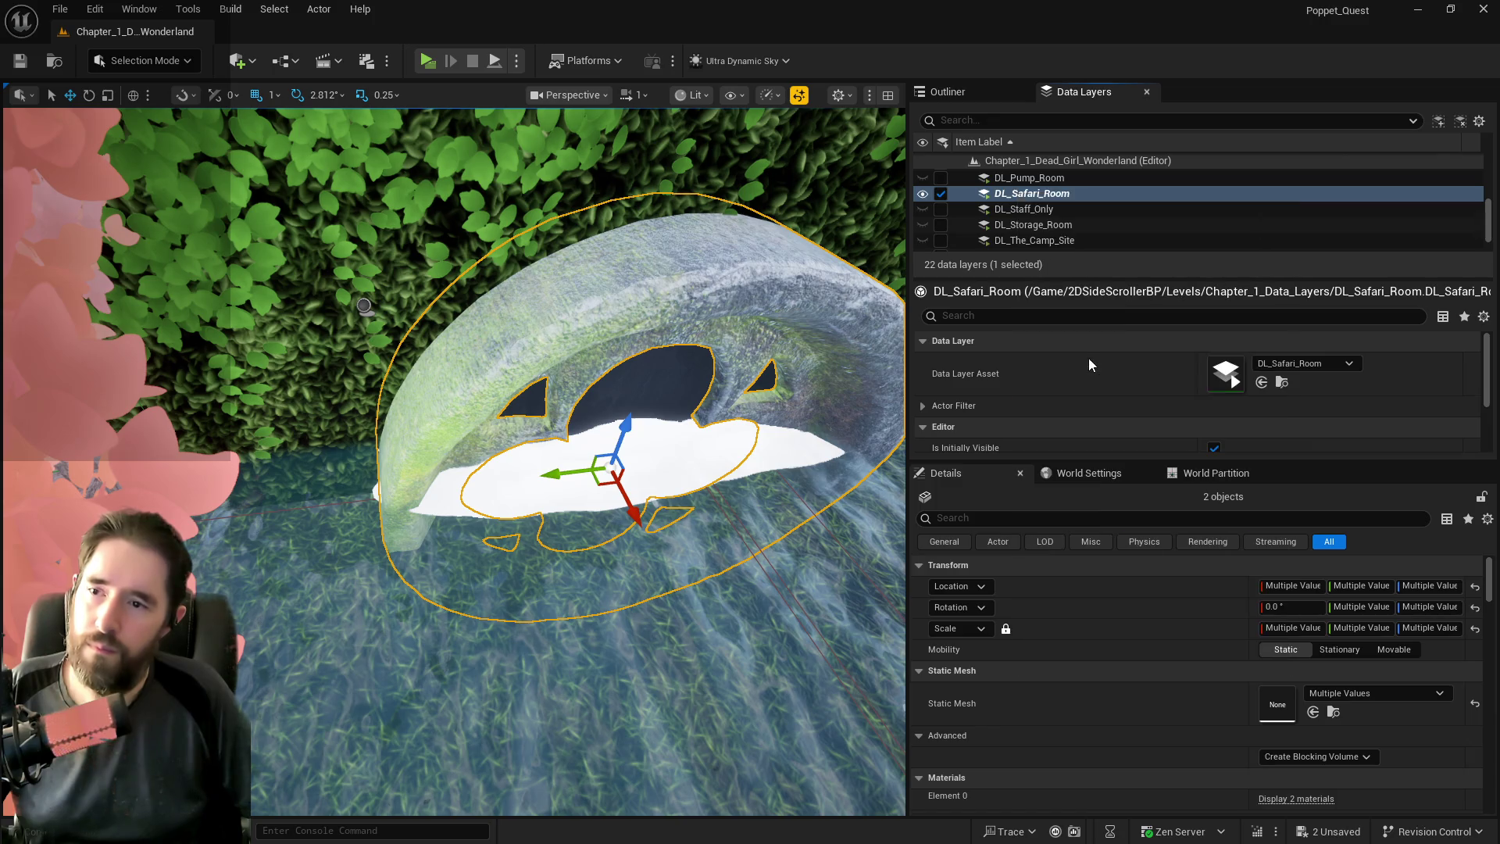
{"action": "left_click", "coordinate": [940, 194]}
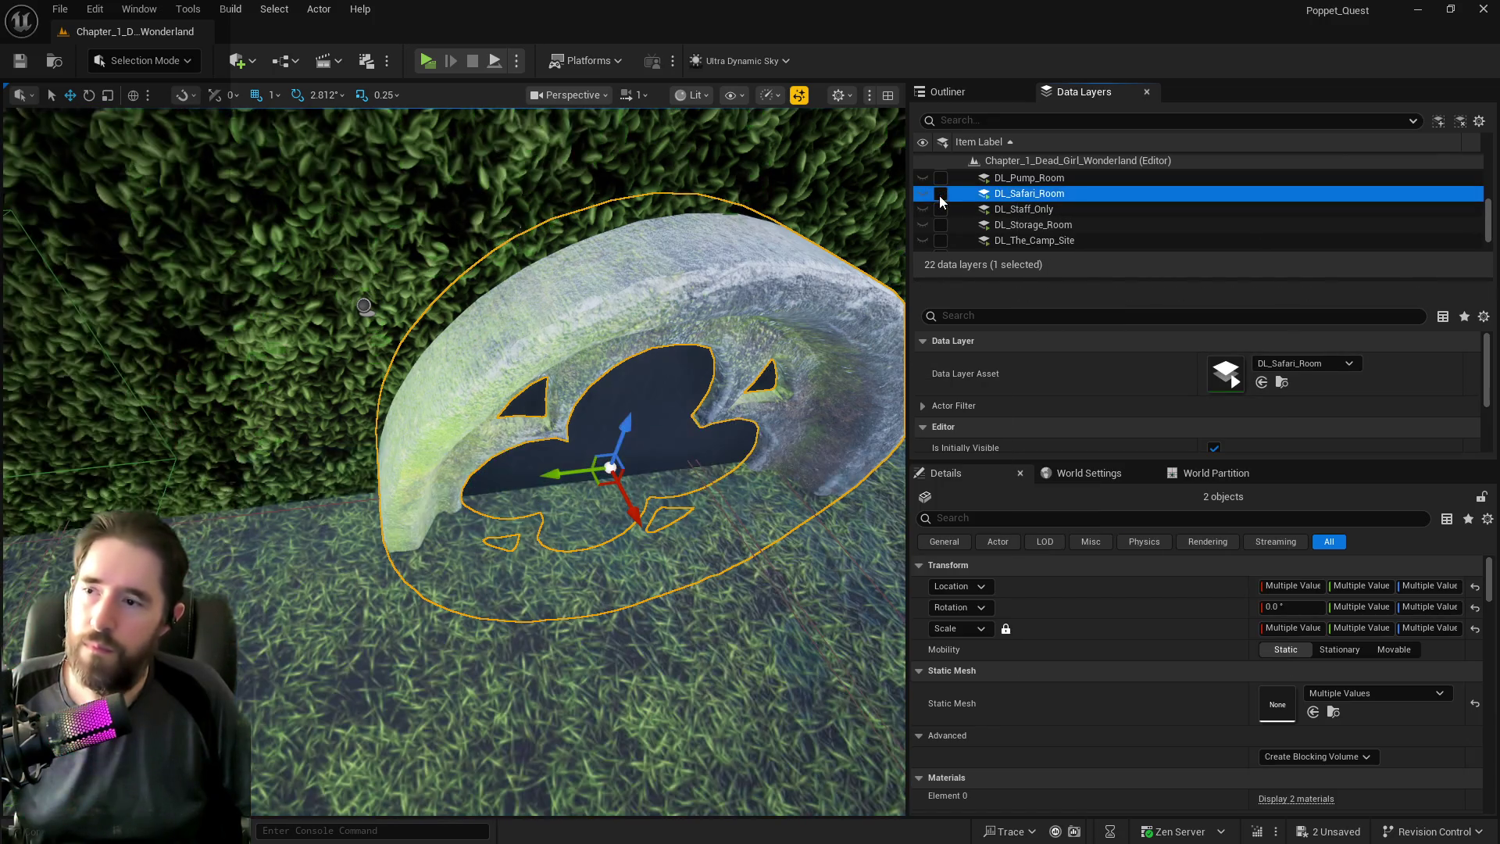
{"action": "left_click", "coordinate": [571, 268]}
{"action": "key", "text": "f"}
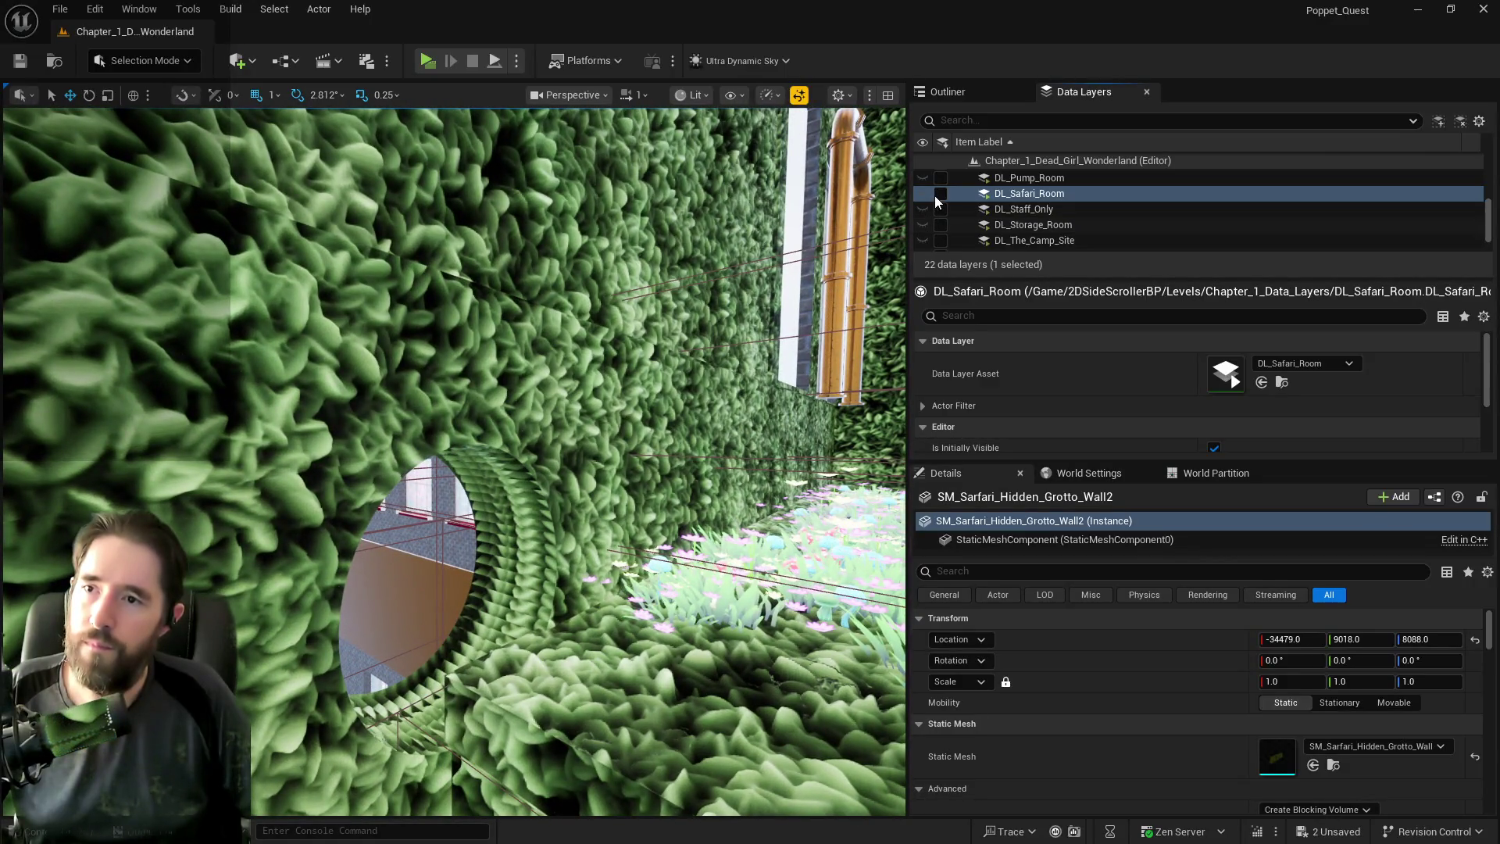
{"action": "left_click", "coordinate": [940, 193]}
{"action": "left_click", "coordinate": [545, 555]}
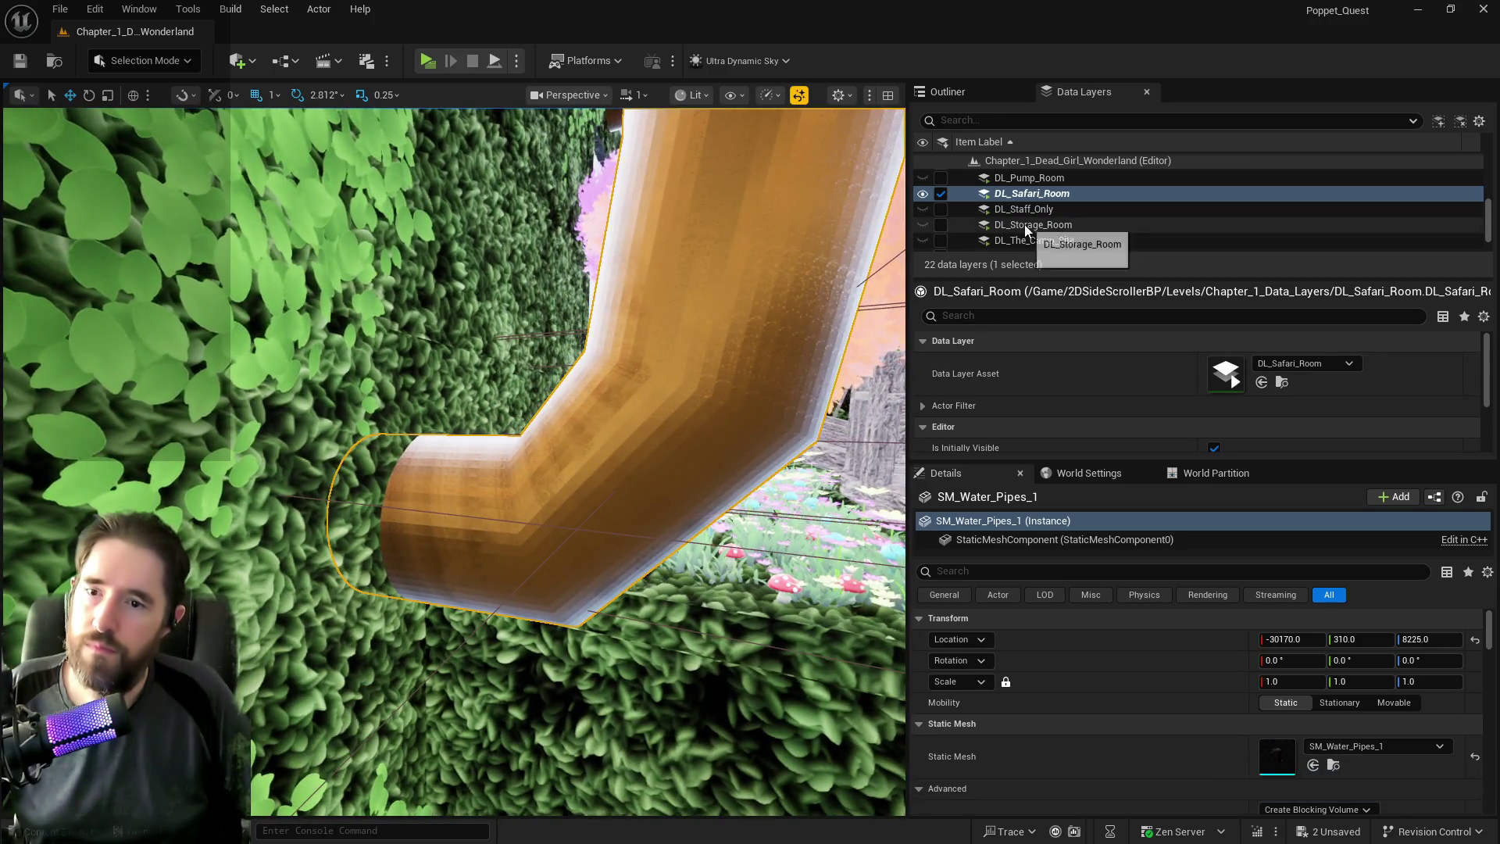
Move SM_Water_Pipes_1 into the Dead_Girl_Wonderland_Building folder.
{"action": "left_click", "coordinate": [978, 91]}
{"action": "right_click", "coordinate": [1049, 300]}
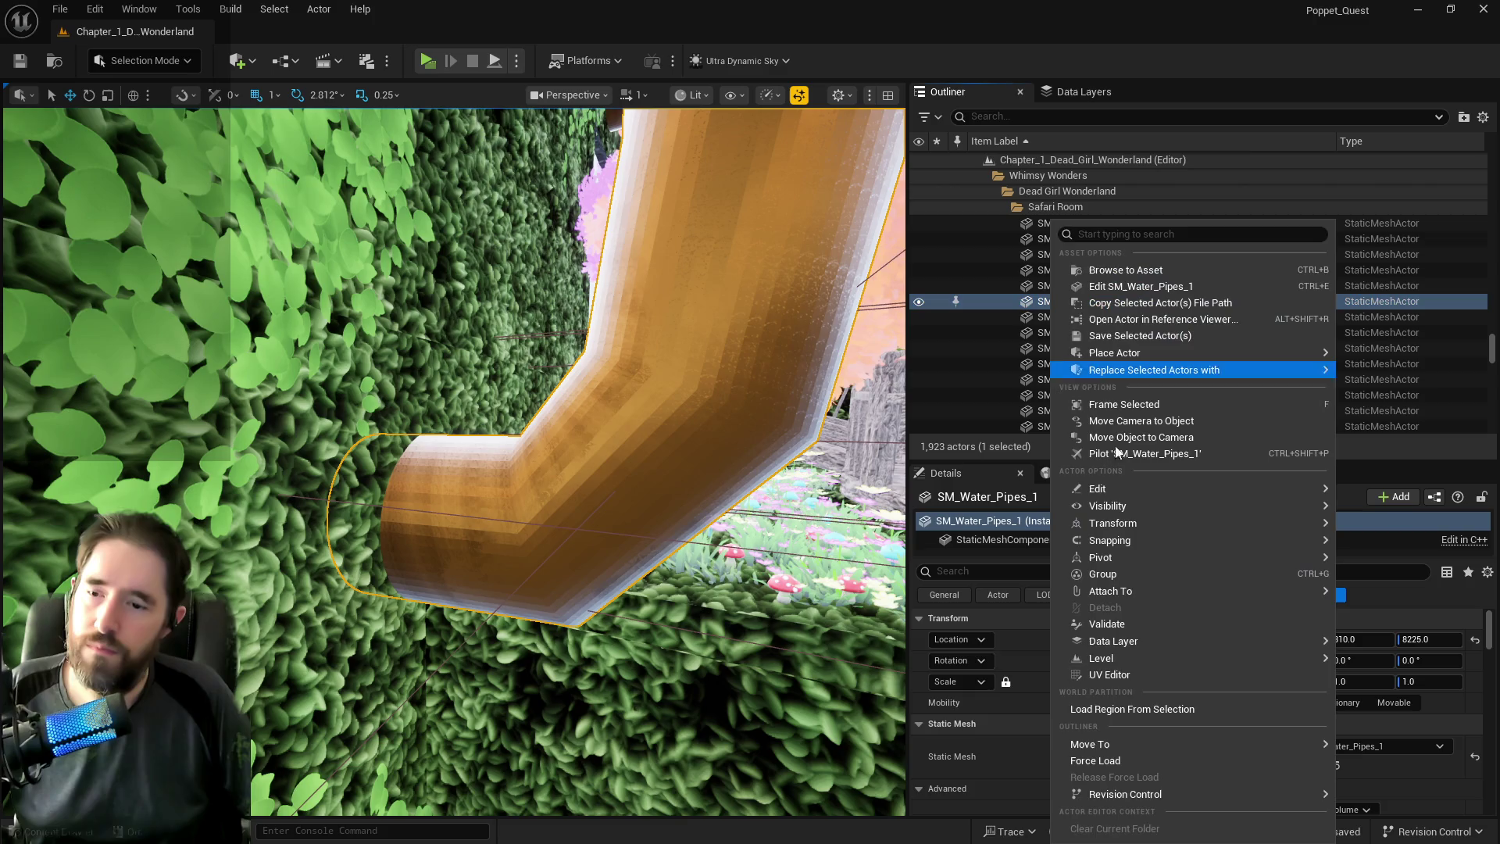
{"action": "mouse_move", "coordinate": [1169, 746]}
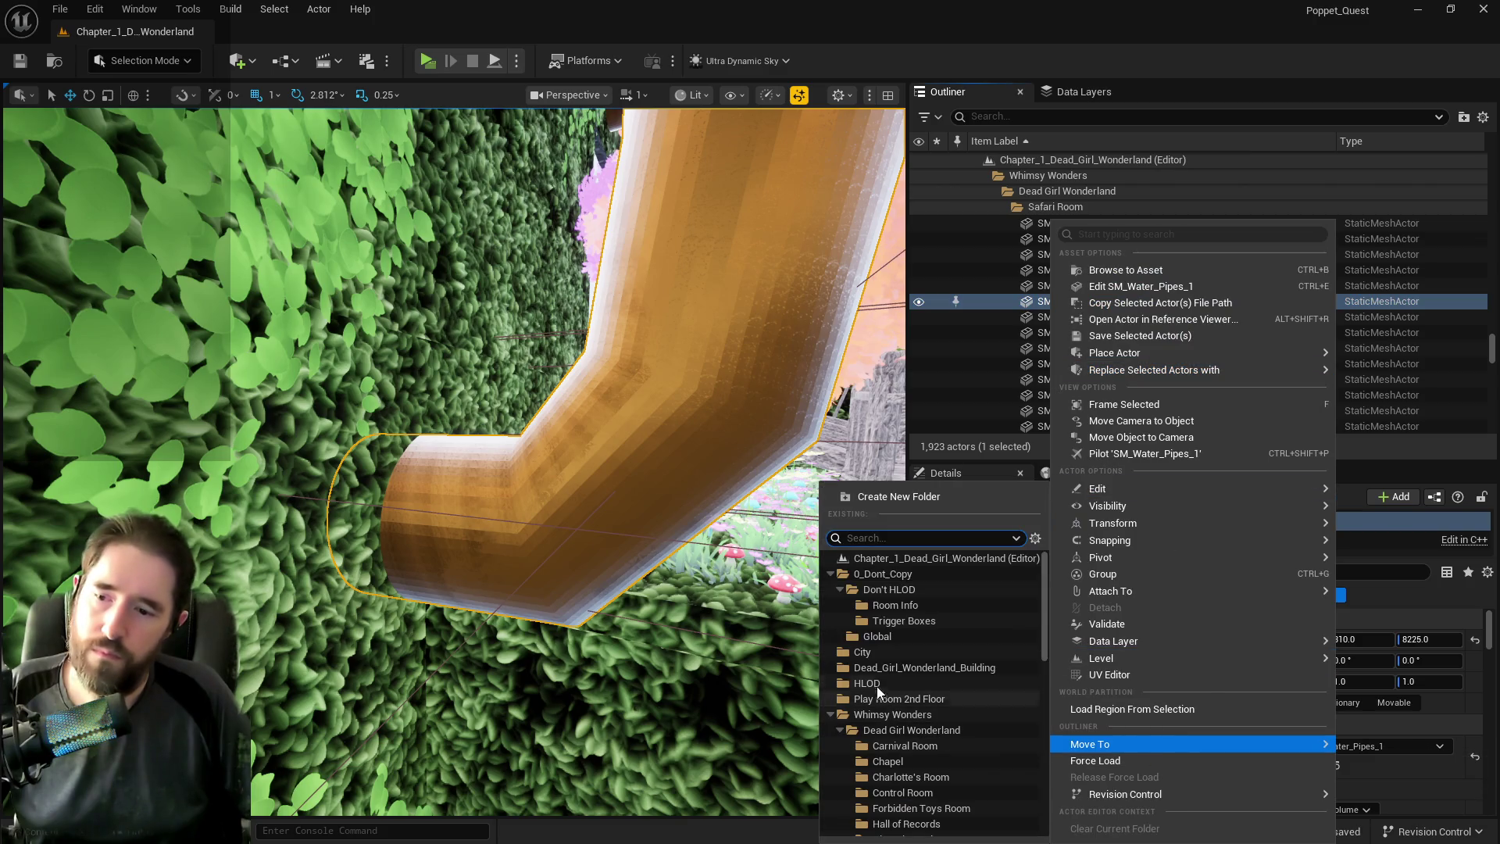
{"action": "left_click", "coordinate": [886, 662]}
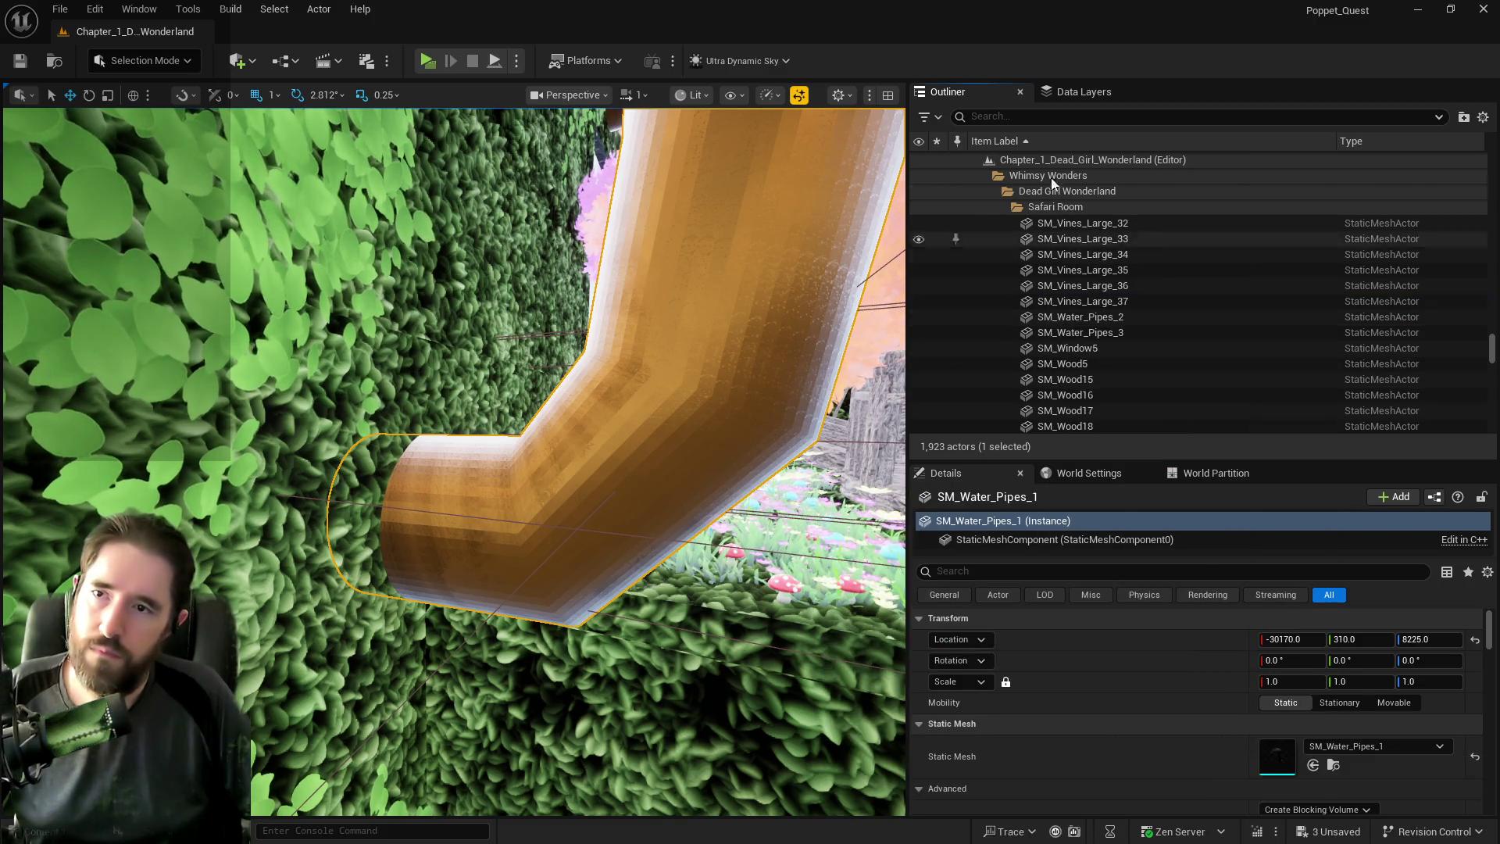
Remove SM_Water_Pipes_1 from the DL_Safari_Room data layer.
{"action": "left_click", "coordinate": [1073, 95]}
{"action": "right_click", "coordinate": [1025, 195]}
{"action": "right_click", "coordinate": [1022, 194]}
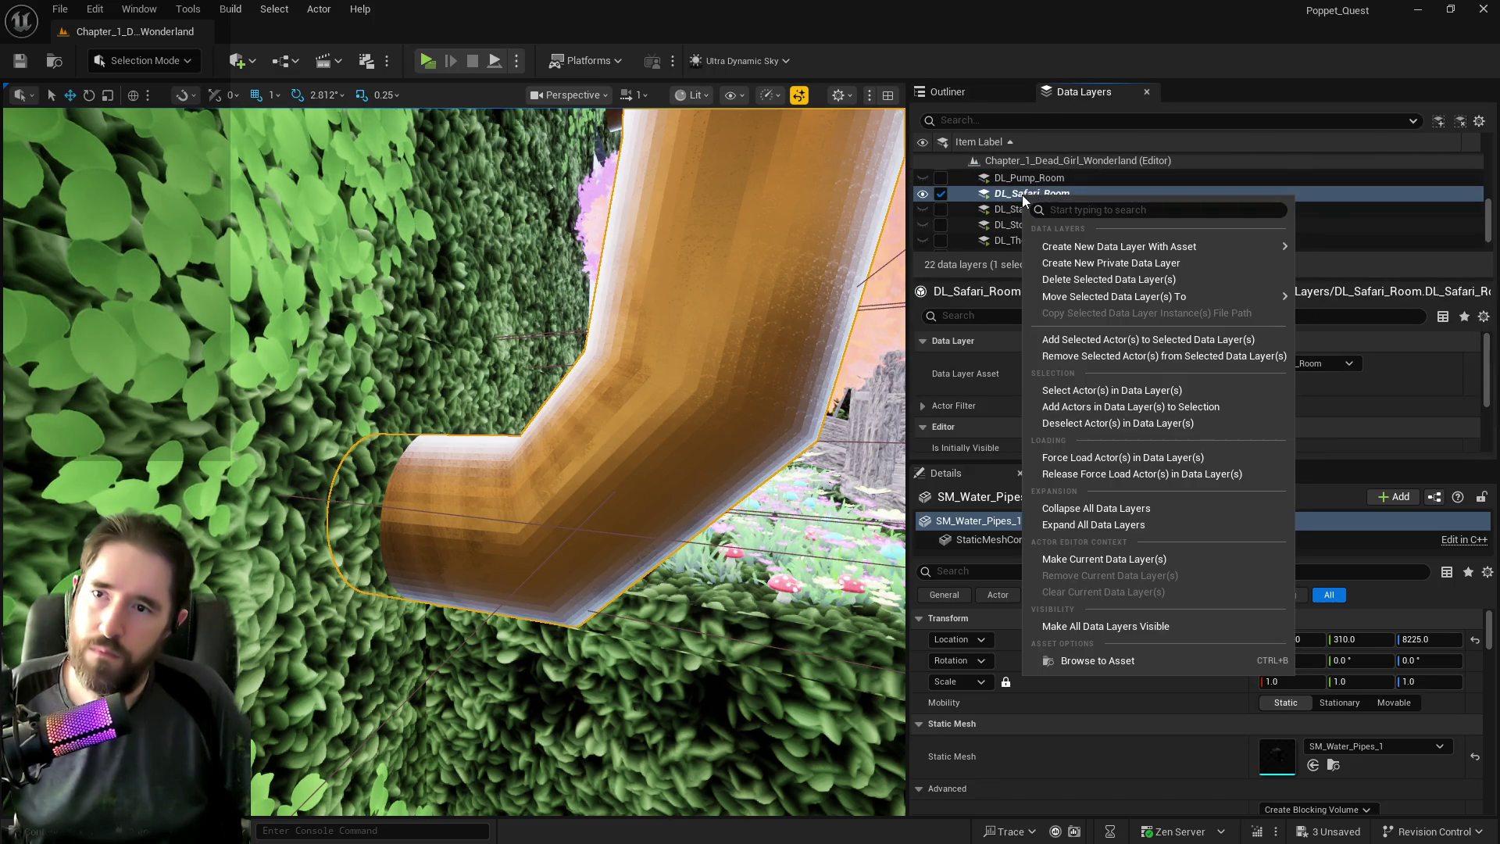
{"action": "left_click", "coordinate": [1070, 358]}
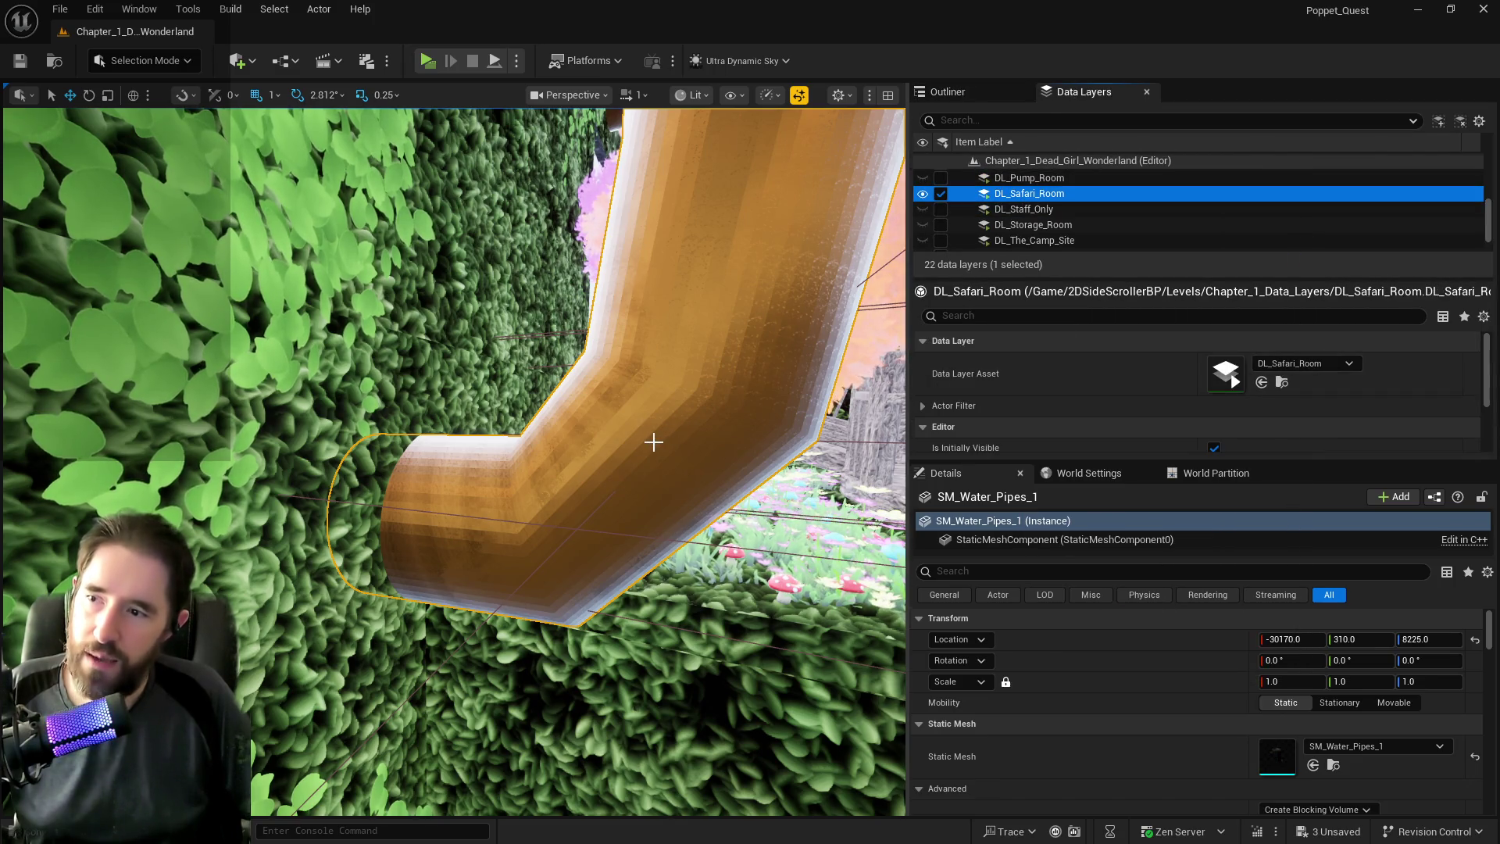
{"action": "mouse_move", "coordinate": [653, 442]}
{"action": "left_mouse_down"}
{"action": "mouse_move", "coordinate": [600, 276]}
{"action": "mouse_move", "coordinate": [580, 670]}
{"action": "mouse_move", "coordinate": [562, 457]}
{"action": "left_mouse_up"}
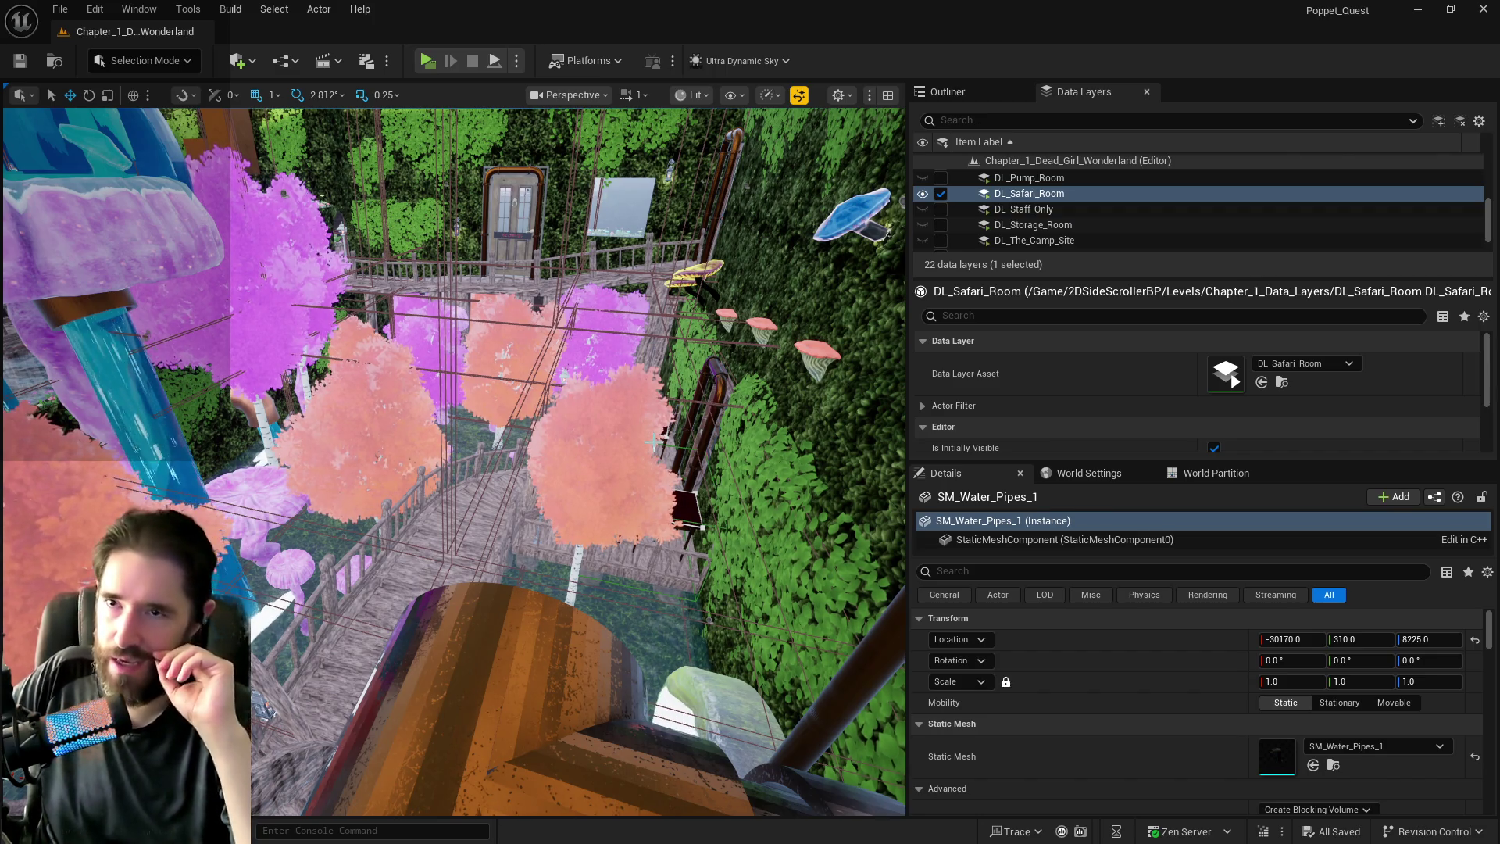
Select all 69 actors inside the Dead_Girl_Wonderland_Building folder.
{"action": "left_click", "coordinate": [1013, 95]}
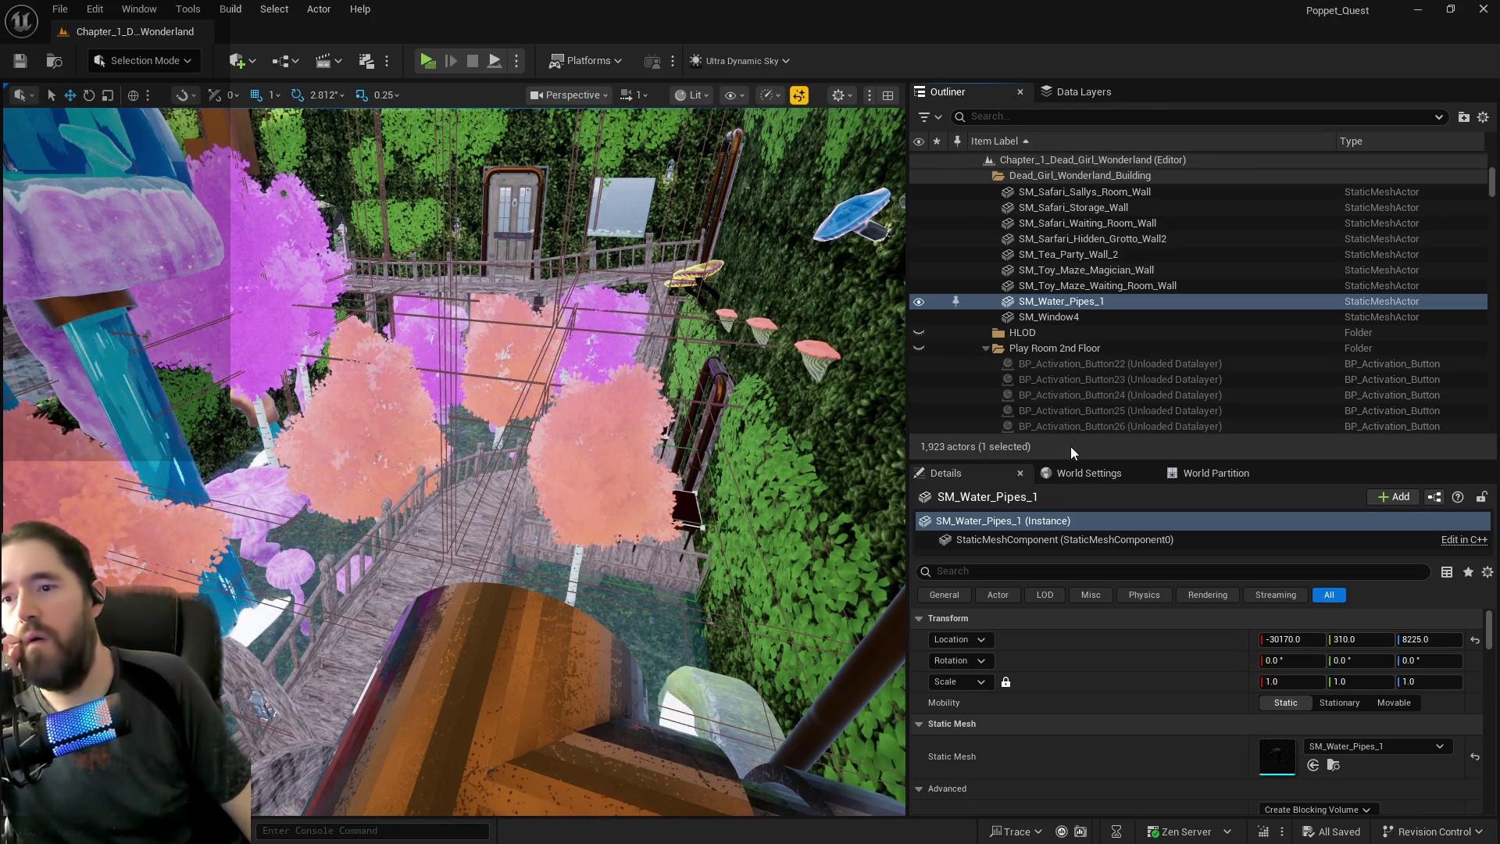
{"action": "left_click", "coordinate": [1053, 317]}
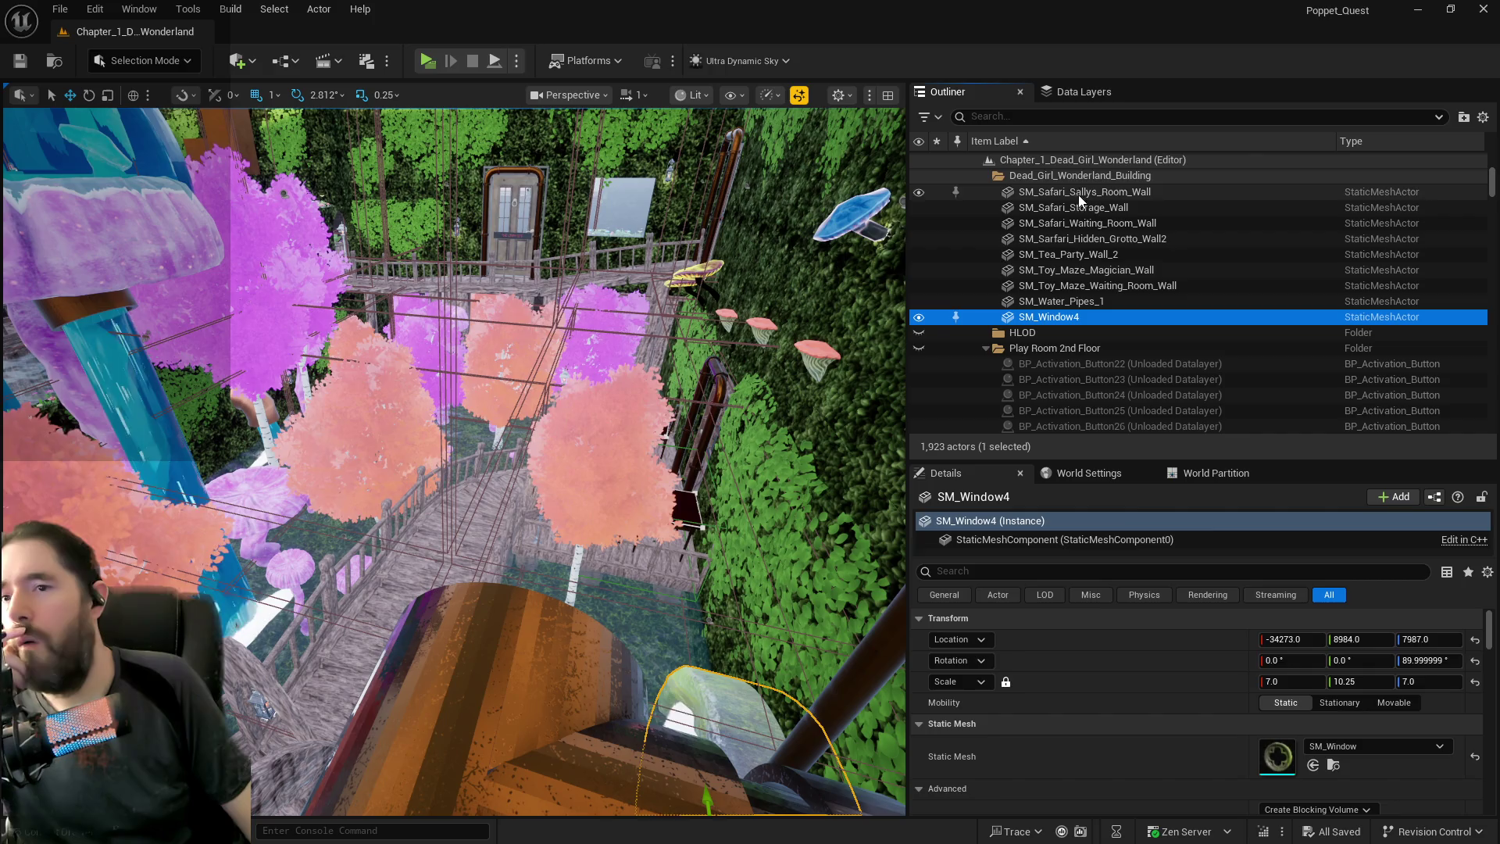
{"action": "left_click", "coordinate": [1076, 176]}
{"action": "scroll", "coordinate": [1077, 177], "scroll_direction": "up", "scroll_amount": 3}
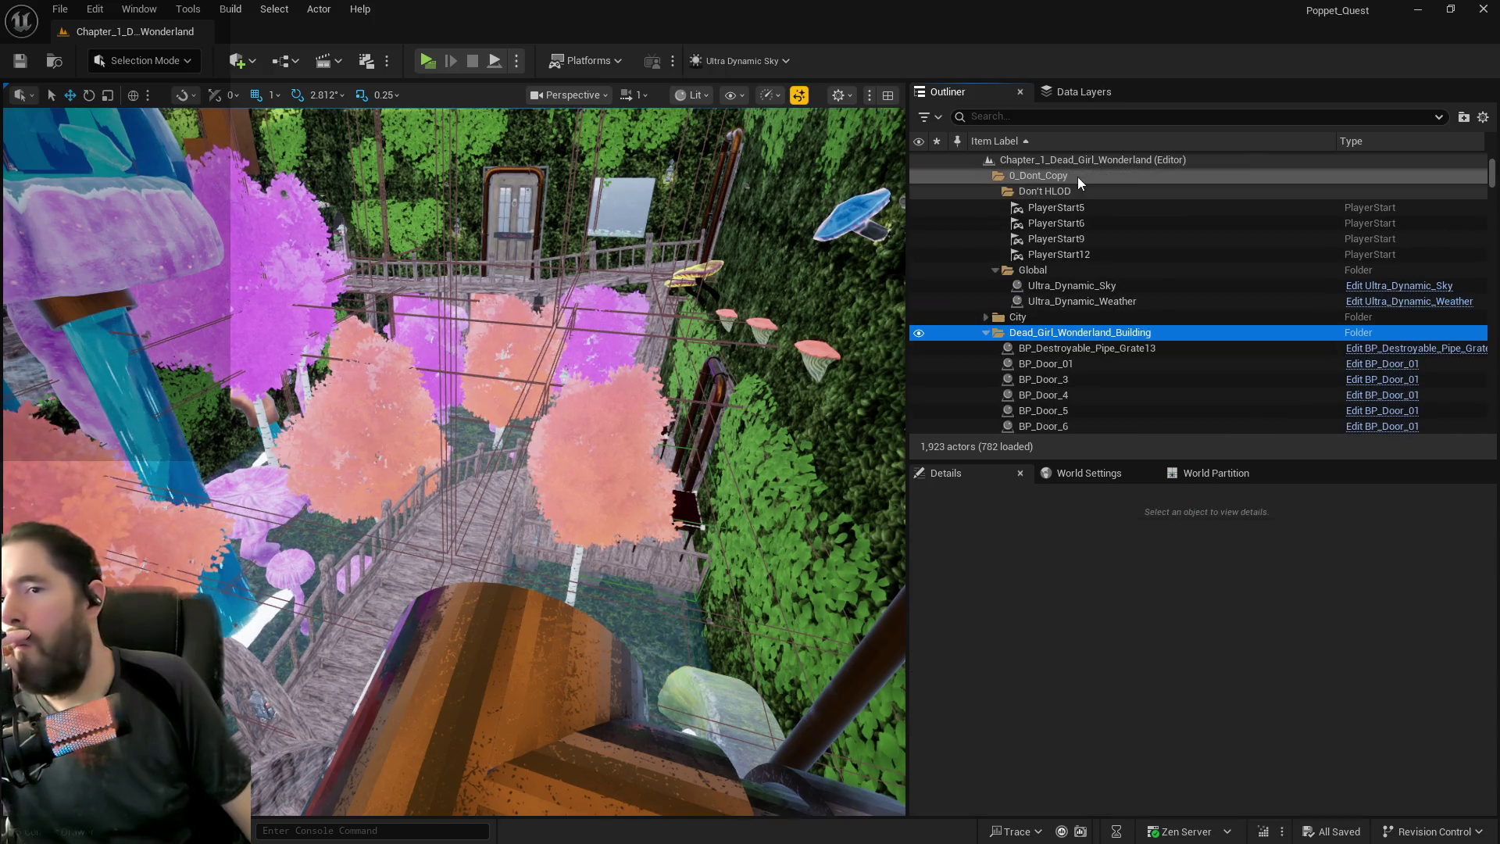
{"action": "right_click", "coordinate": [1030, 332]}
{"action": "mouse_move", "coordinate": [1100, 417]}
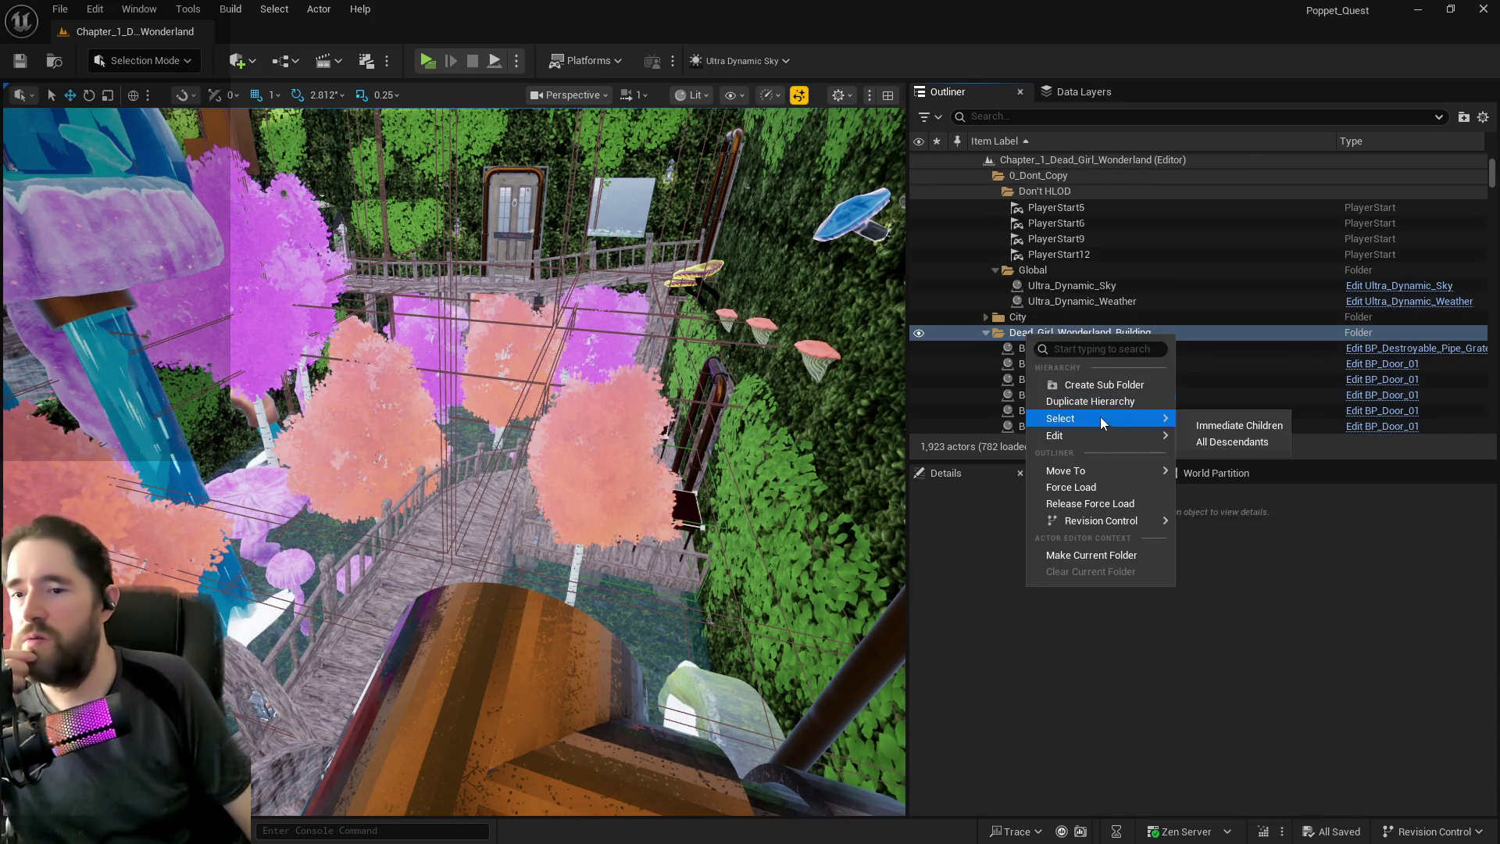
{"action": "left_click", "coordinate": [1206, 444]}
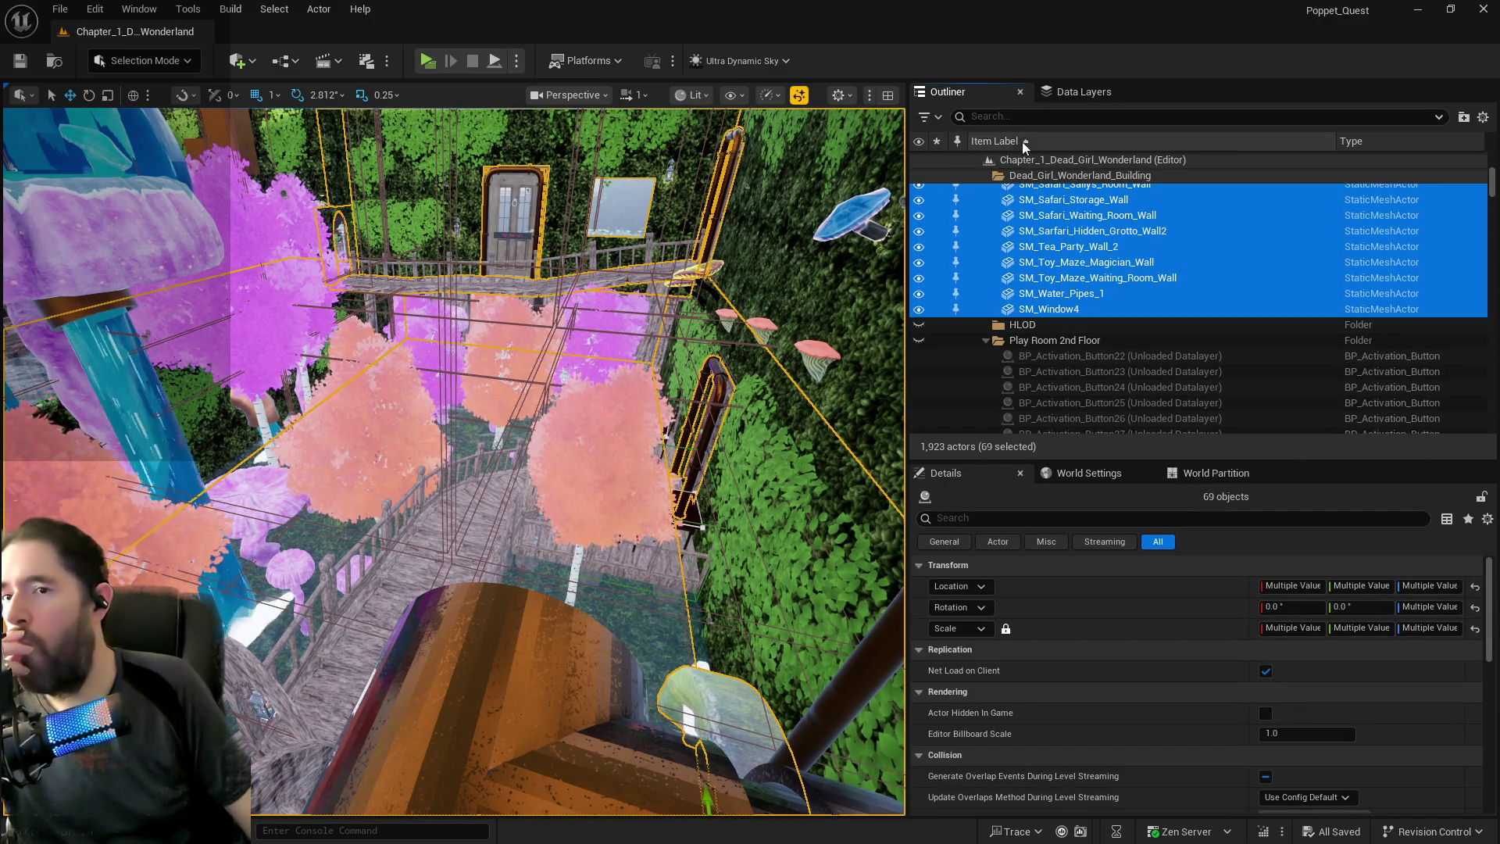
Toggle DL_Safari_Room unloaded, reloaded and unloaded again to check the building still appears.
{"action": "left_click", "coordinate": [1064, 93]}
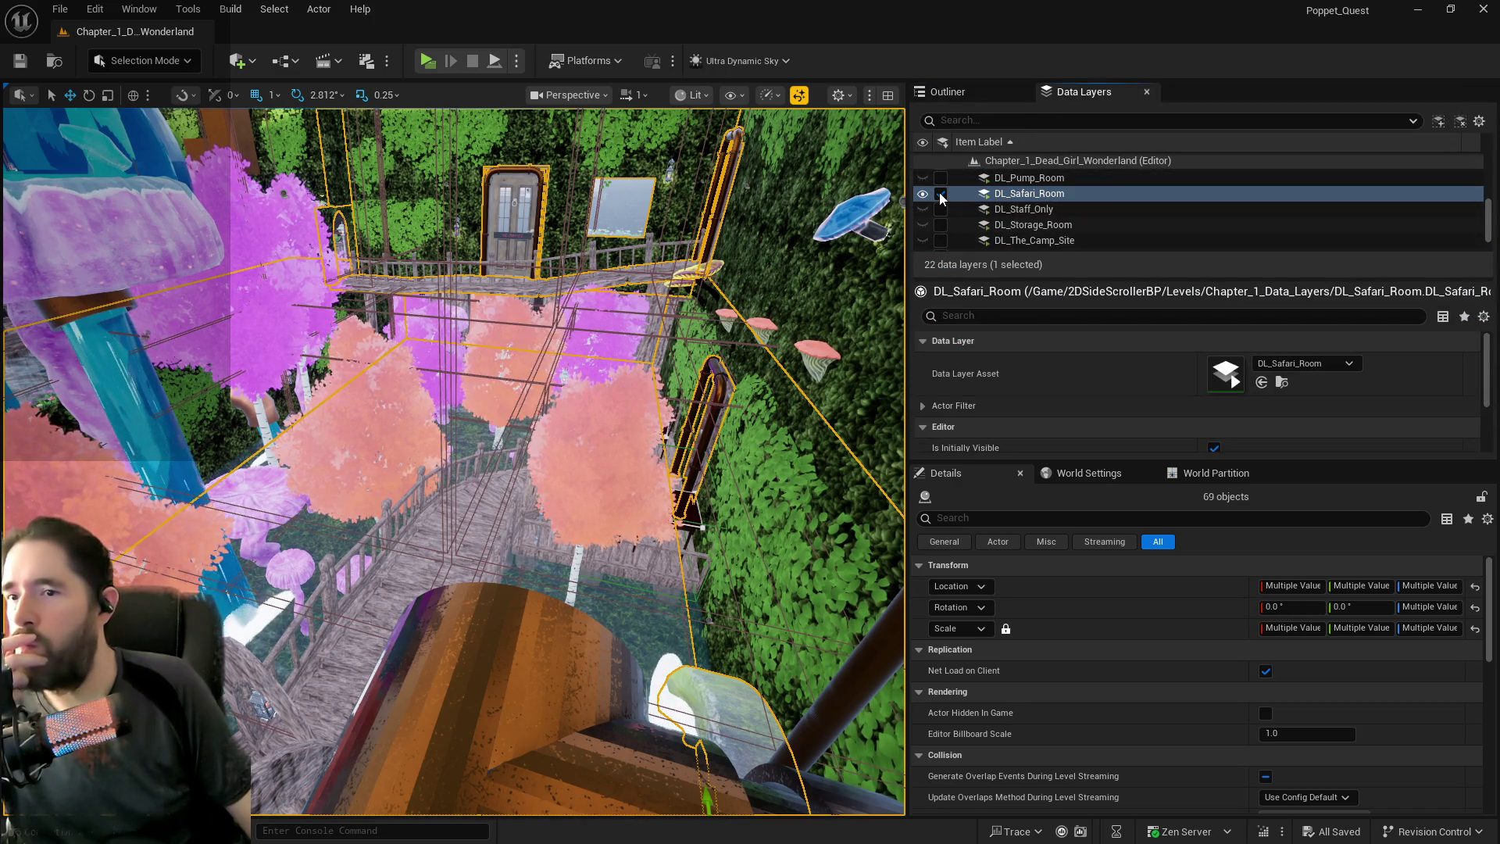
{"action": "left_click", "coordinate": [939, 193]}
{"action": "left_click", "coordinate": [976, 92]}
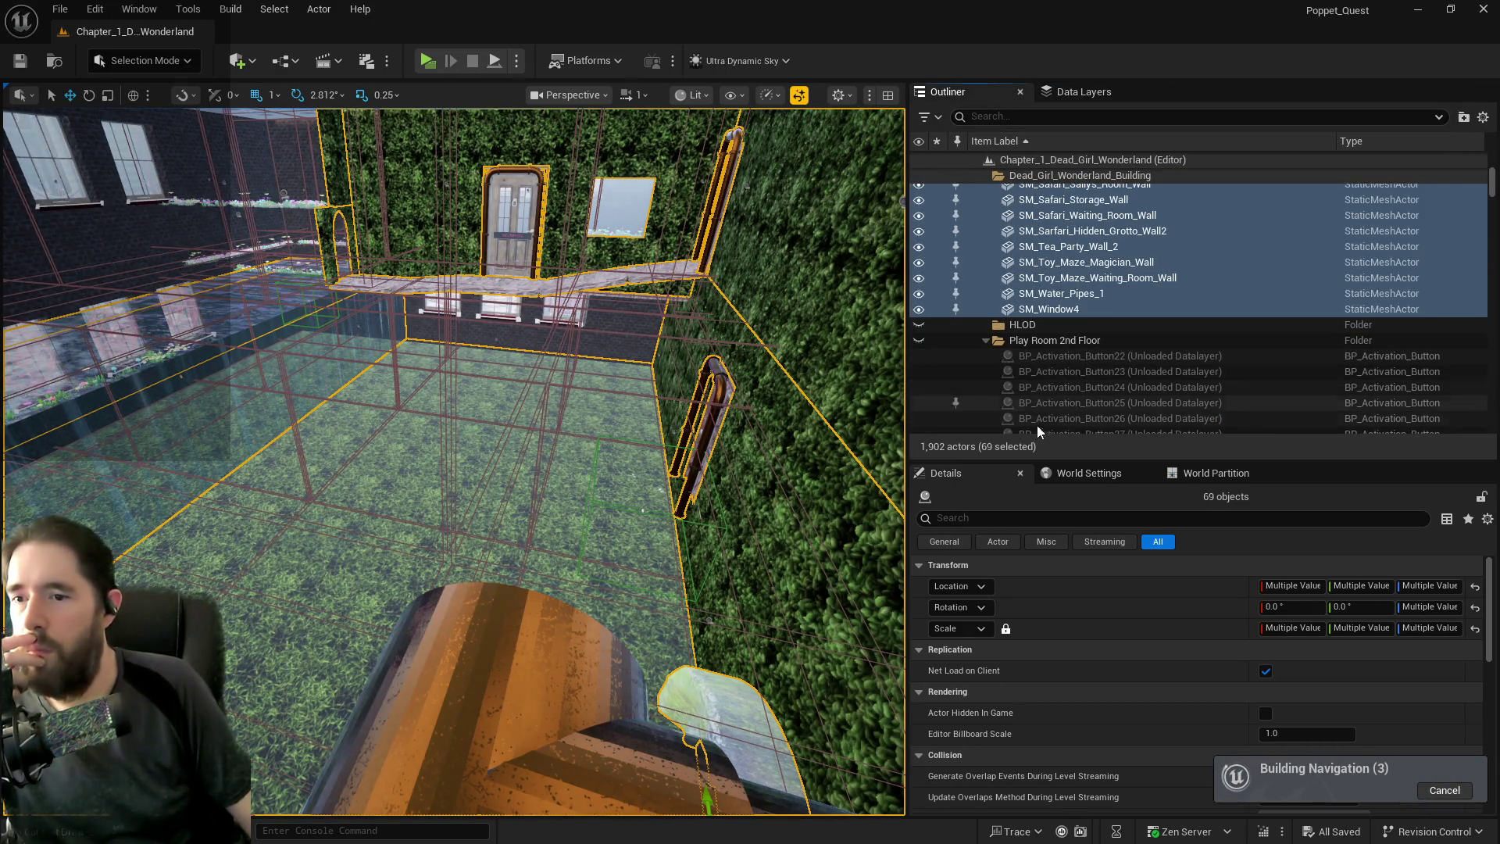
{"action": "left_click", "coordinate": [1035, 338]}
{"action": "left_click", "coordinate": [1025, 324]}
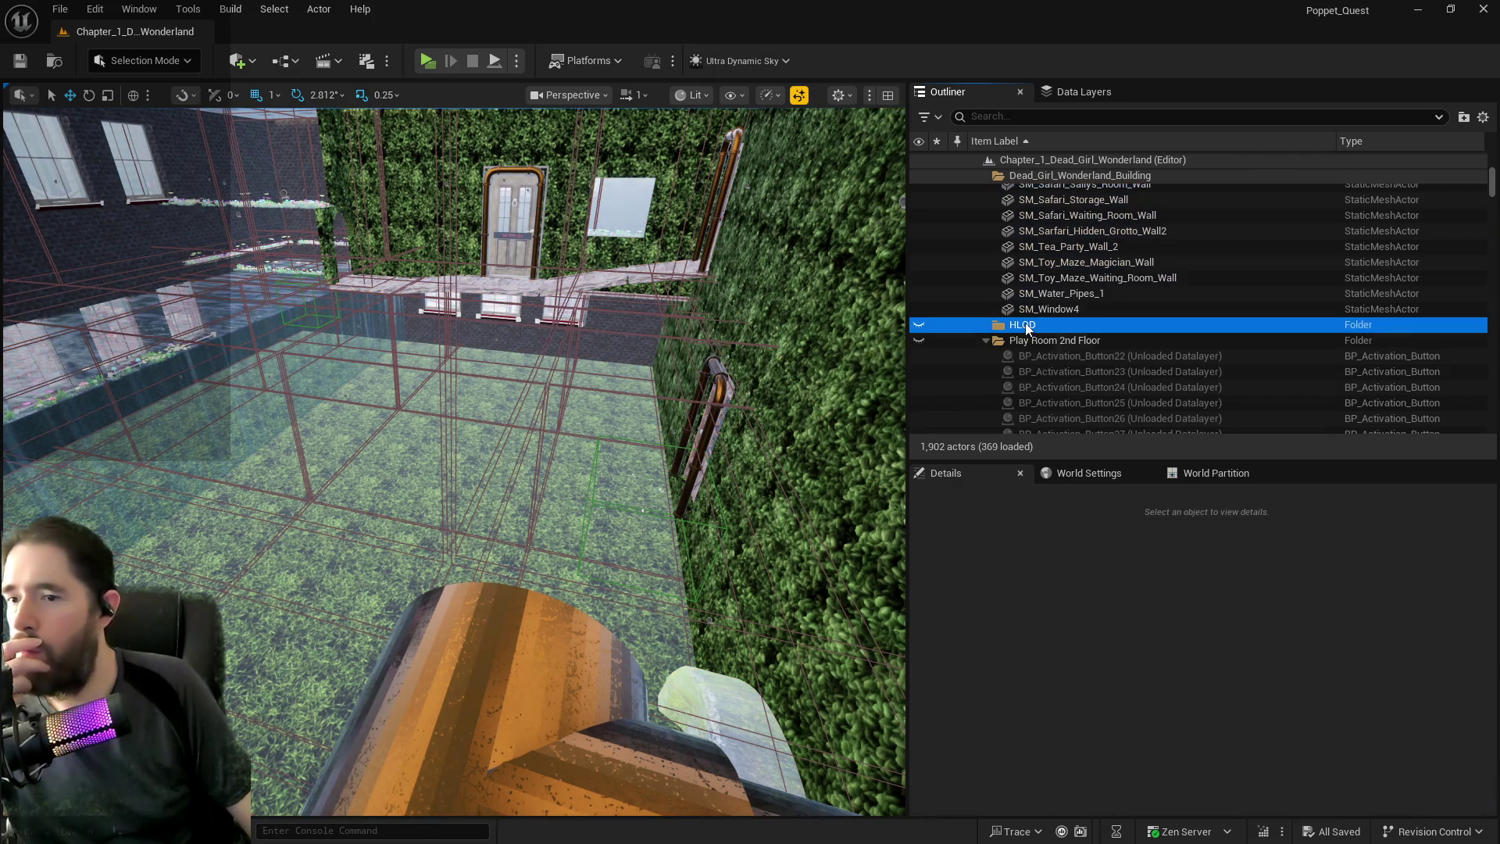
{"action": "left_click", "coordinate": [1068, 92]}
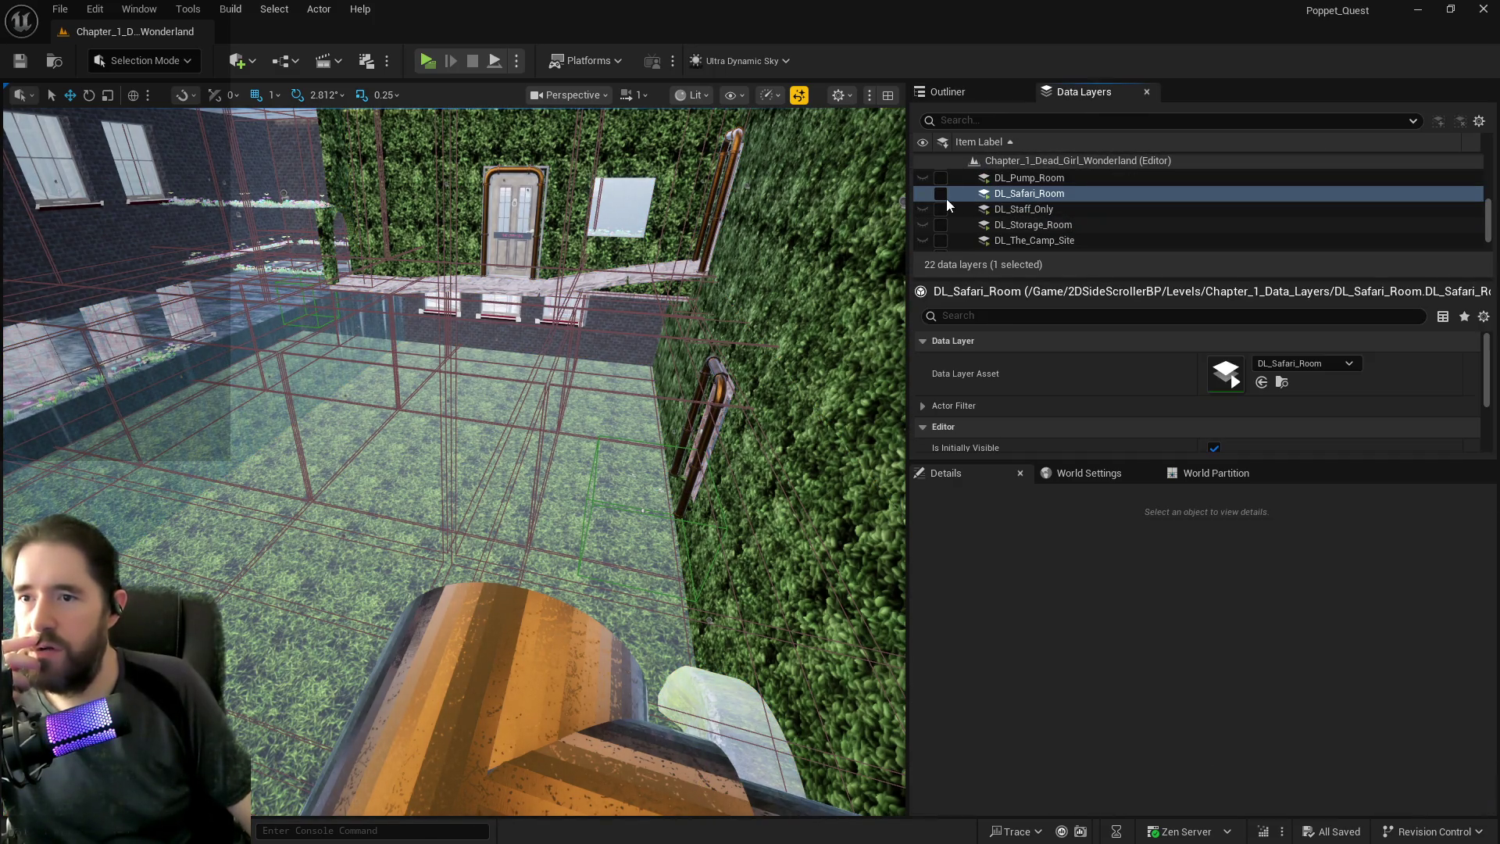
{"action": "left_click", "coordinate": [964, 85]}
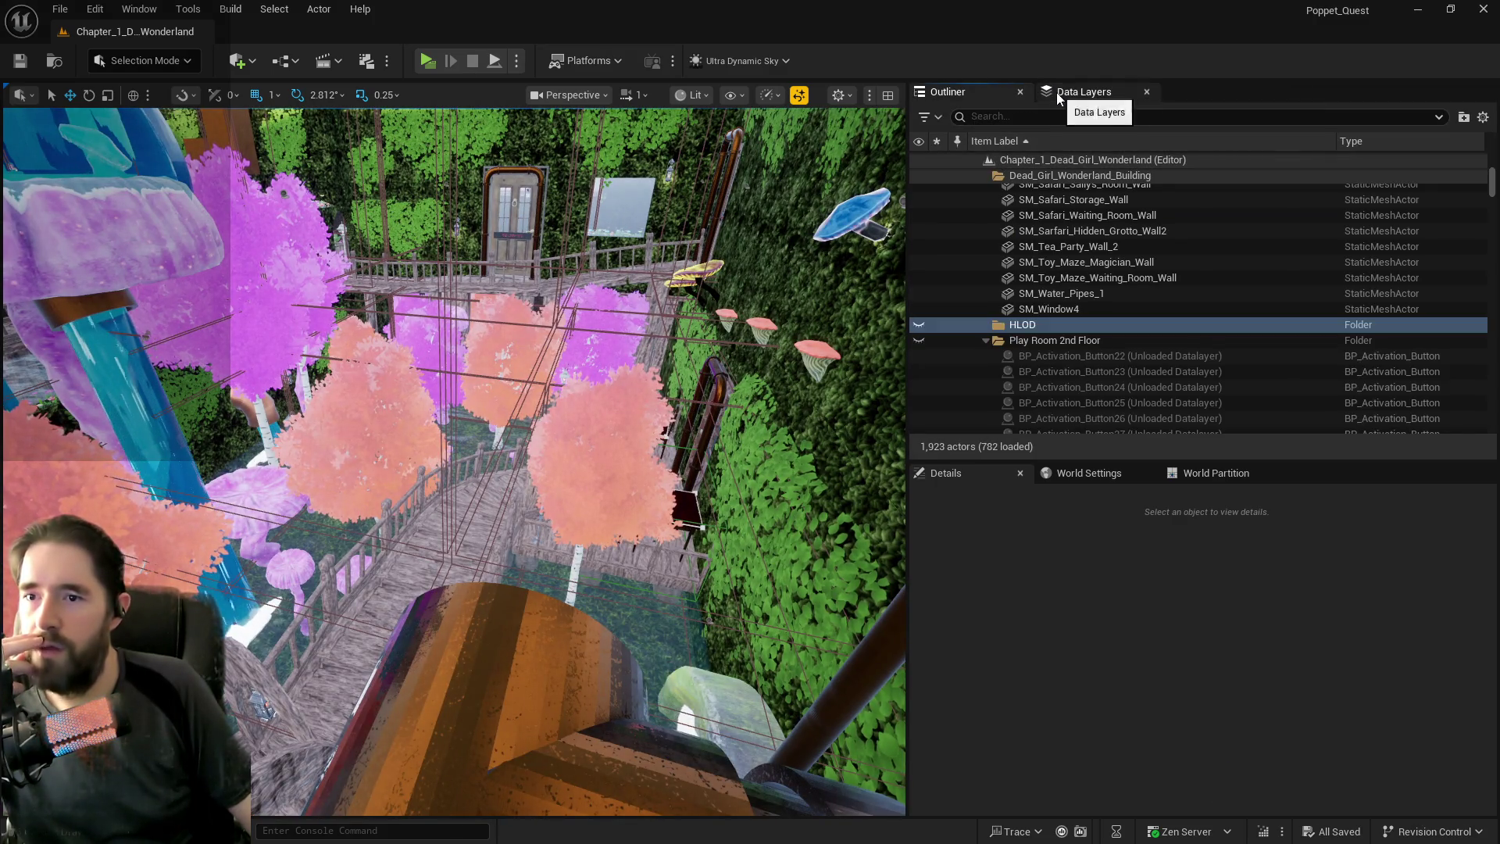
{"action": "left_click", "coordinate": [1067, 90]}
{"action": "left_click", "coordinate": [940, 193]}
{"action": "left_click", "coordinate": [974, 91]}
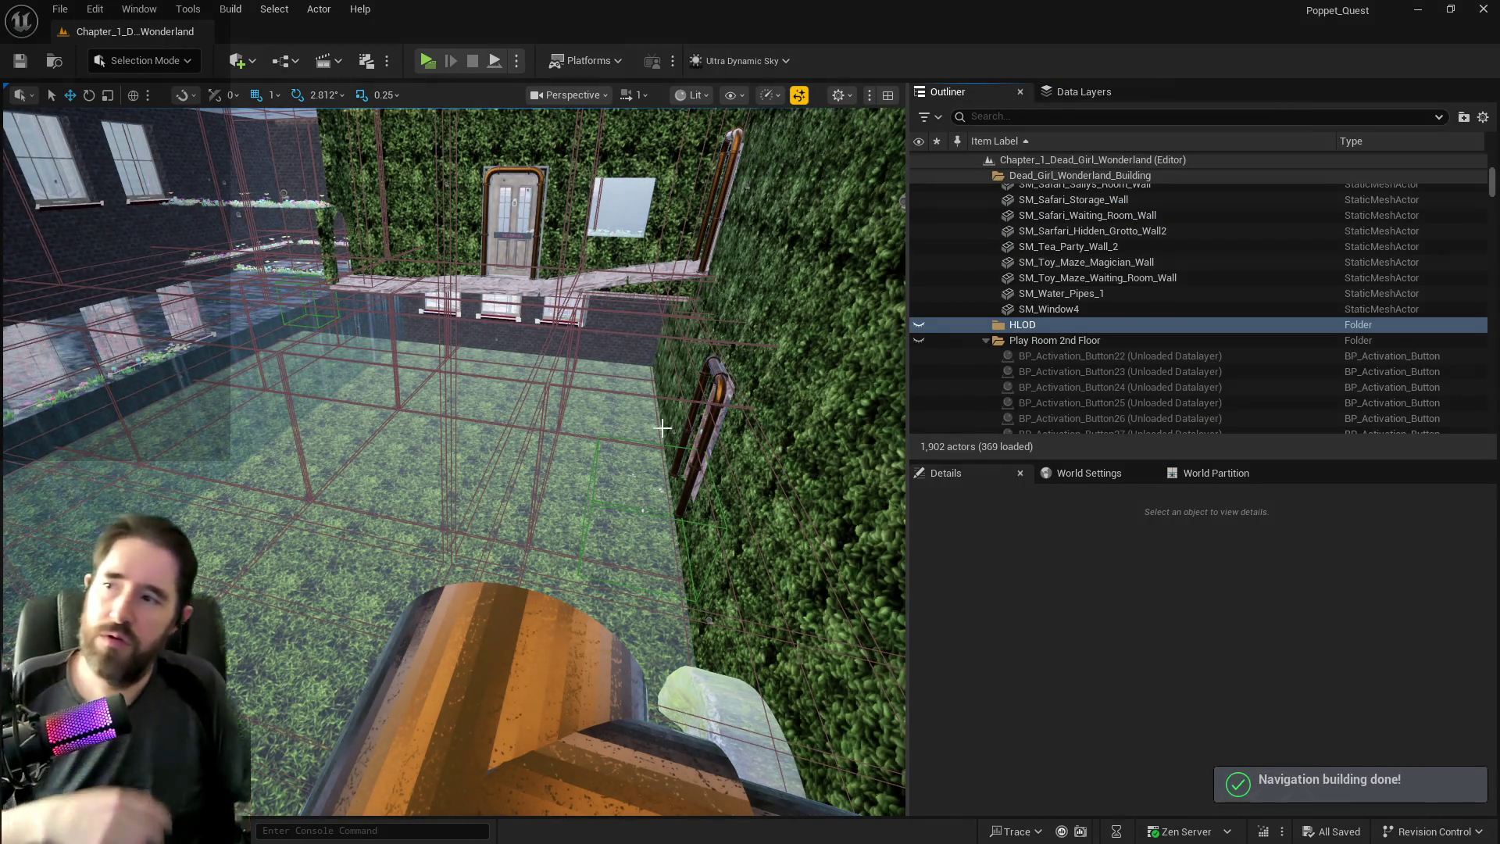
Review the actor list with DL_Safari_Room unloaded, then bring up the Content Drawer.
{"action": "scroll", "coordinate": [453, 461], "scroll_direction": "down", "scroll_amount": 3}
{"action": "scroll", "coordinate": [453, 461], "scroll_direction": "down", "scroll_amount": 5}
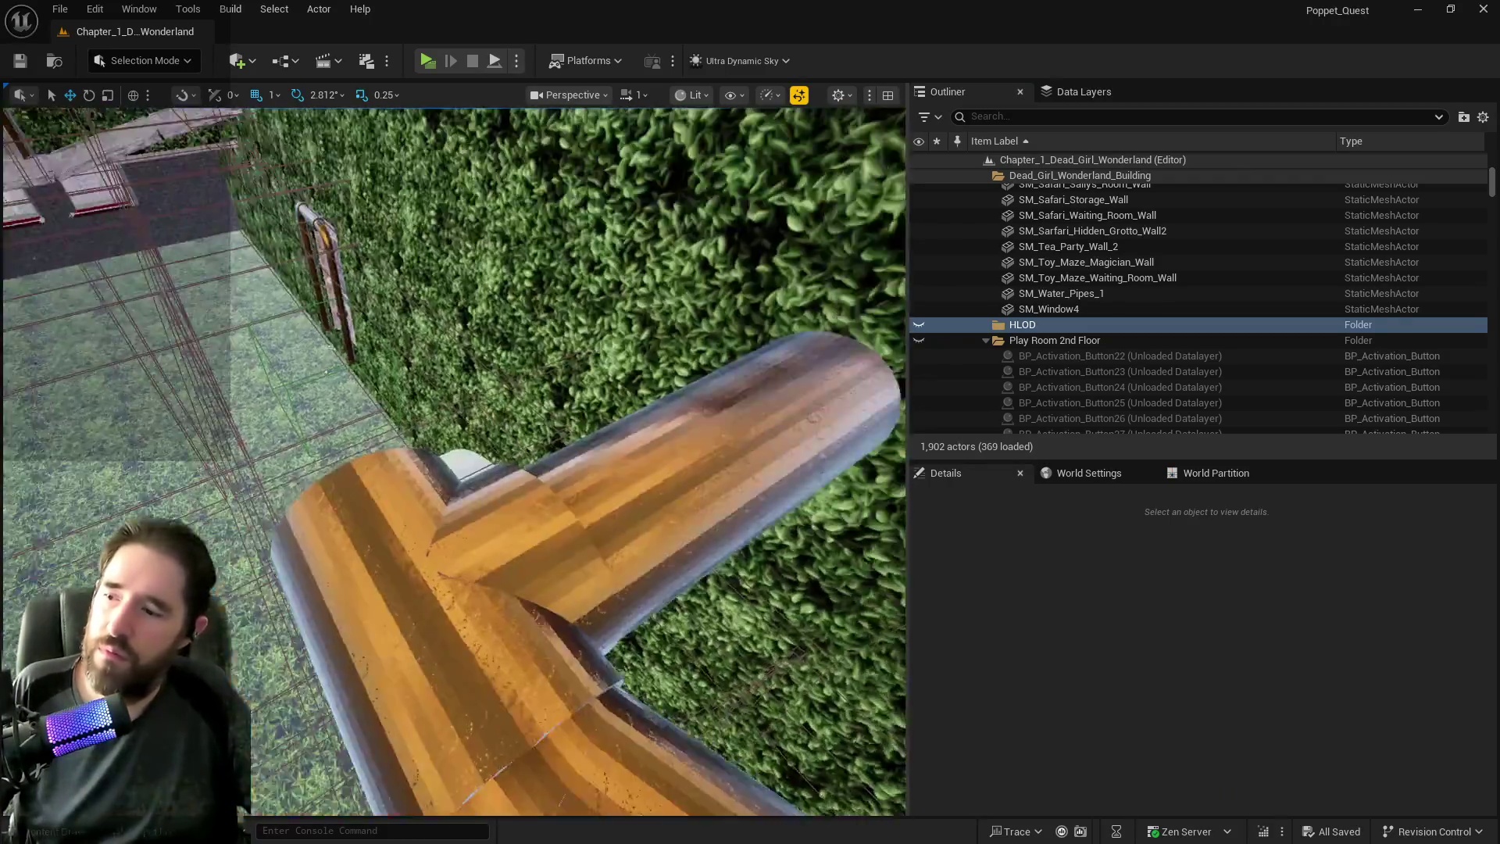
{"action": "scroll", "coordinate": [453, 461], "scroll_direction": "up", "scroll_amount": 5}
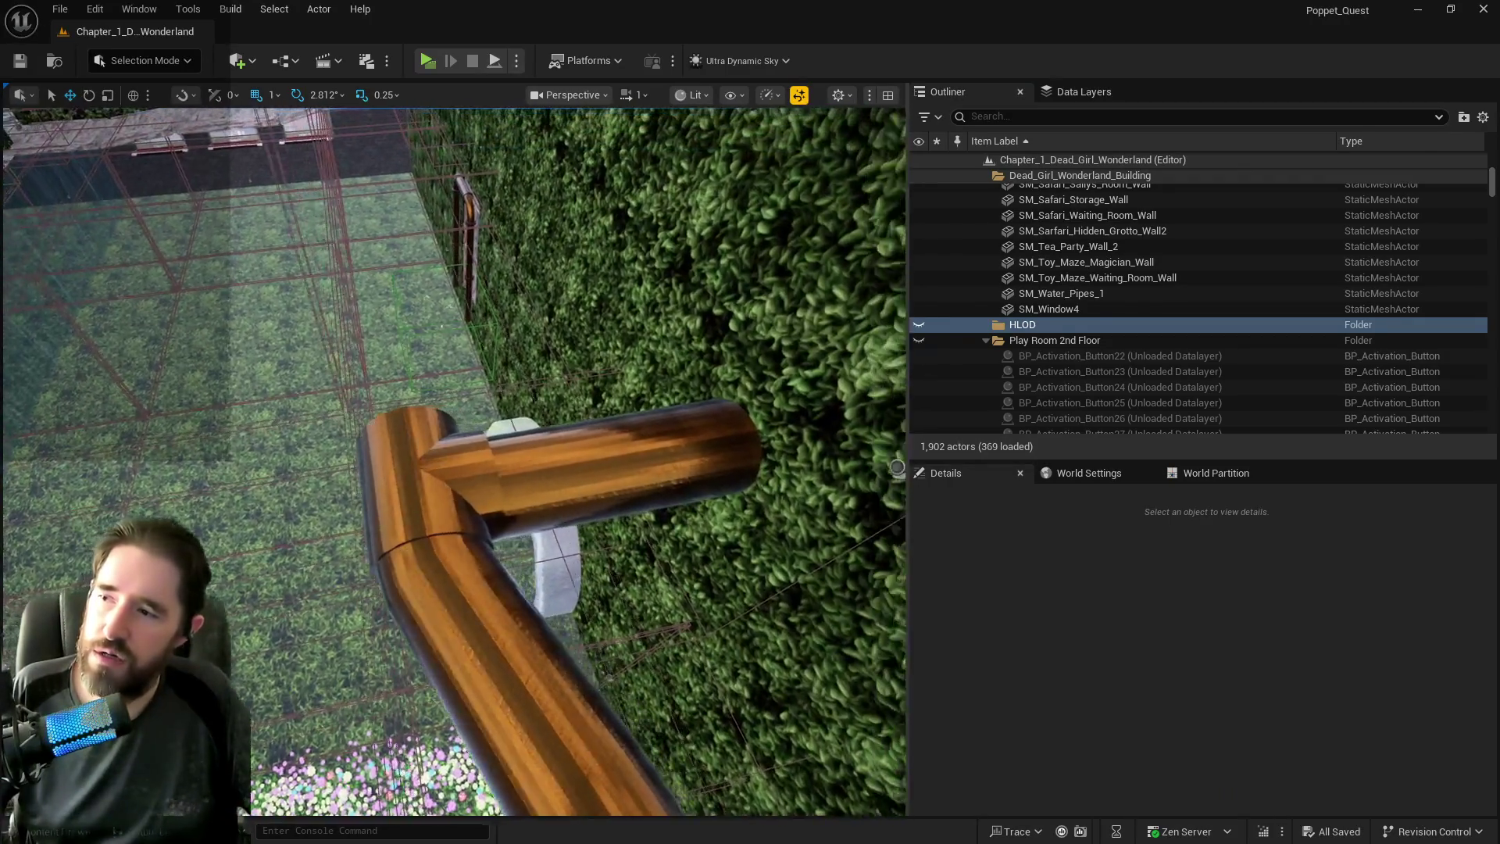
{"action": "scroll", "coordinate": [453, 461], "scroll_direction": "down", "scroll_amount": 5}
{"action": "key", "text": "ctrl+space"}
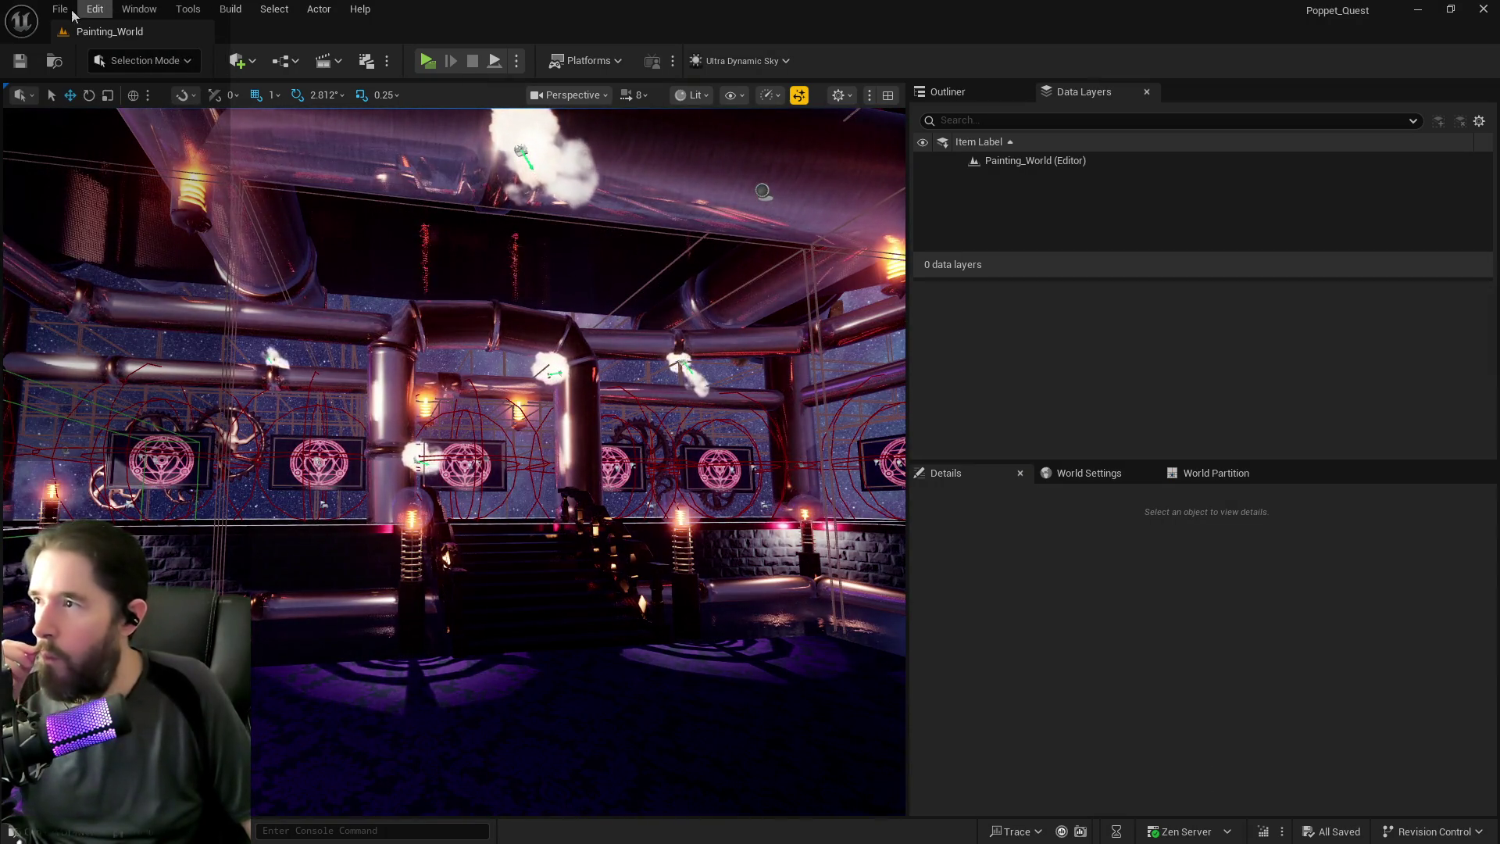
Reopen Chapter_1_Dead_Girl_Wonderland from File > Recent Levels.
{"action": "left_click", "coordinate": [61, 10]}
{"action": "mouse_move", "coordinate": [199, 128]}
{"action": "left_click", "coordinate": [376, 182]}
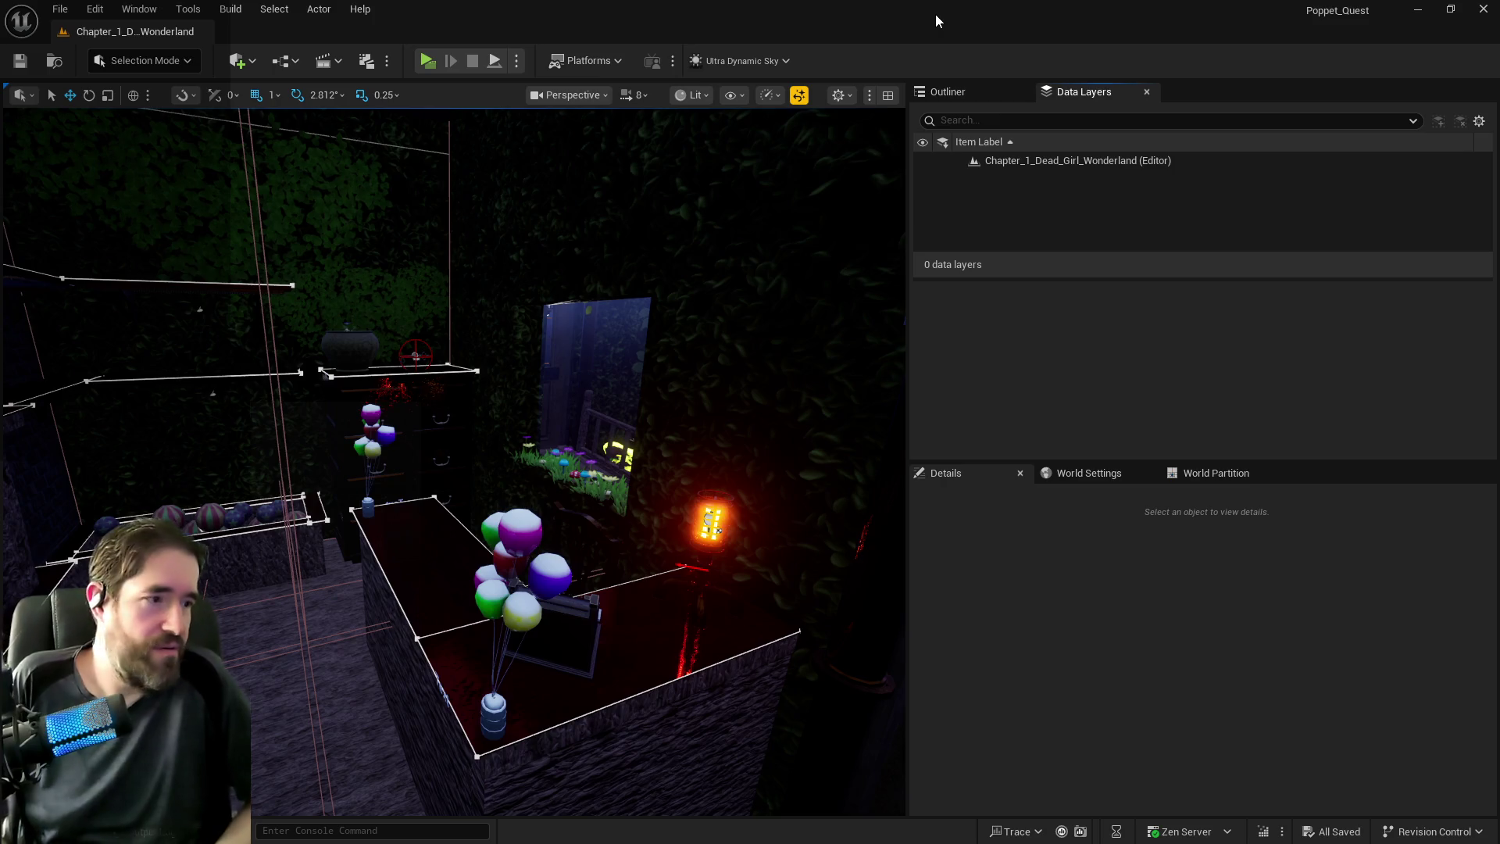
Fly the viewport away from the balloon table.
{"action": "mouse_move", "coordinate": [859, 157]}
{"action": "left_mouse_down"}
{"action": "mouse_move", "coordinate": [640, 250]}
{"action": "mouse_move", "coordinate": [390, 391]}
{"action": "mouse_move", "coordinate": [502, 452]}
{"action": "mouse_move", "coordinate": [507, 437]}
{"action": "left_mouse_up"}
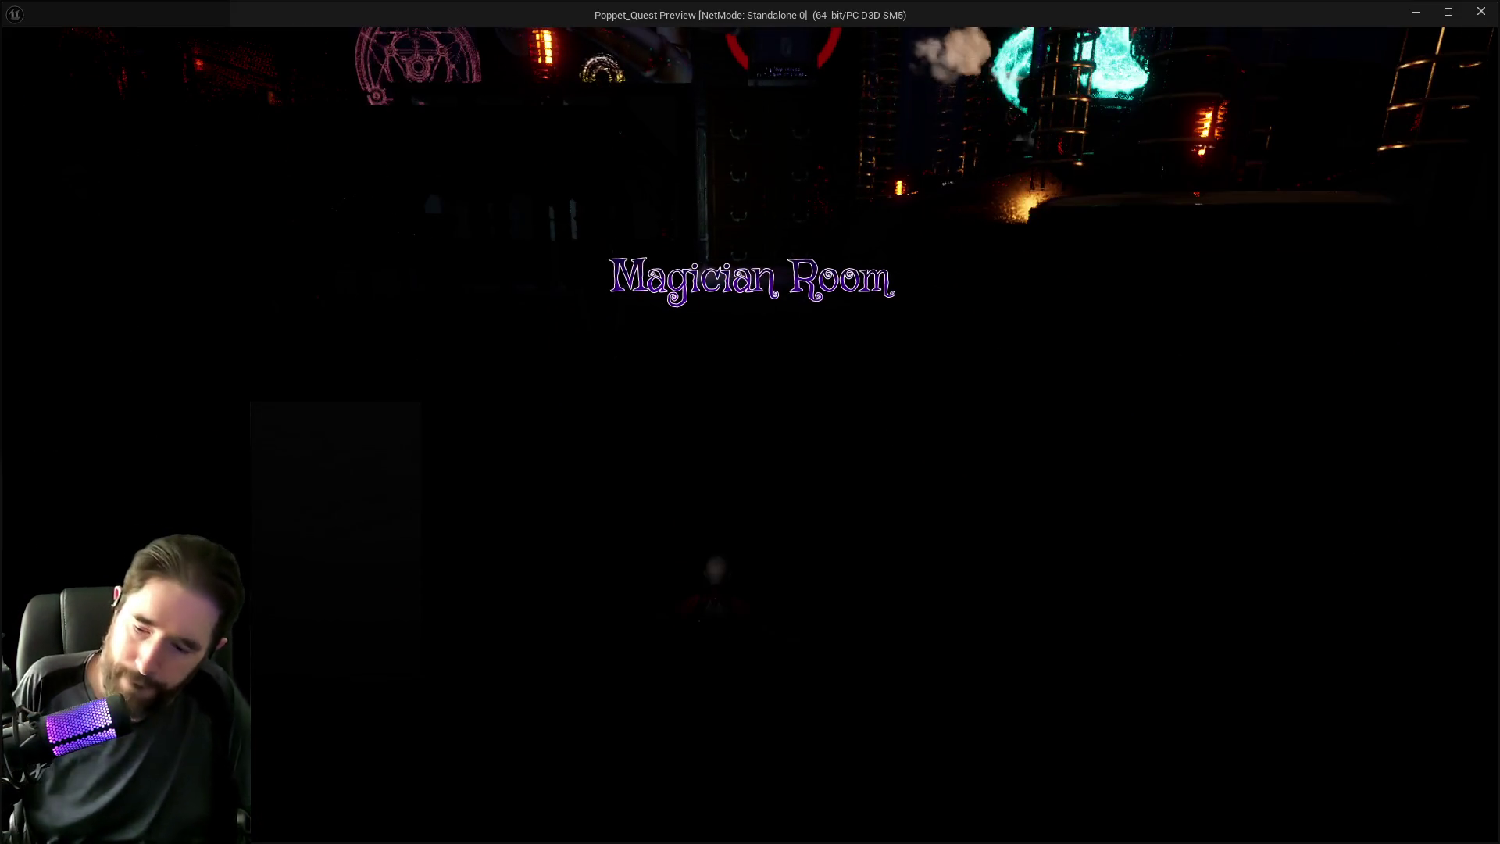
Pause the game and list the Wonderland play session's 4,072 actors, including BP_Room_Info, in the Outliner.
{"action": "key", "text": "Escape"}
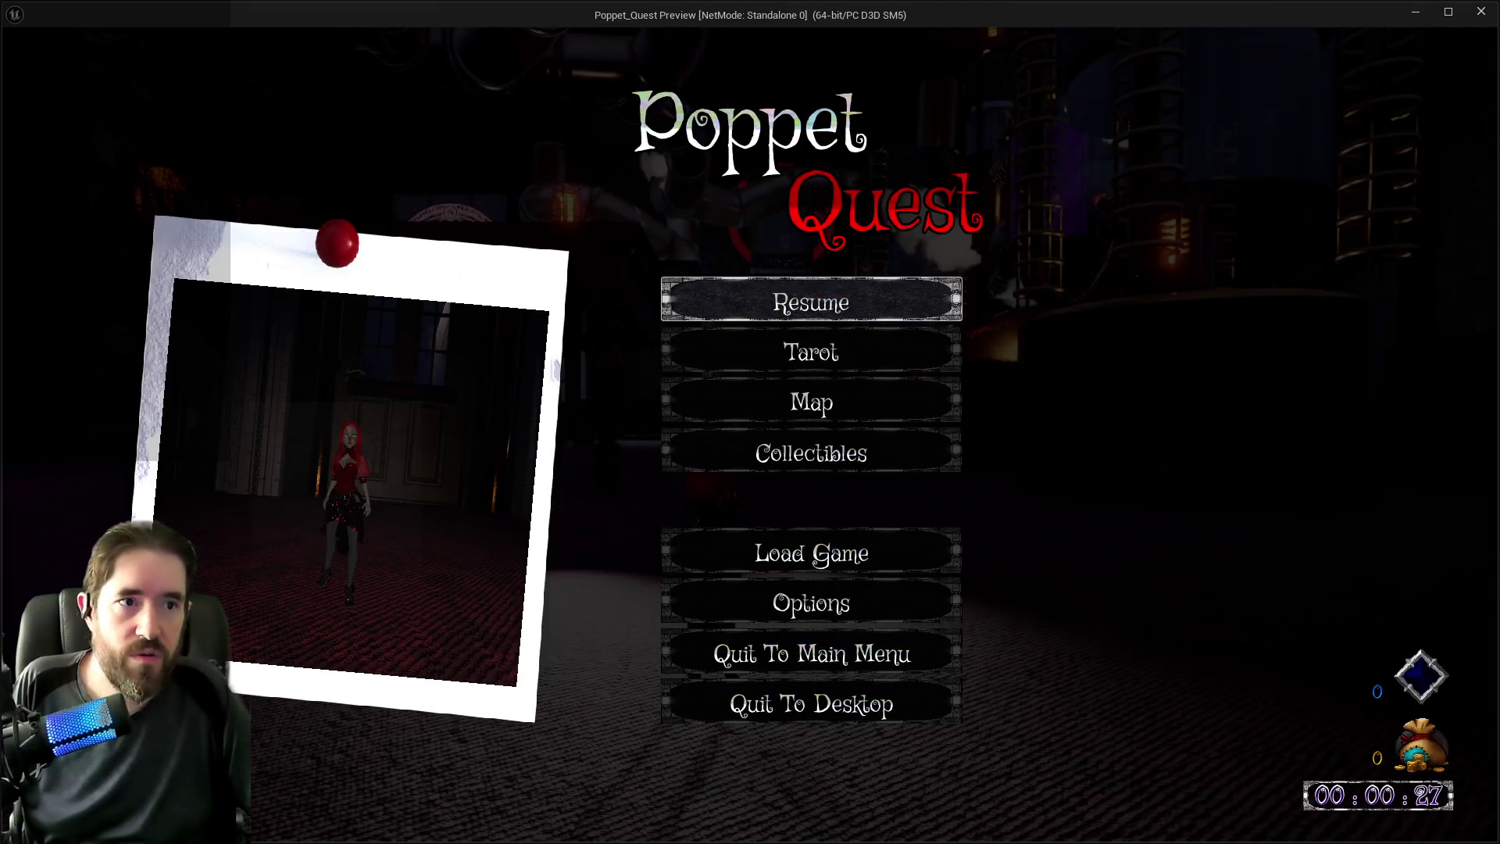
{"action": "key", "text": "alt+Tab"}
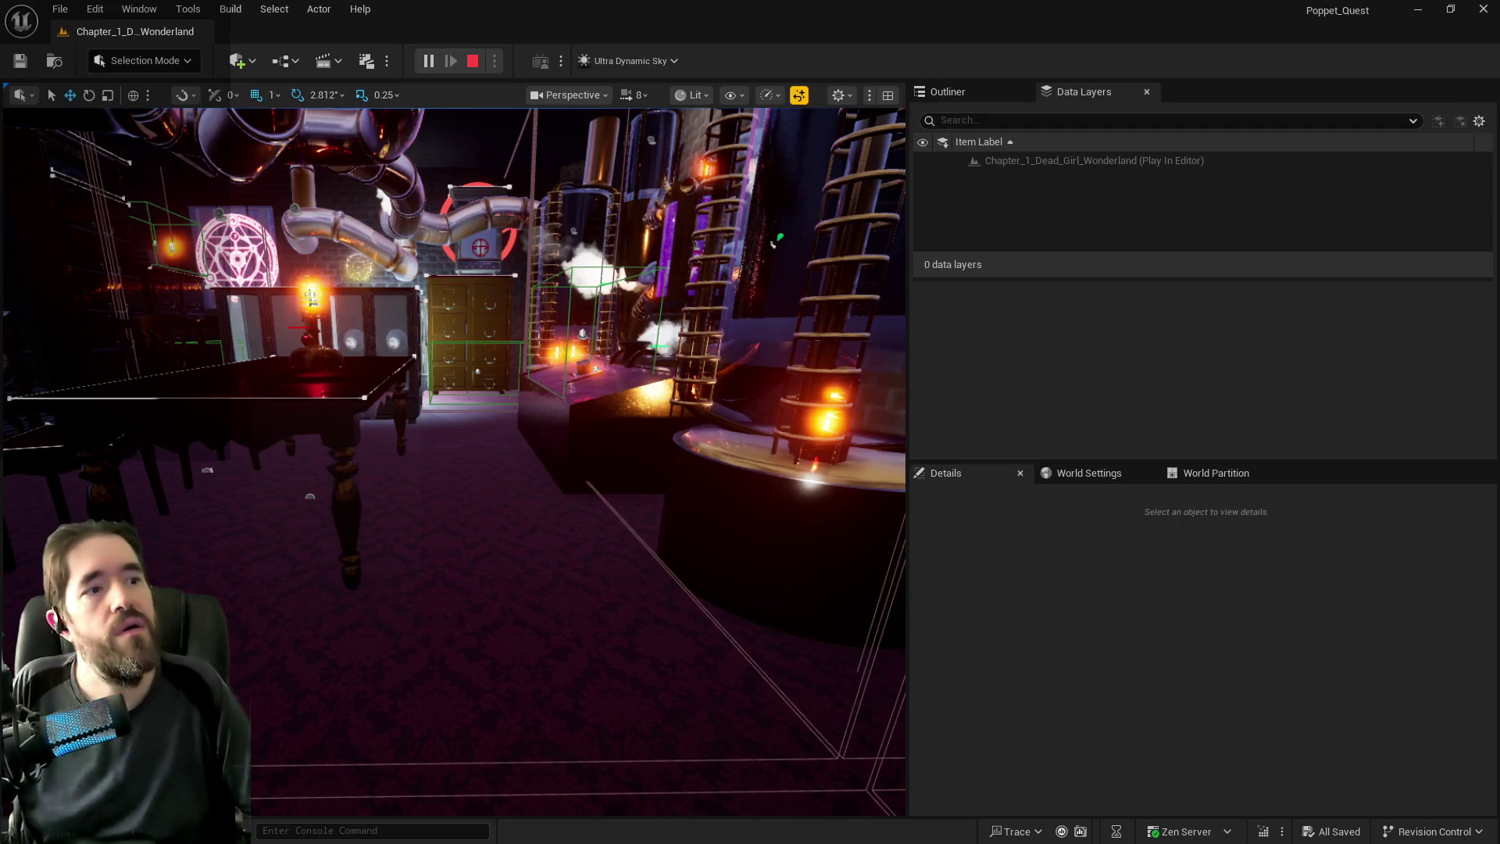
{"action": "left_click", "coordinate": [951, 90]}
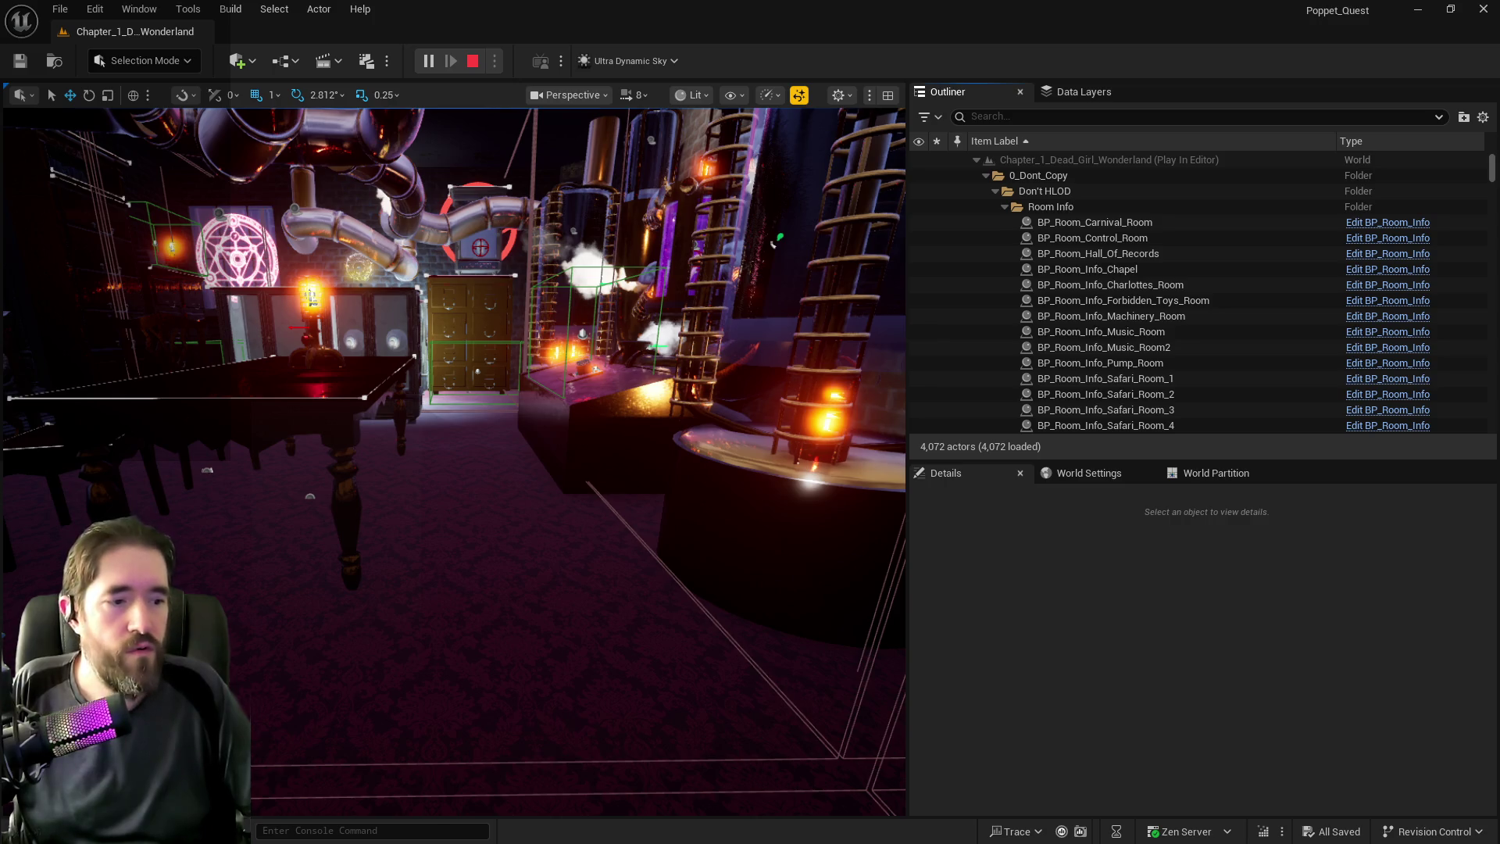
{"action": "key", "text": "alt+Tab"}
{"action": "key", "text": "super+shift+Right"}
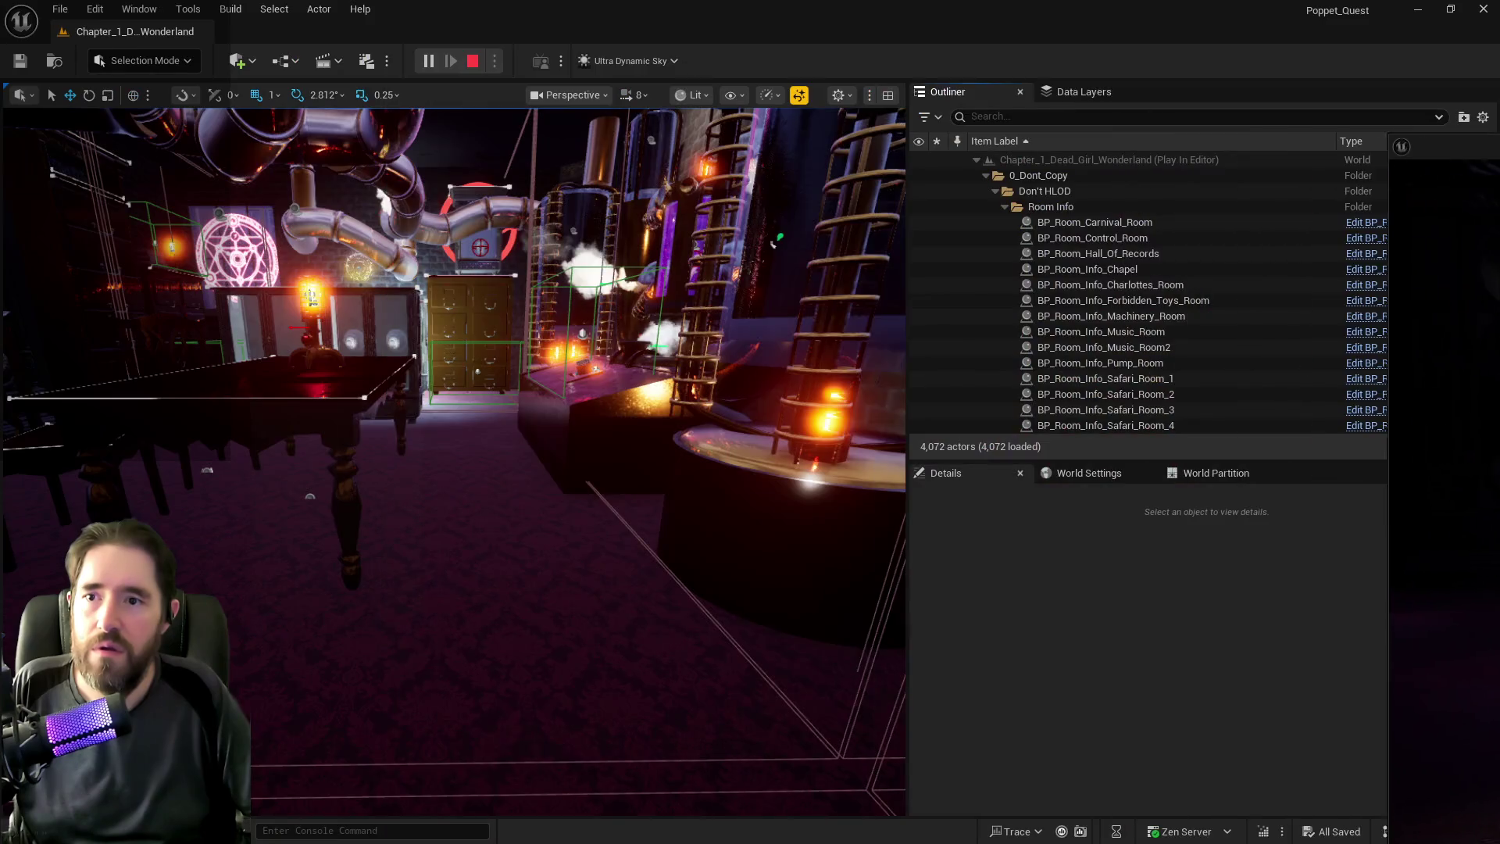